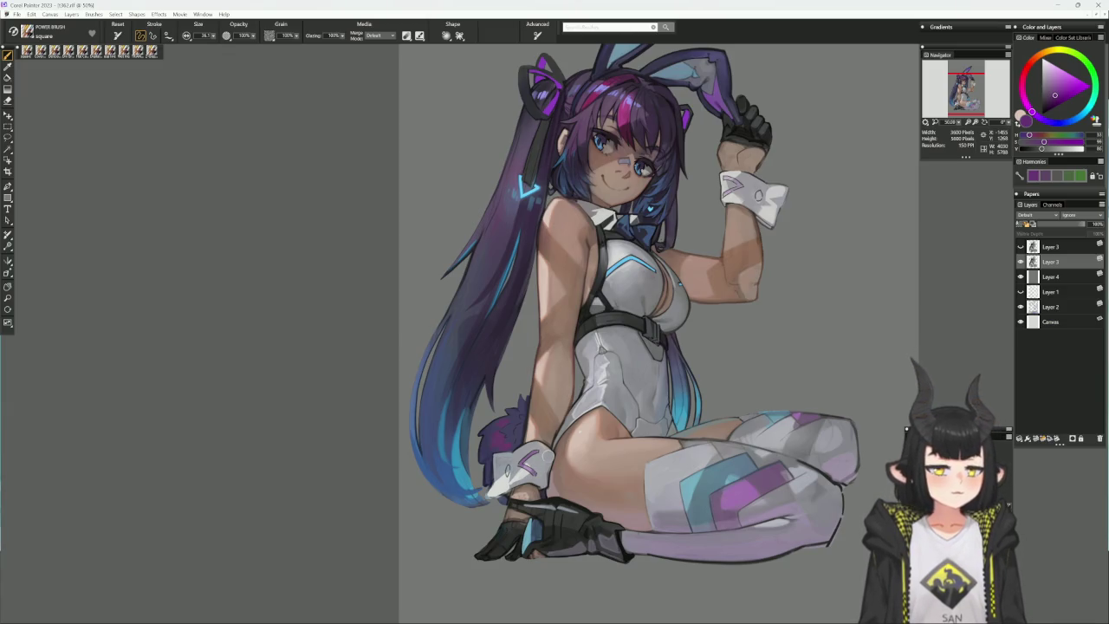
# - Pick a light pink-purple colour and select the Cover Pencil brush
pyautogui.moveTo(744, 243); pyautogui.dragTo(709, 312)
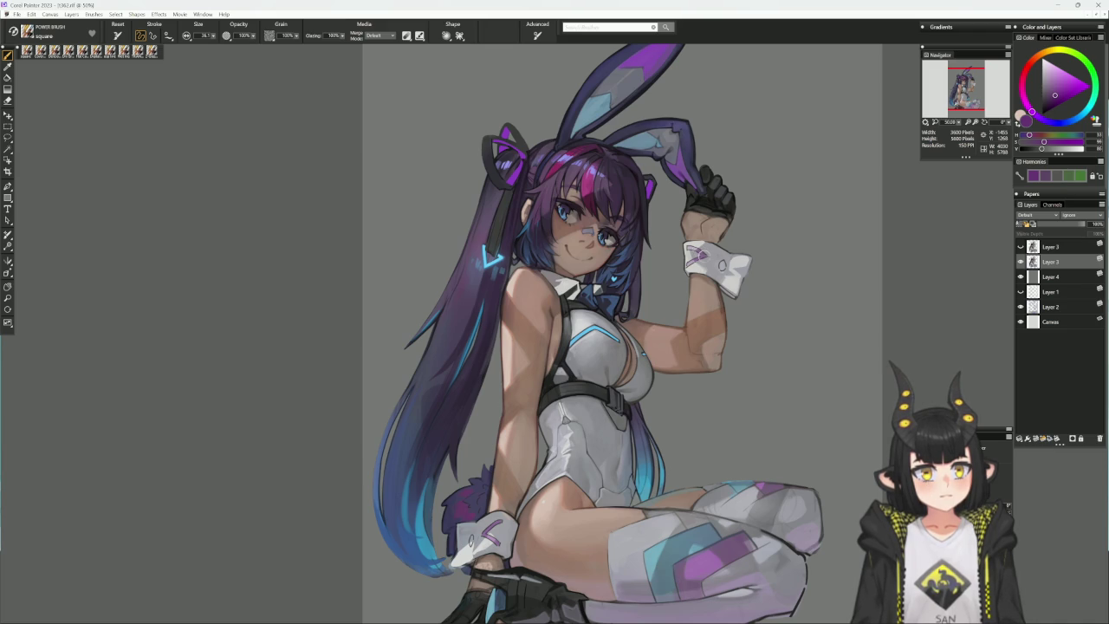
pyautogui.scroll(-2, 568, 497)
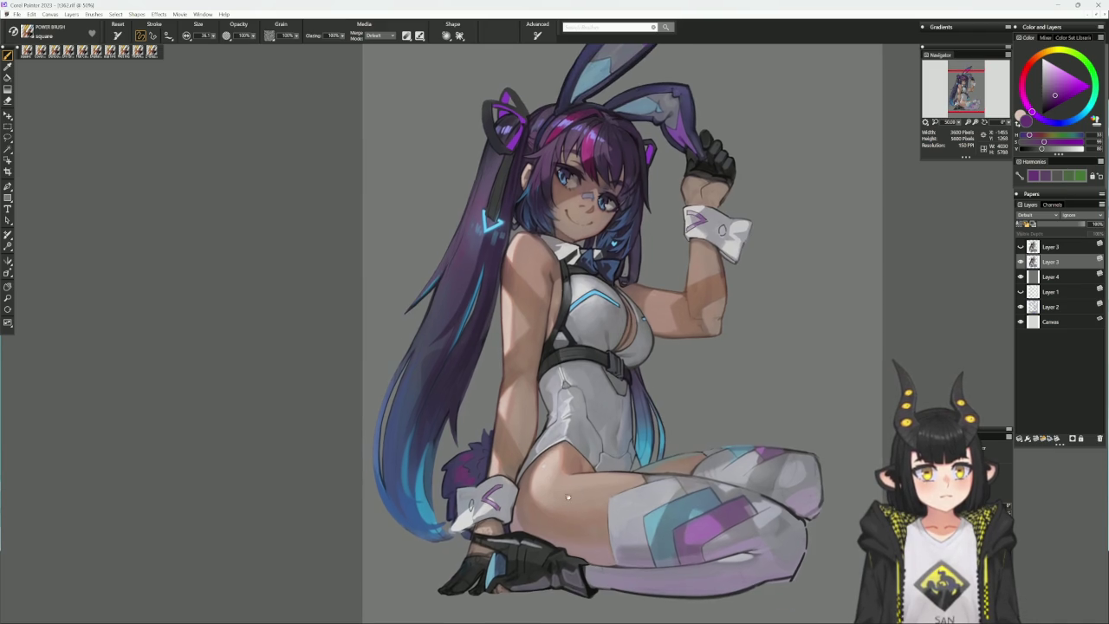
pyautogui.click(1064, 84)
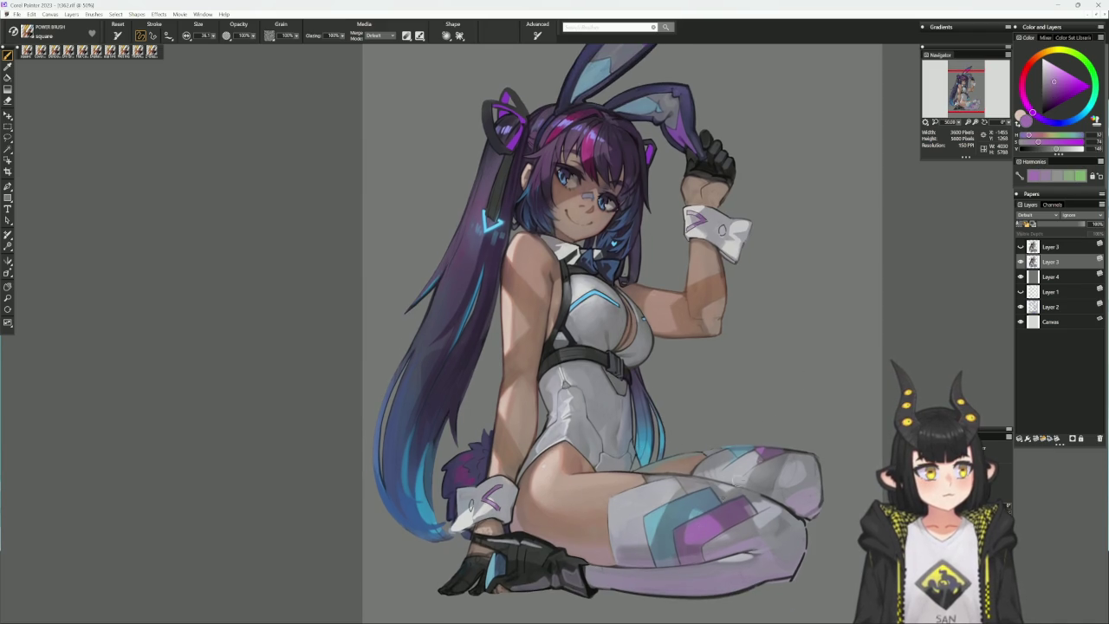
pyautogui.click(1068, 80)
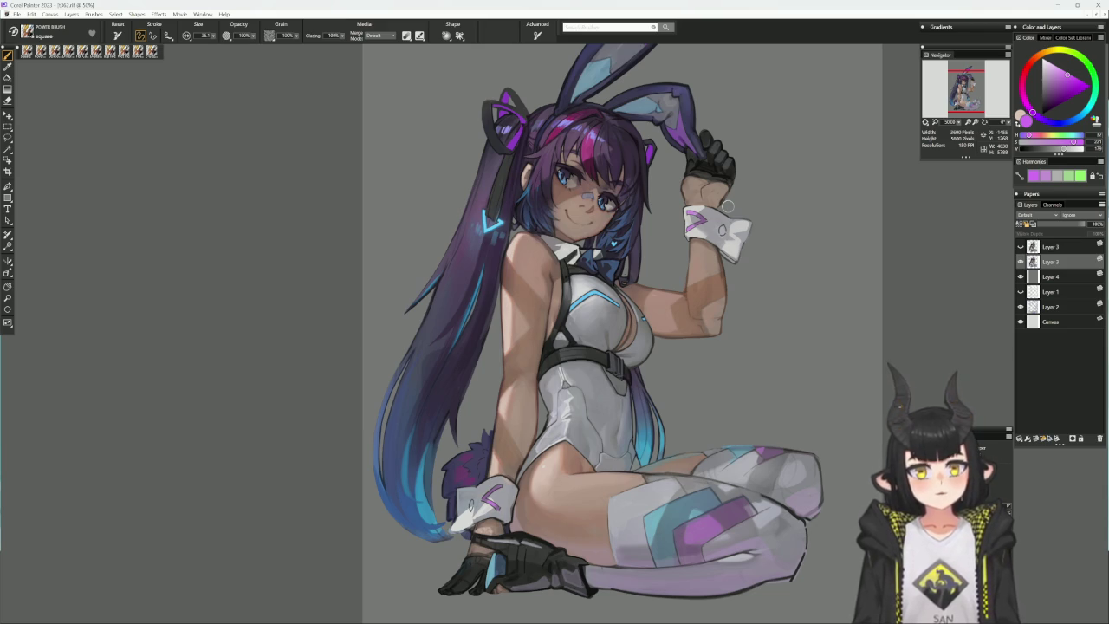
pyautogui.click(52, 52)
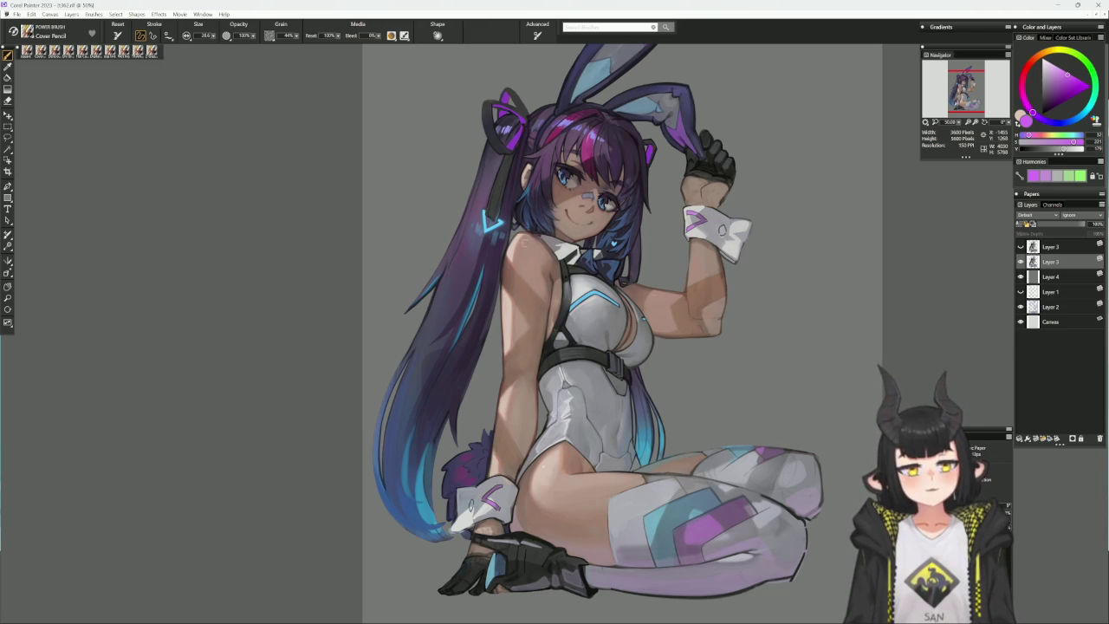
# - Sample the figure's peach skin tone, enlarge the brush to about 51, and fine-tune its lightness
pyautogui.keyDown('alt'); pyautogui.click(547, 256); pyautogui.keyUp('alt')
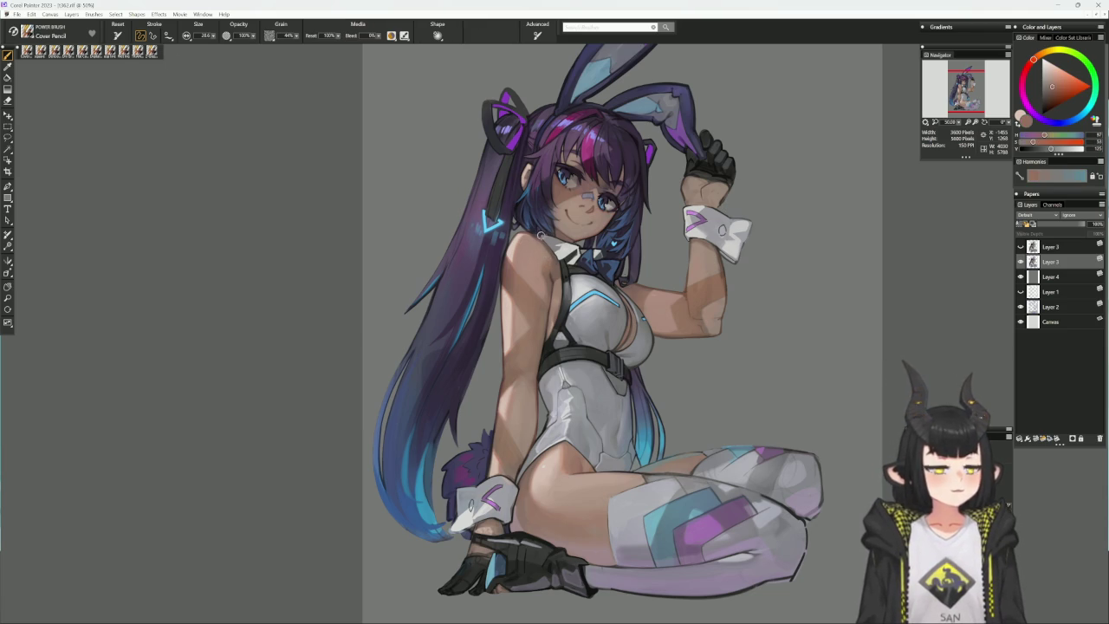
pyautogui.press(']')
pyautogui.press(']')
pyautogui.press(']')
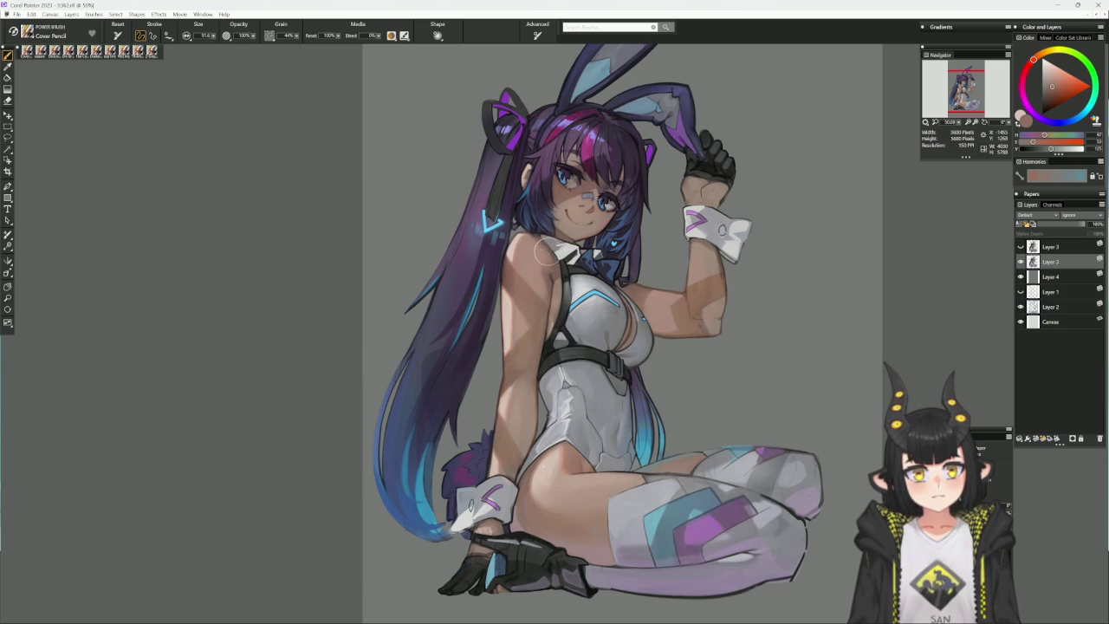
pyautogui.keyDown('alt'); pyautogui.click(533, 245); pyautogui.keyUp('alt')
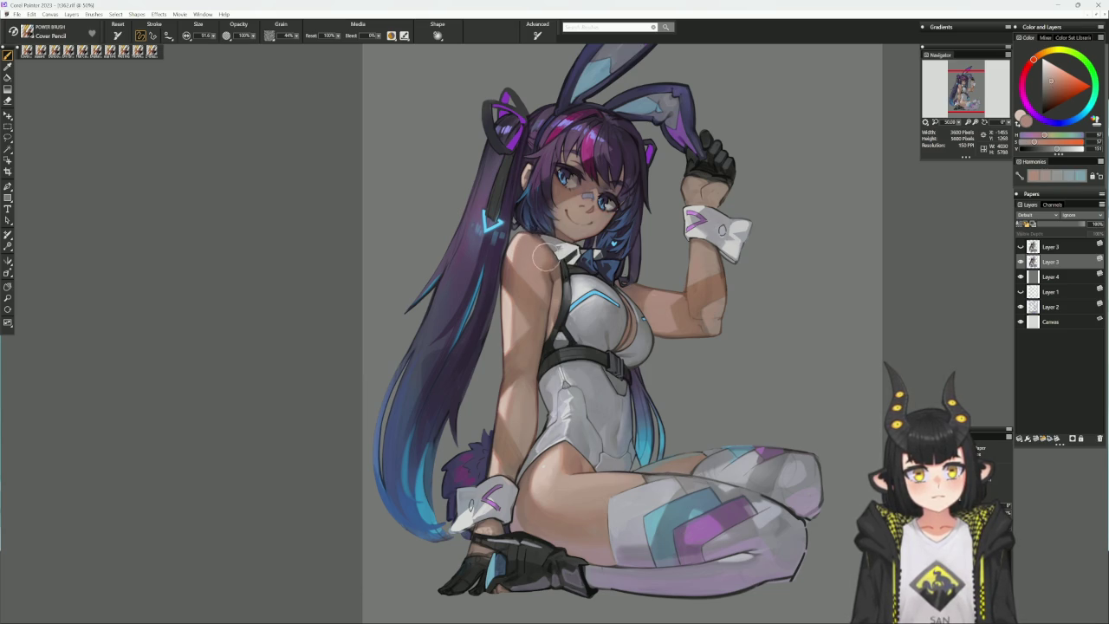
pyautogui.keyDown('alt'); pyautogui.click(544, 250); pyautogui.keyUp('alt')
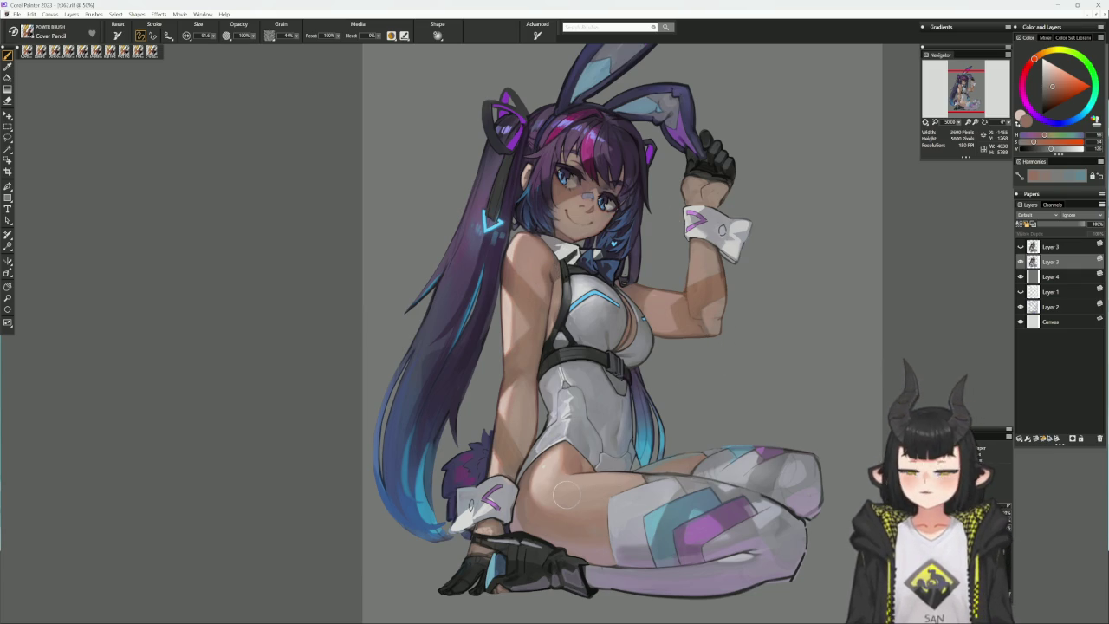
# - Reveal the chain-link background layer and zoom back in on the seated figure
pyautogui.hotkey('ctrl', '-')
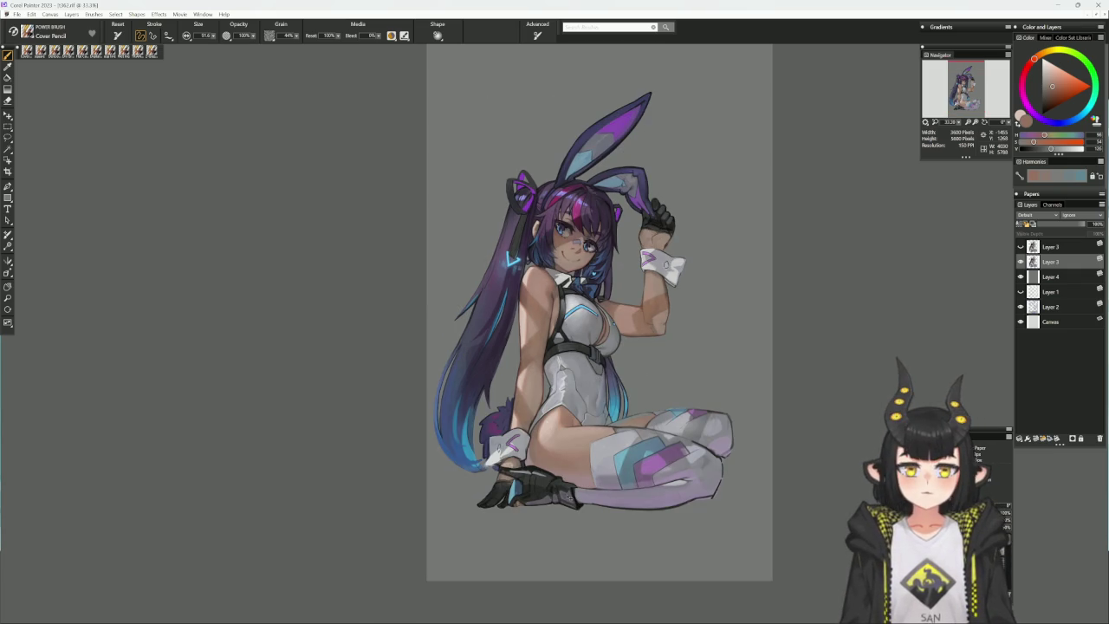
pyautogui.click(1021, 277)
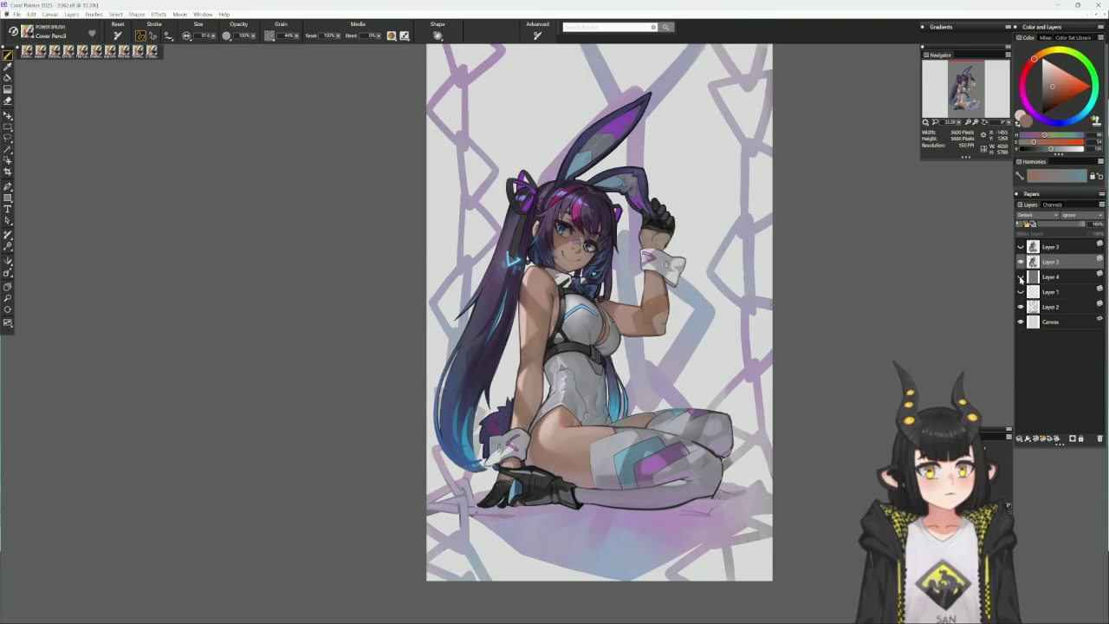
pyautogui.hotkey('ctrl', '+')
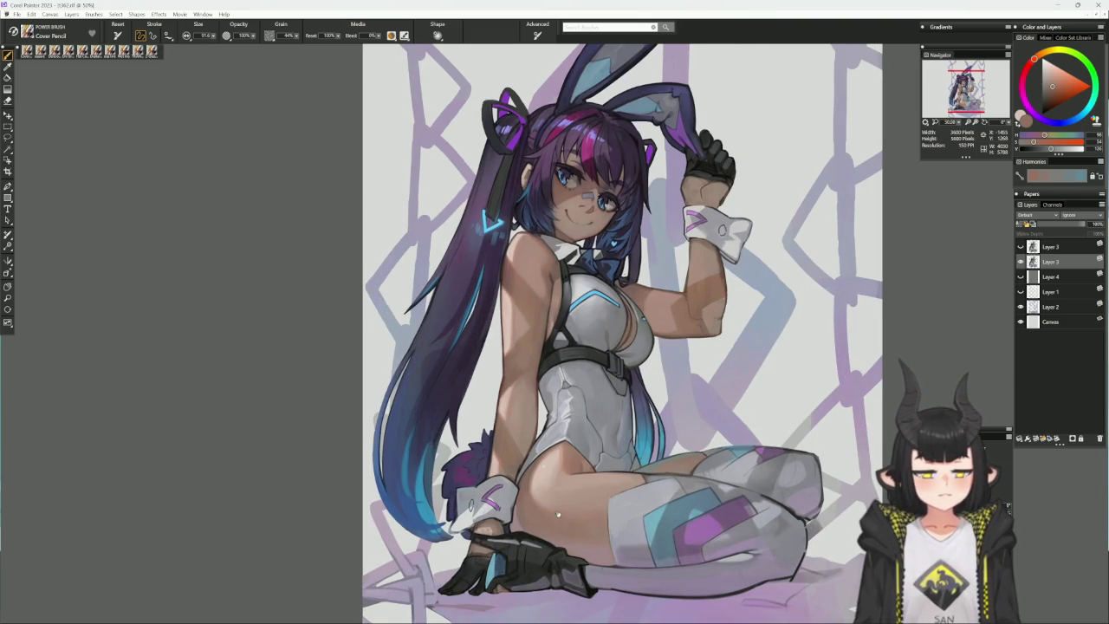
pyautogui.moveTo(698, 503)
pyautogui.mouseDown()
pyautogui.moveTo(760, 425)
pyautogui.moveTo(751, 343)
pyautogui.mouseUp()
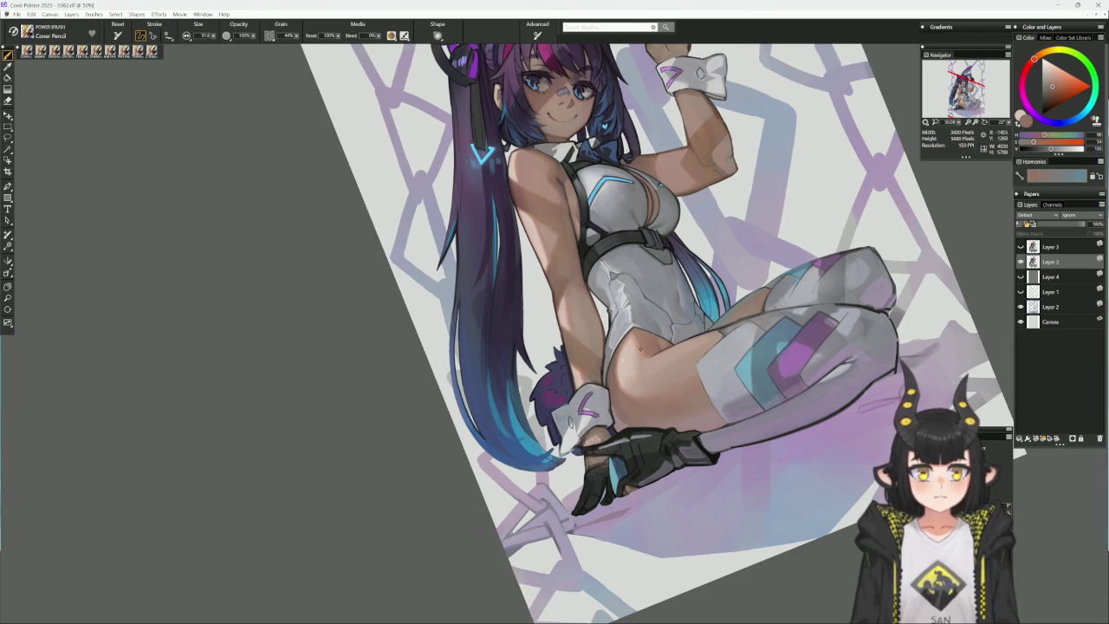
# - Paint skin tone over the glove cuff near the wrist, trying lighter skin shades
pyautogui.keyDown('alt'); pyautogui.click(613, 424); pyautogui.keyUp('alt')
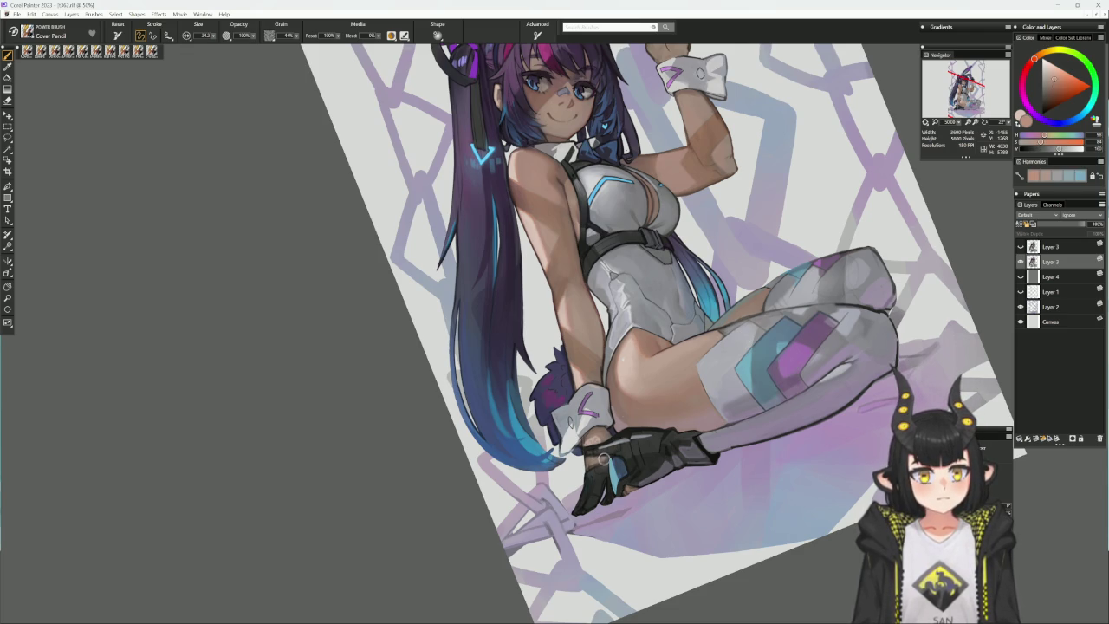
pyautogui.moveTo(605, 458); pyautogui.dragTo(588, 464)
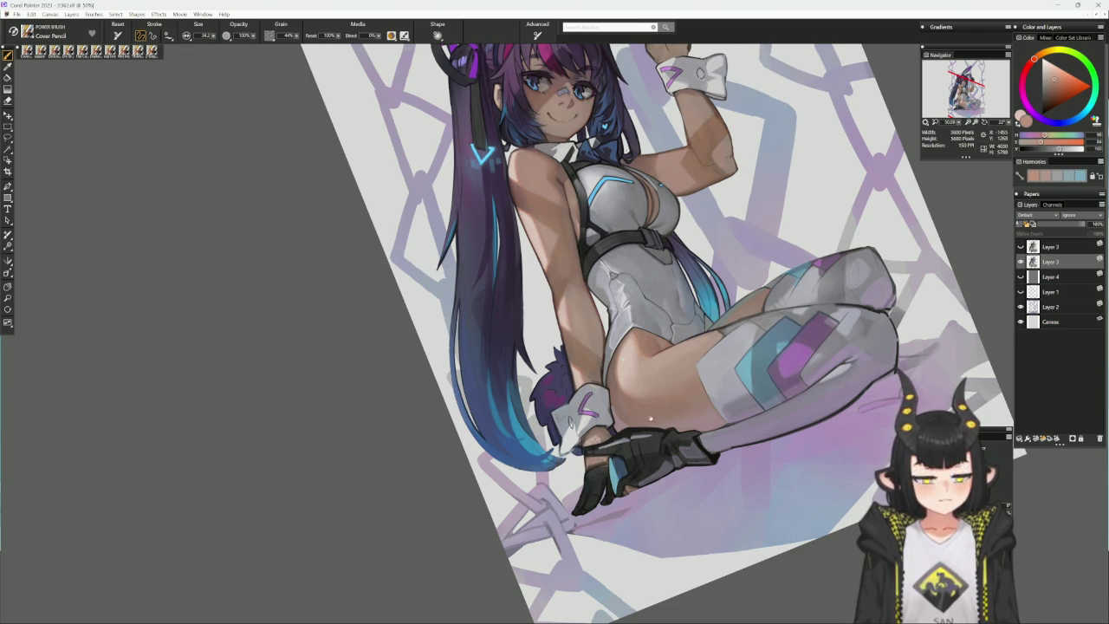
pyautogui.moveTo(651, 420); pyautogui.dragTo(640, 434)
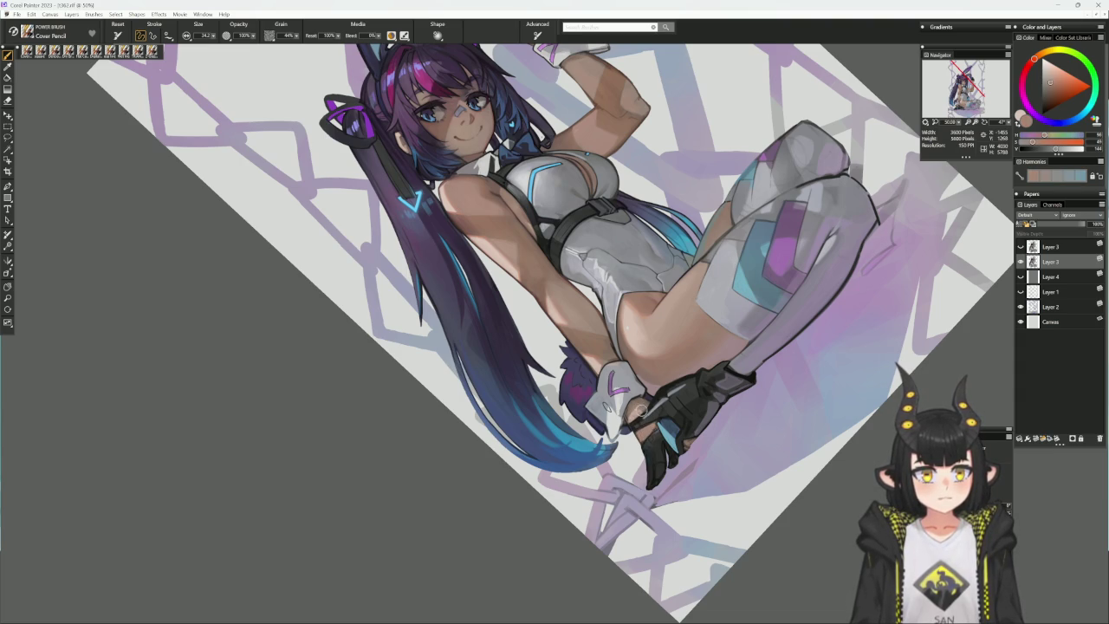
pyautogui.keyDown('alt'); pyautogui.click(632, 404); pyautogui.keyUp('alt')
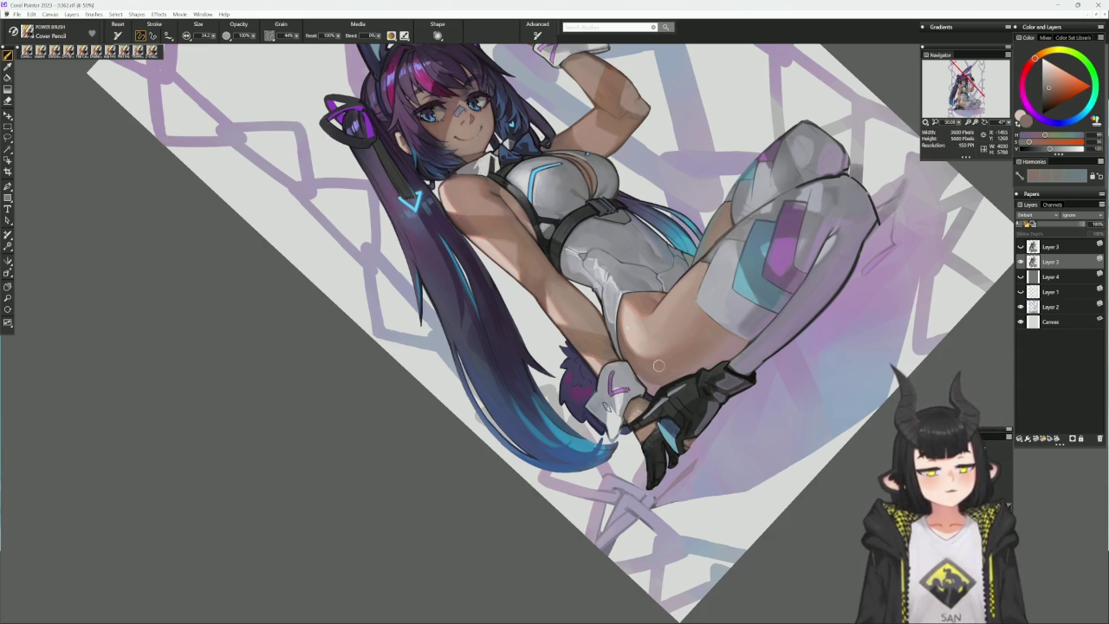
pyautogui.keyDown('alt'); pyautogui.click(661, 391); pyautogui.keyUp('alt')
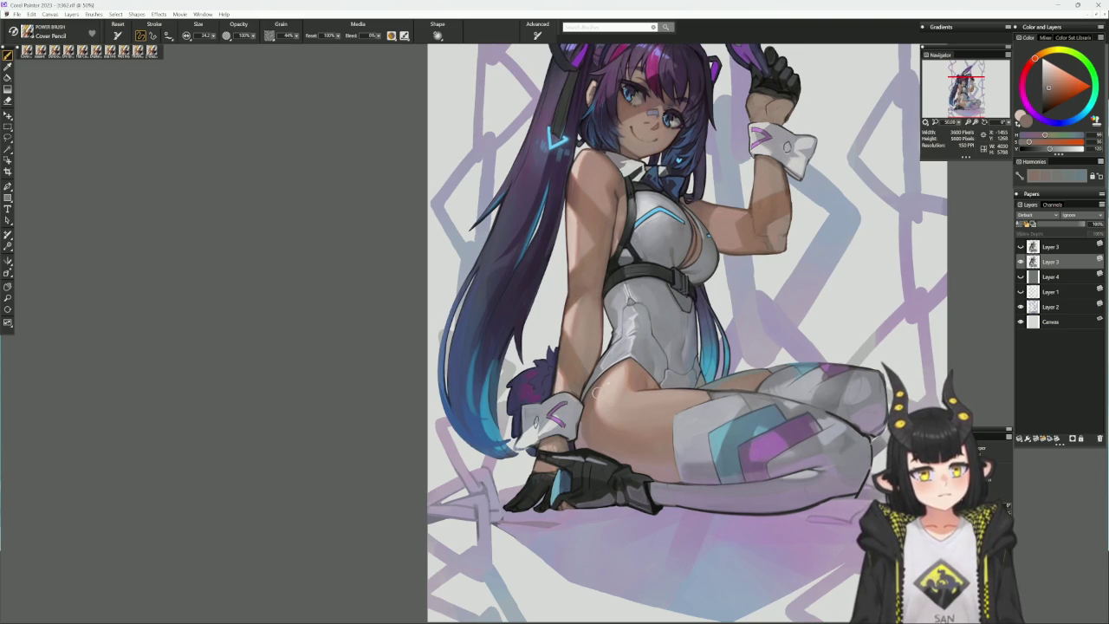
pyautogui.moveTo(595, 392); pyautogui.dragTo(564, 451)
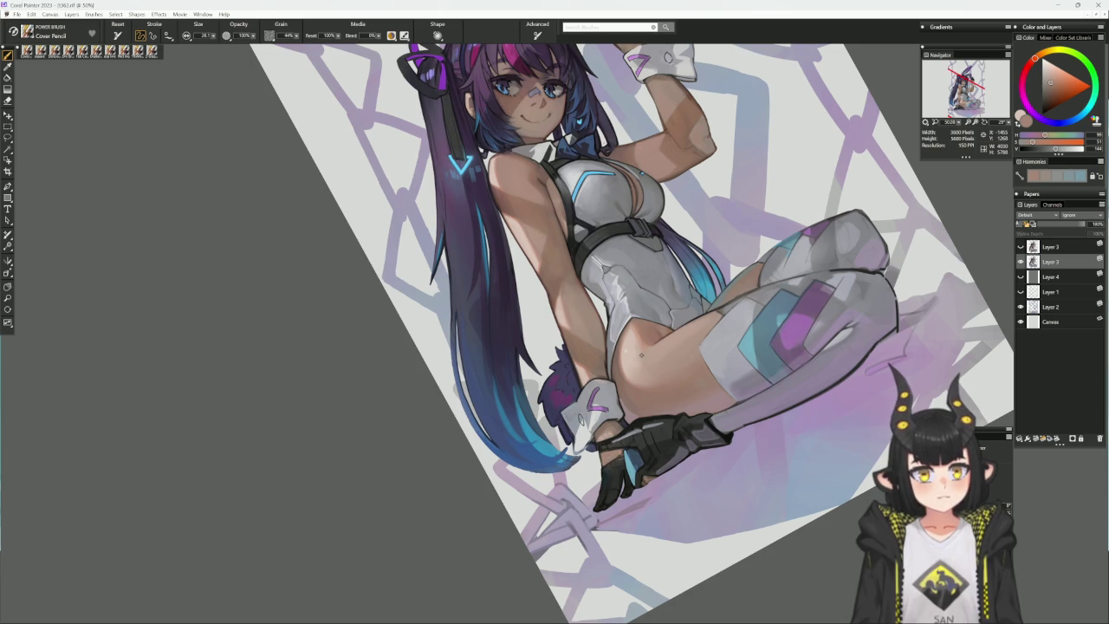
pyautogui.keyDown('alt'); pyautogui.click(614, 430); pyautogui.keyUp('alt')
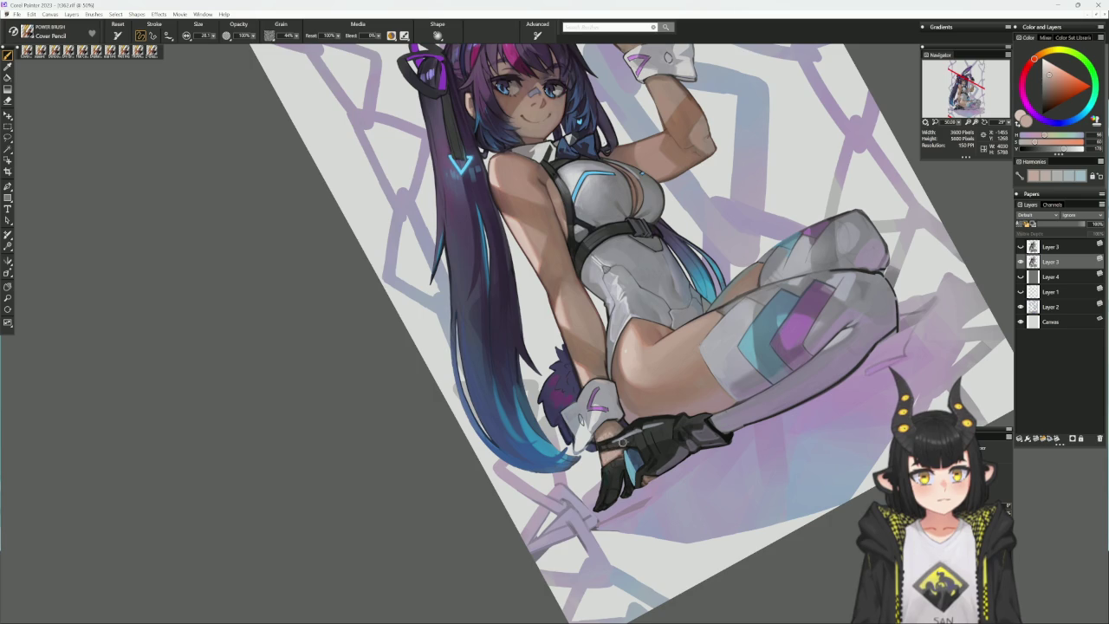
pyautogui.moveTo(764, 402); pyautogui.dragTo(679, 368)
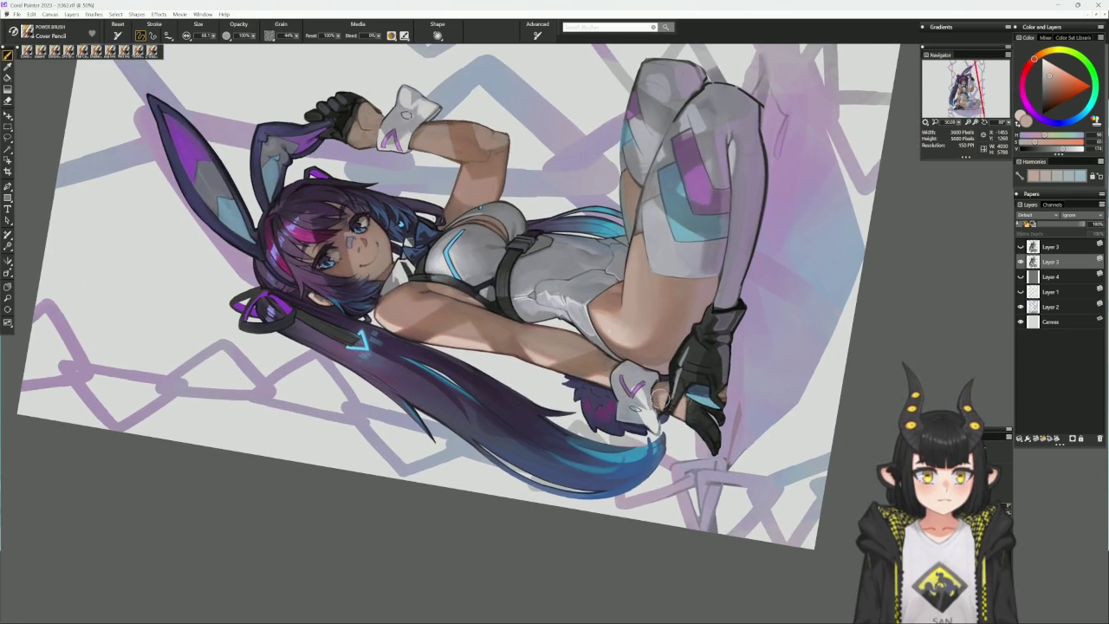
# - Test darker and lighter skin tones, then reset the view upright, zoomed on the figure
pyautogui.keyDown('alt'); pyautogui.click(661, 385); pyautogui.keyUp('alt')
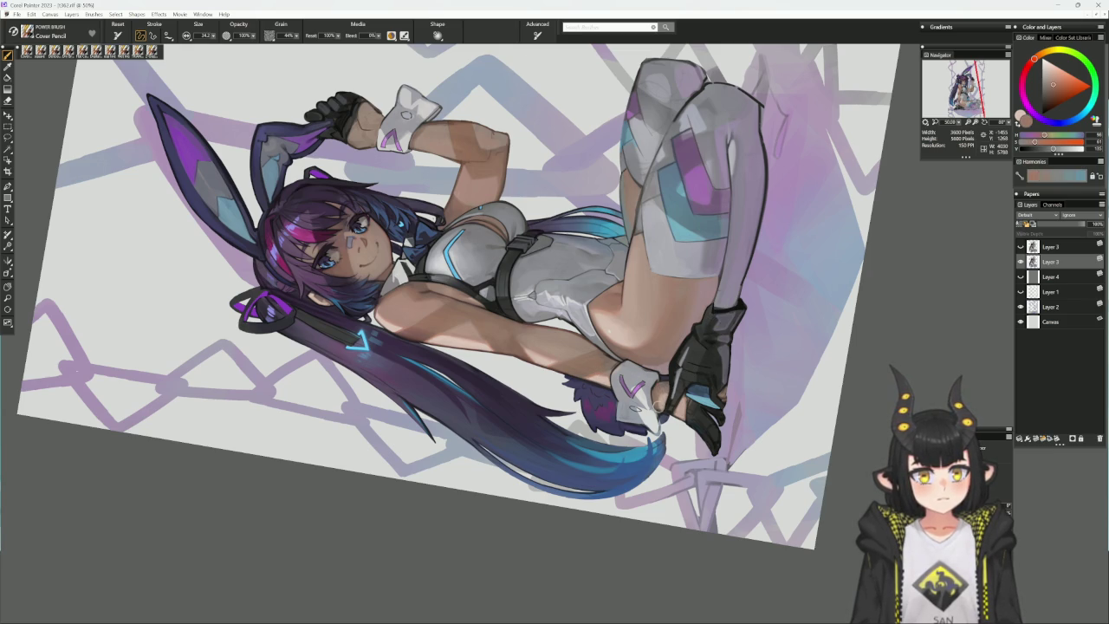
pyautogui.keyDown('alt'); pyautogui.click(661, 398); pyautogui.keyUp('alt')
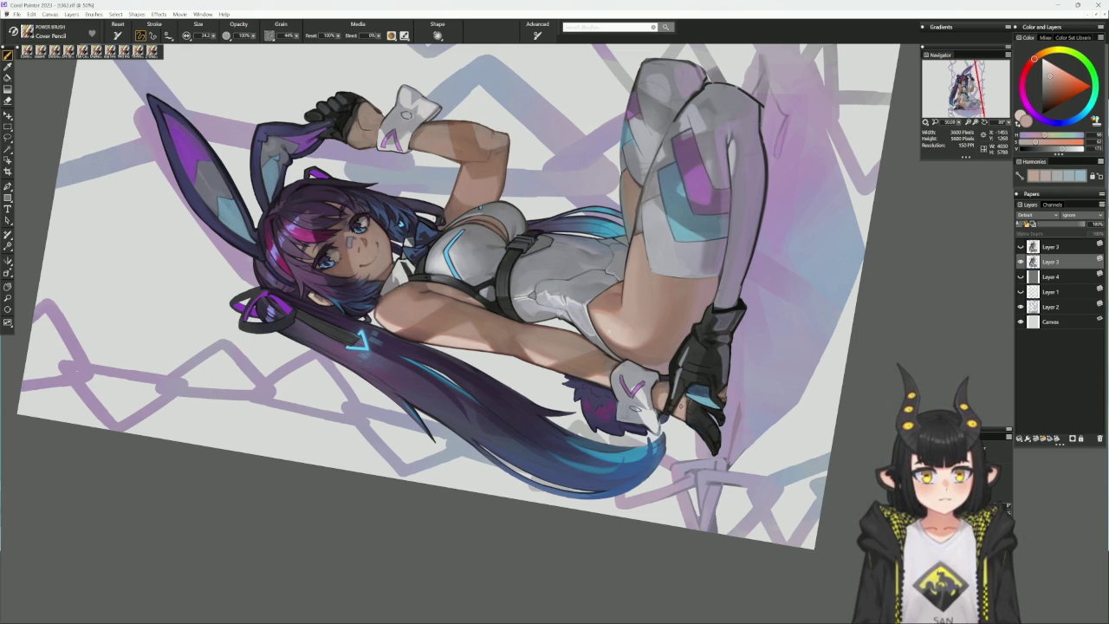
pyautogui.keyDown('alt'); pyautogui.click(555, 65); pyautogui.keyUp('alt')
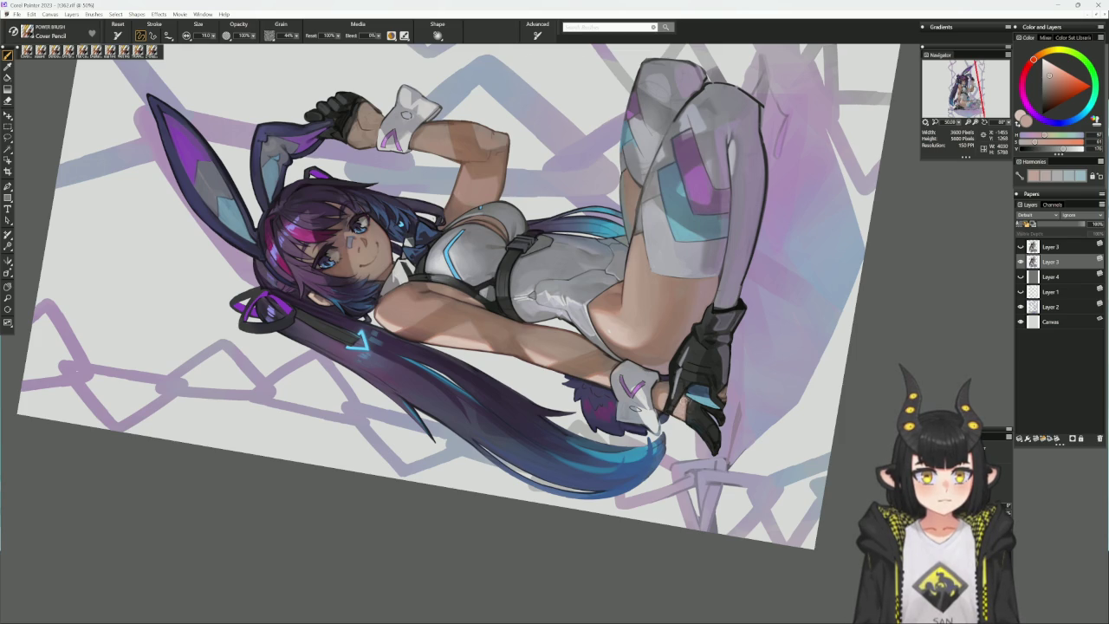
pyautogui.keyDown('alt'); pyautogui.click(680, 371); pyautogui.keyUp('alt')
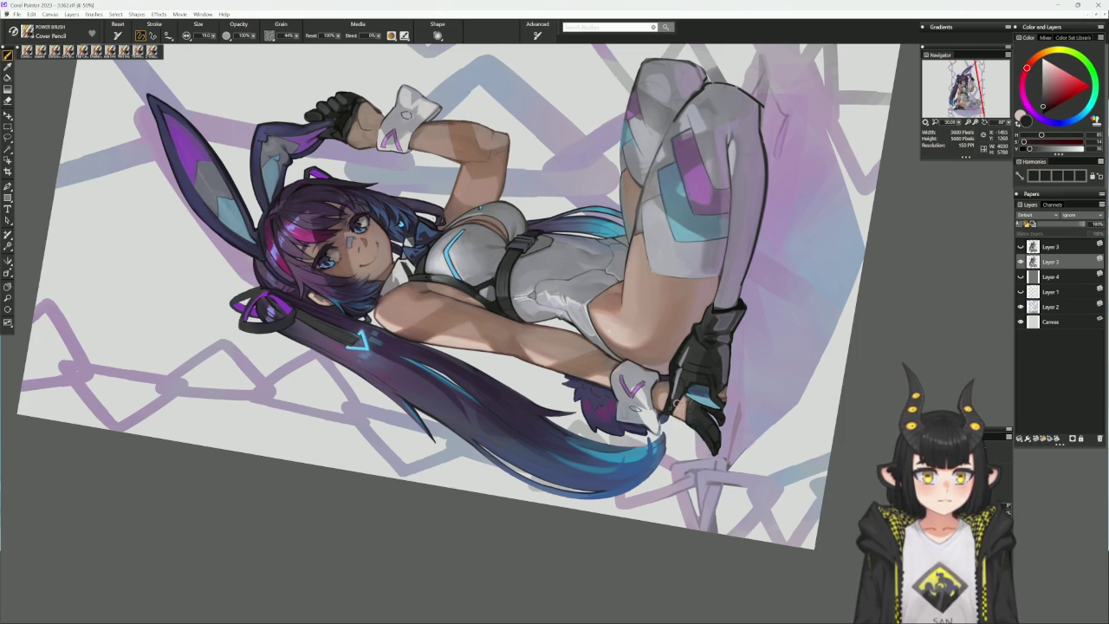
pyautogui.hotkey('ctrl', '0')
pyautogui.scroll(2, 681, 346)
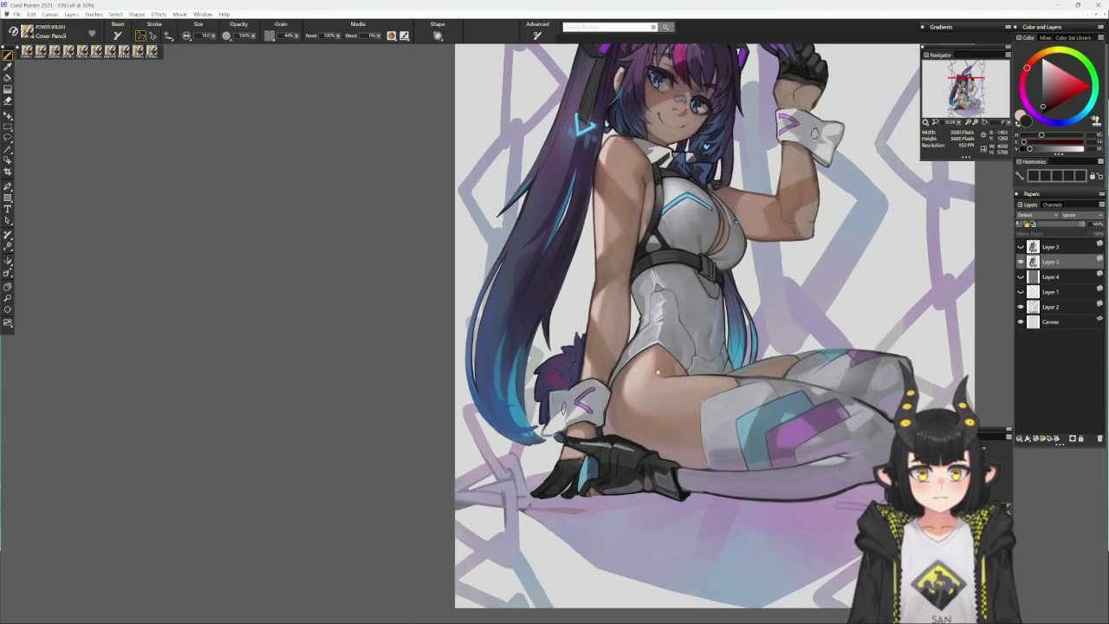
# - Try light blue and brown tones before settling on a light pinkish skin tone
pyautogui.keyDown('alt'); pyautogui.click(566, 436); pyautogui.keyUp('alt')
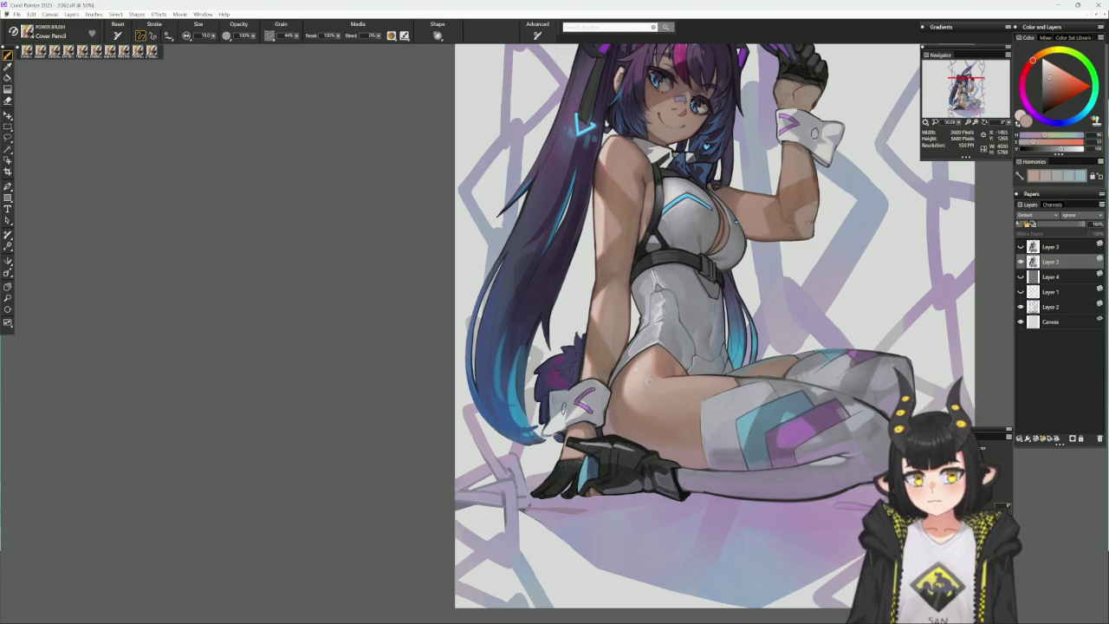
pyautogui.keyDown('alt'); pyautogui.click(569, 439); pyautogui.keyUp('alt')
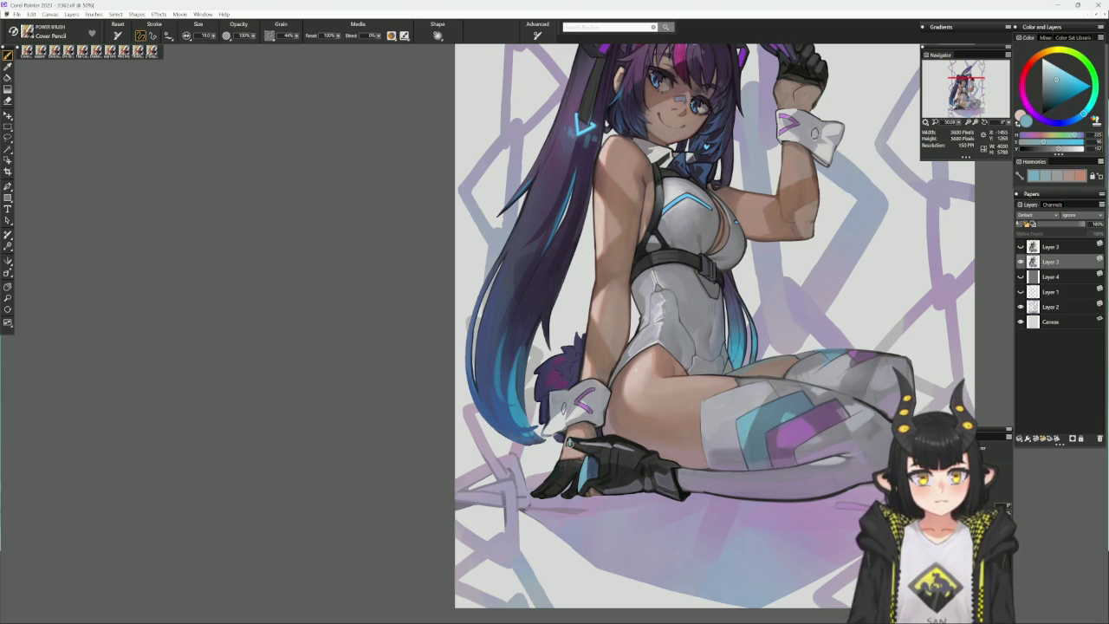
pyautogui.keyDown('alt'); pyautogui.click(570, 440); pyautogui.keyUp('alt')
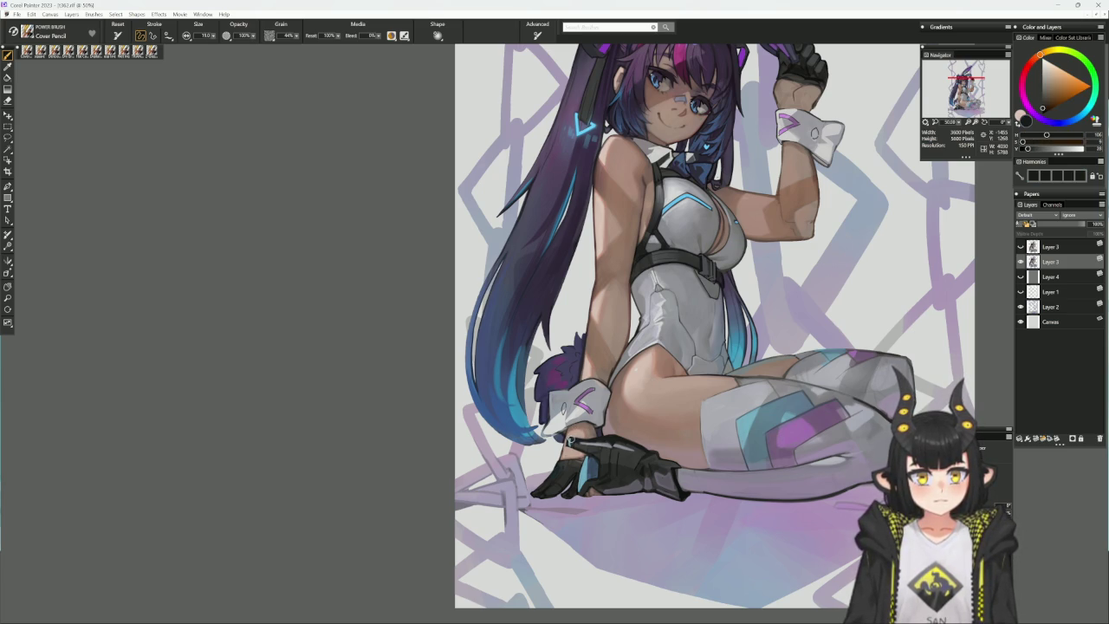
pyautogui.keyDown('alt'); pyautogui.click(570, 439); pyautogui.keyUp('alt')
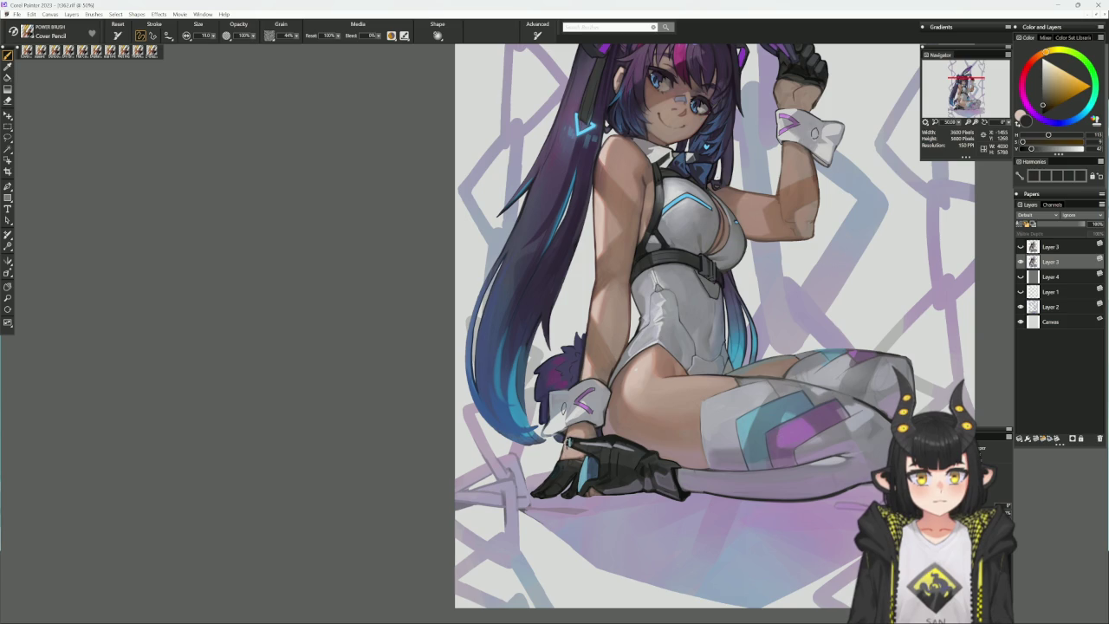
pyautogui.keyDown('alt'); pyautogui.click(569, 440); pyautogui.keyUp('alt')
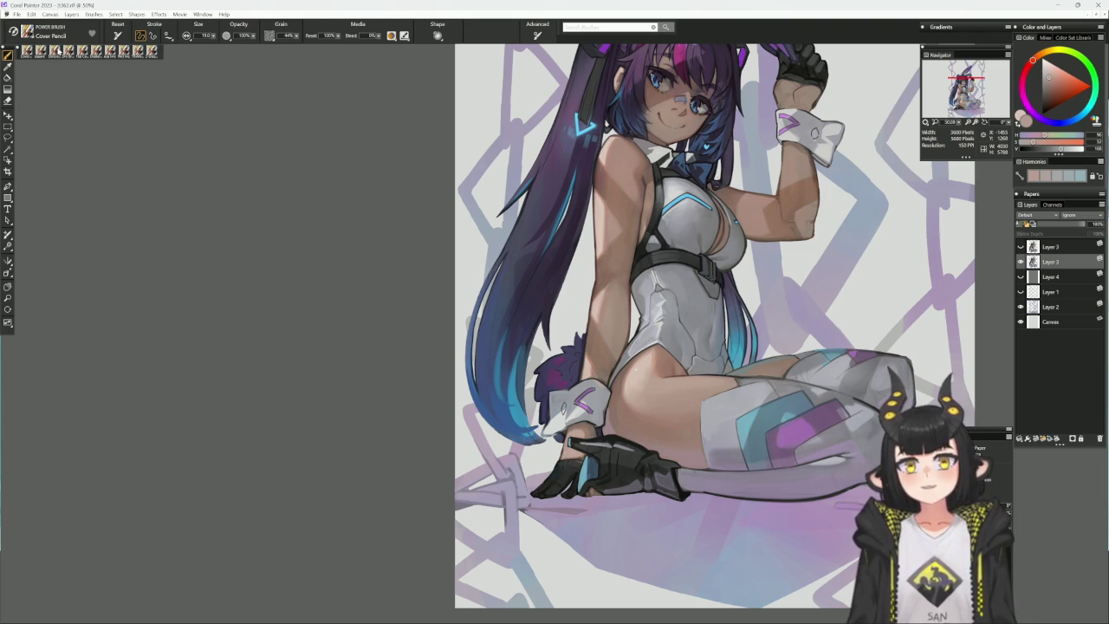
# - Select the Delicious Flat Color variant from the brush strip
pyautogui.click(44, 52)
# - Sample dark brown and light peach skin tones and shrink the brush to about 21
pyautogui.moveTo(736, 260)
pyautogui.mouseDown()
pyautogui.moveTo(782, 345)
pyautogui.moveTo(610, 453)
pyautogui.mouseUp()
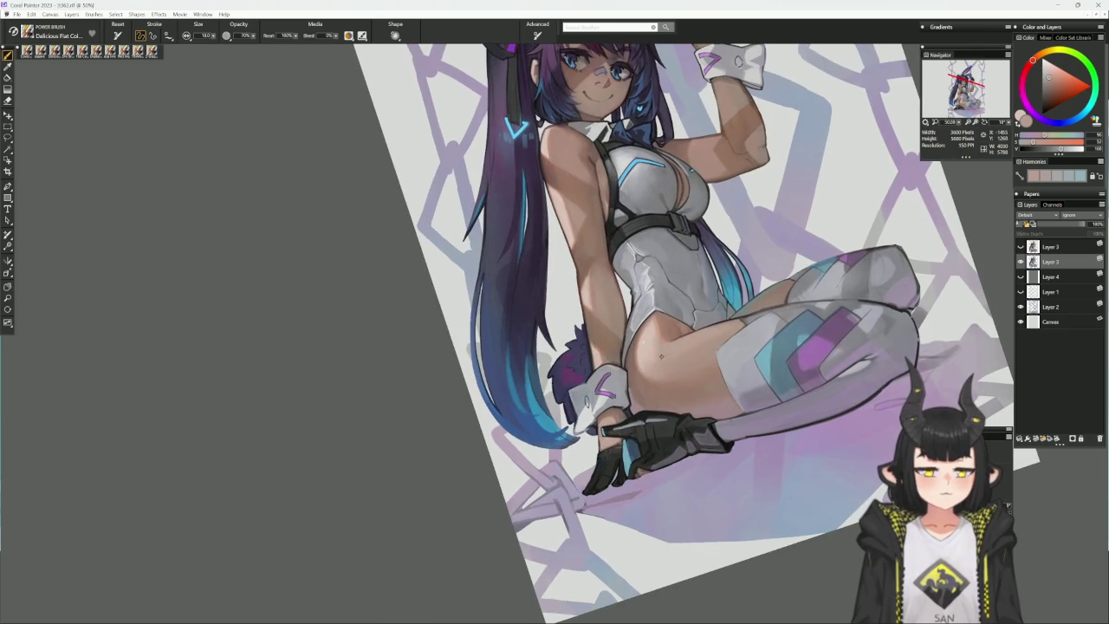
pyautogui.keyDown('alt'); pyautogui.click(610, 453); pyautogui.keyUp('alt')
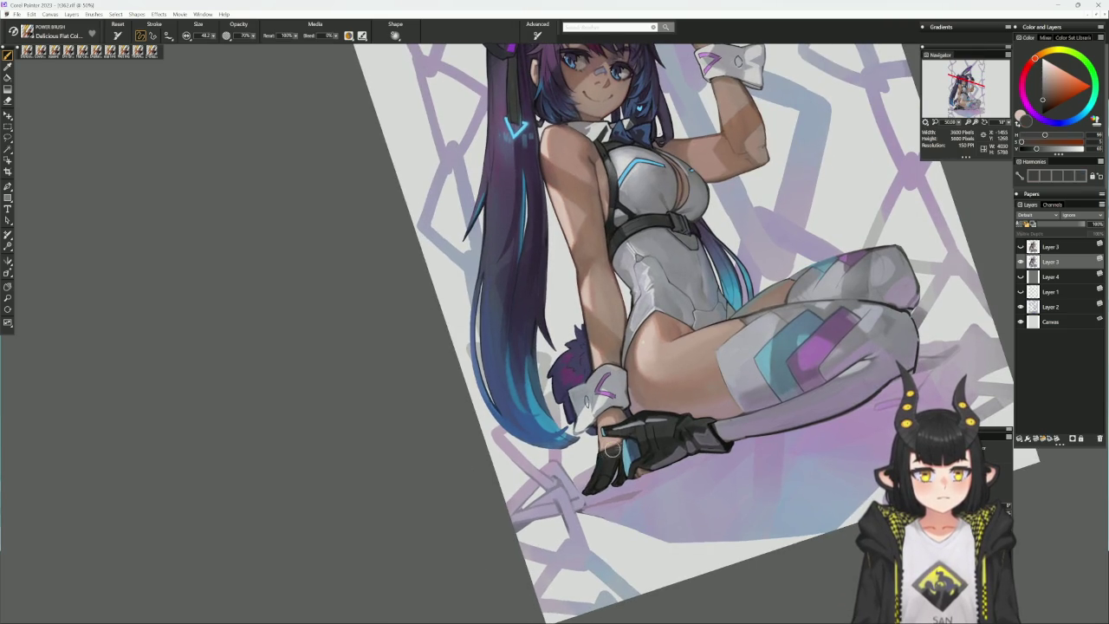
pyautogui.press('[')
pyautogui.press('[')
pyautogui.press('[')
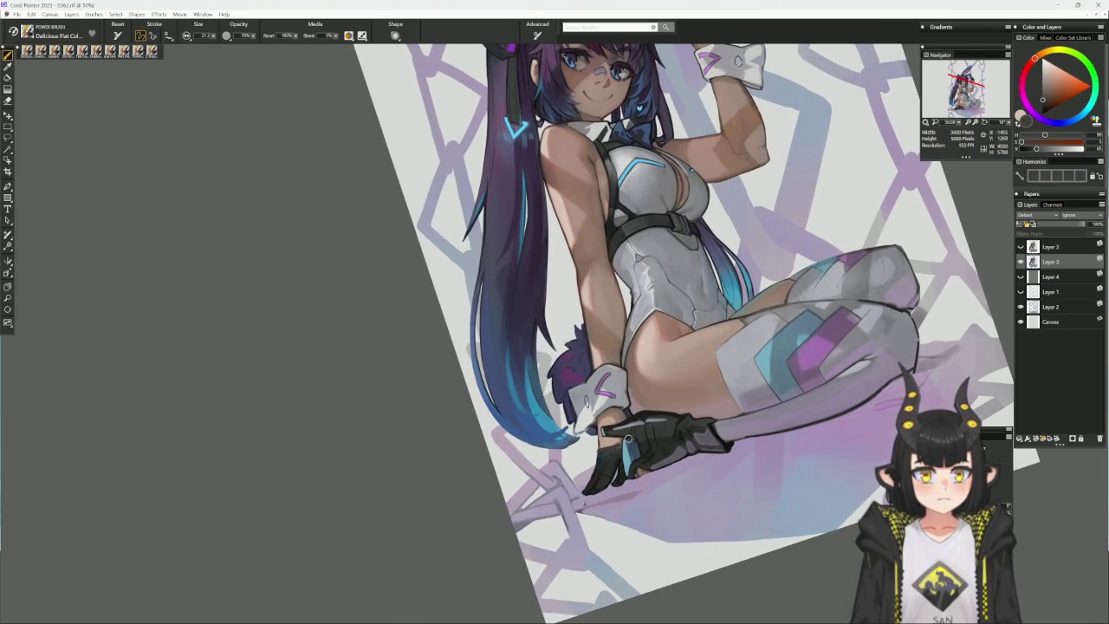
pyautogui.moveTo(751, 400); pyautogui.dragTo(755, 302)
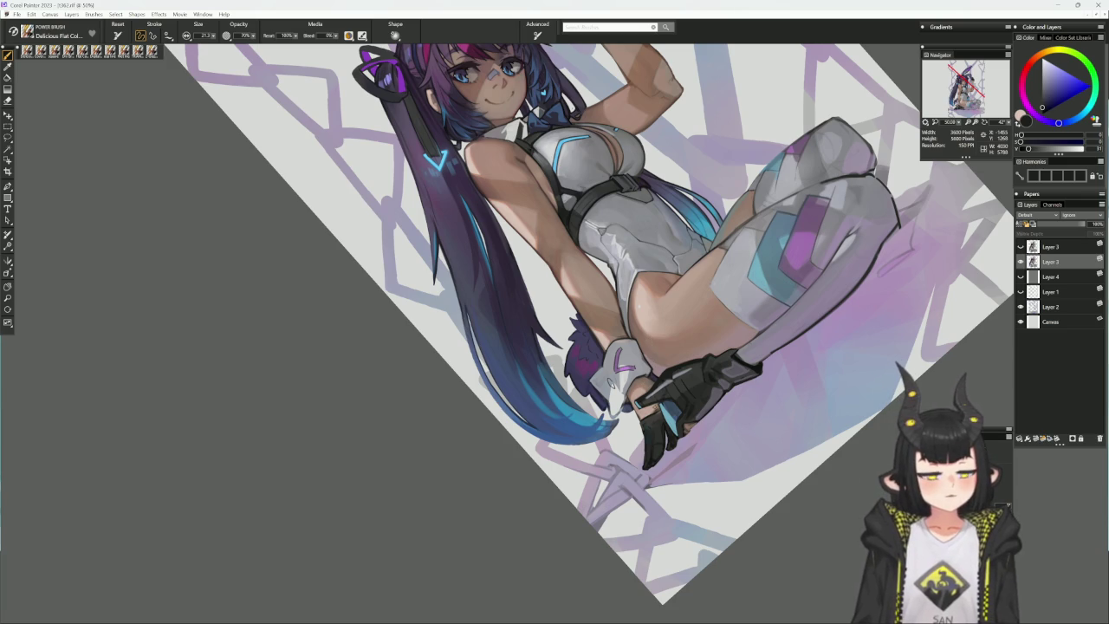
pyautogui.keyDown('alt'); pyautogui.click(656, 410); pyautogui.keyUp('alt')
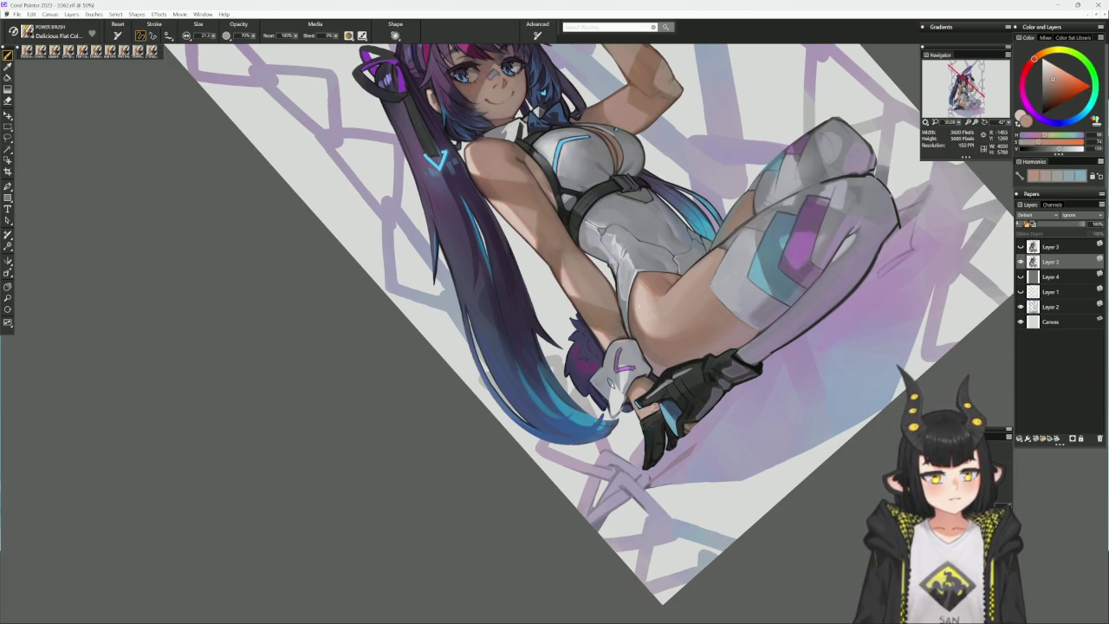
# - Paint darker definition onto the glove with its dark blue, touching up with the eraser
pyautogui.moveTo(689, 386)
pyautogui.mouseDown()
pyautogui.moveTo(641, 408)
pyautogui.moveTo(660, 397)
pyautogui.mouseUp()
pyautogui.keyDown('alt'); pyautogui.click(598, 446); pyautogui.keyUp('alt')
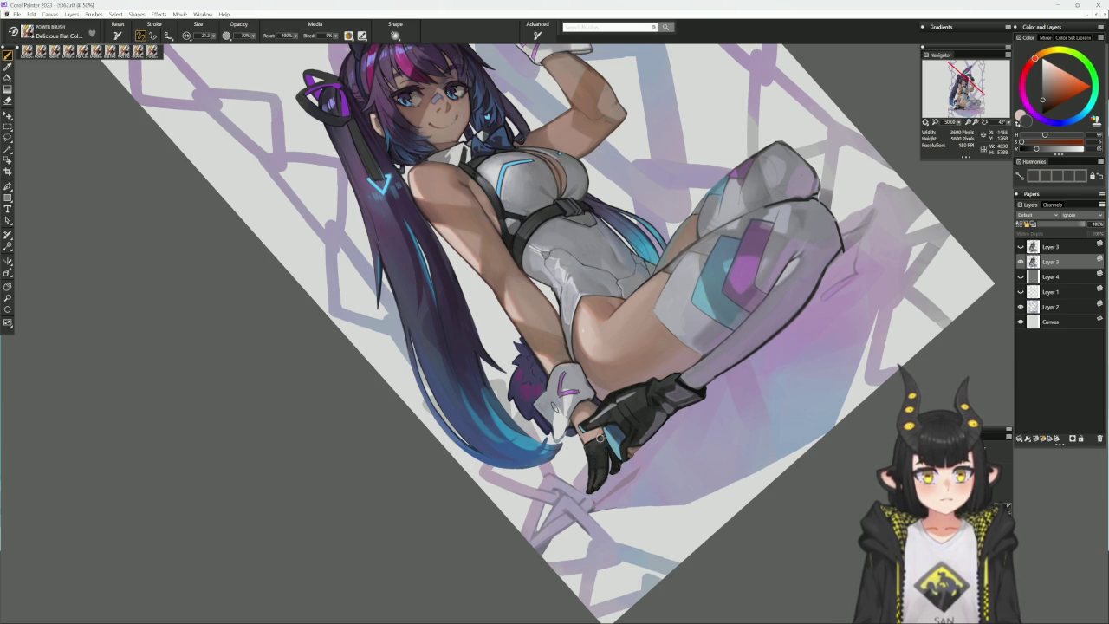
pyautogui.keyDown('alt'); pyautogui.click(599, 441); pyautogui.keyUp('alt')
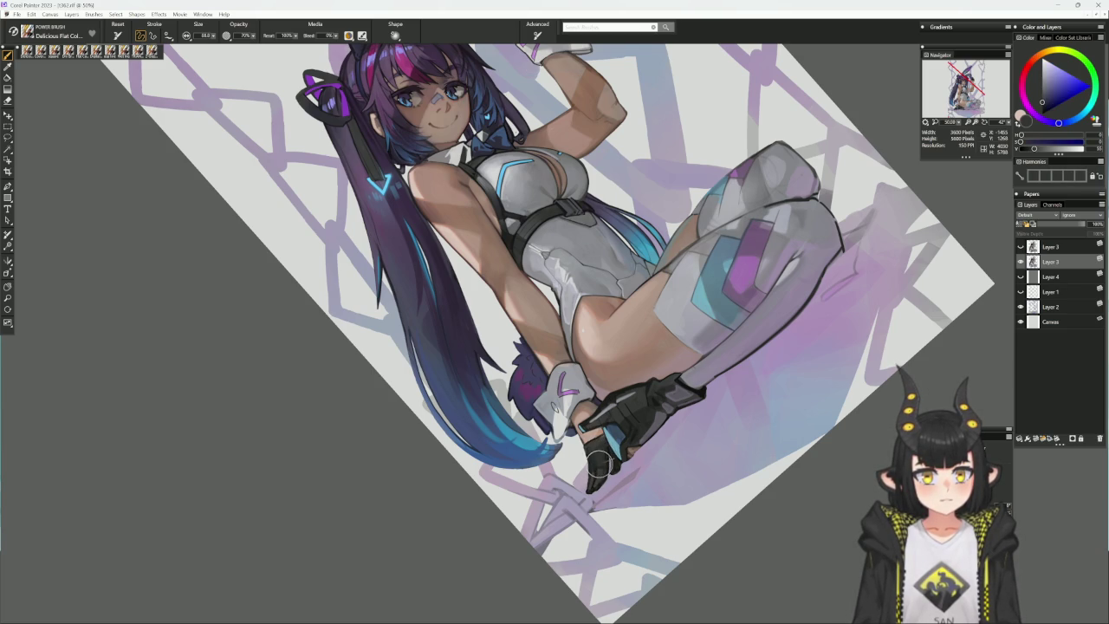
pyautogui.moveTo(598, 460); pyautogui.dragTo(600, 456)
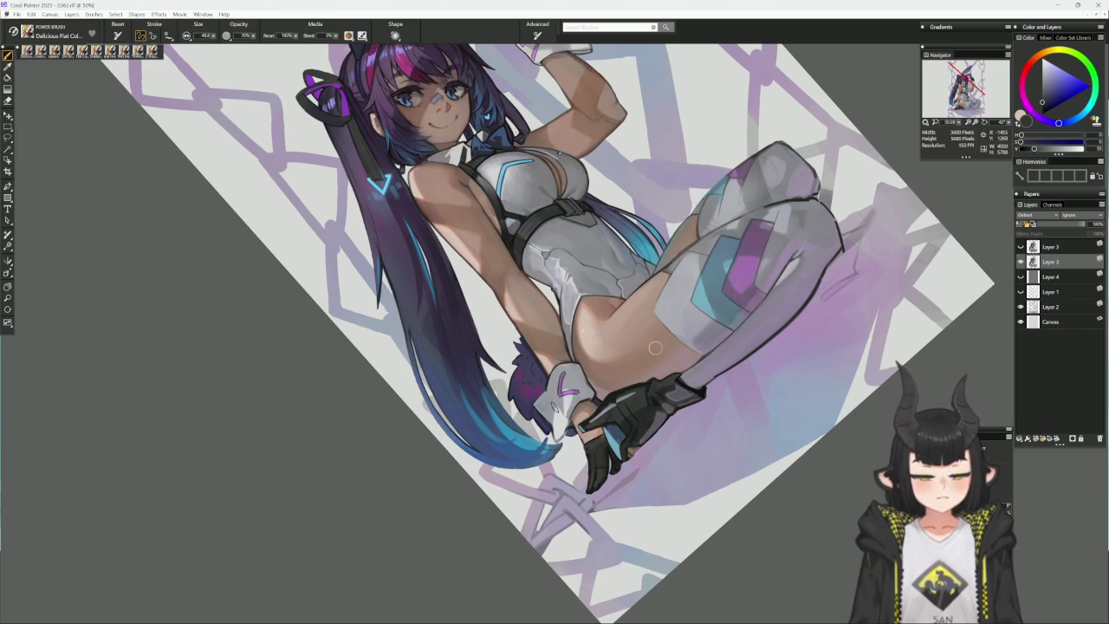
pyautogui.press('n')
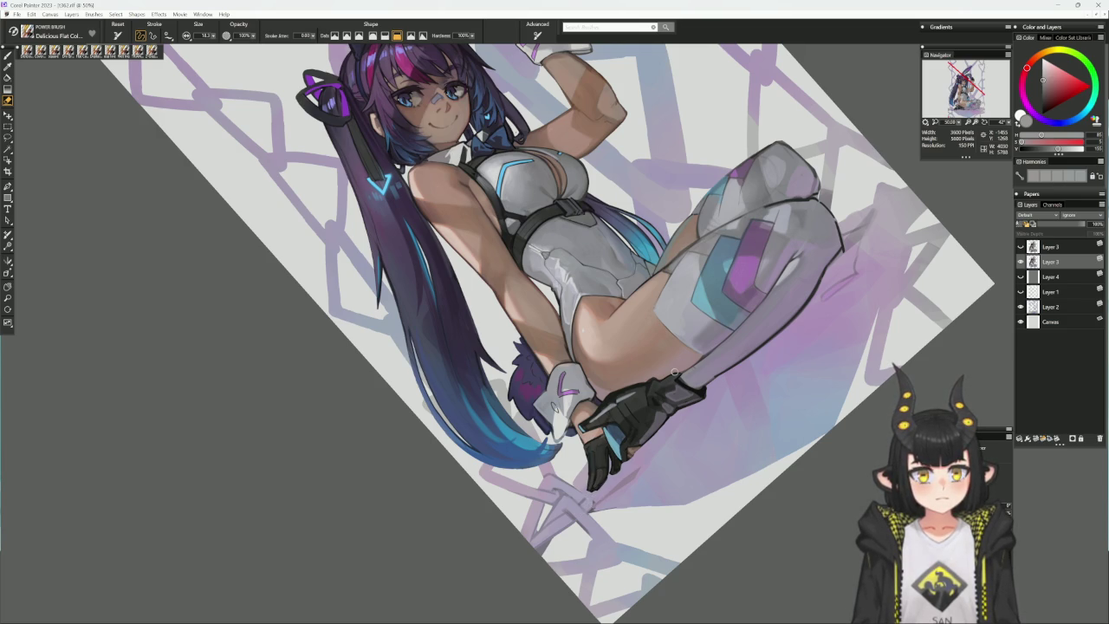
pyautogui.press('b')
# - Dab dark blue-black over the glove's blue highlight and darken the glove's edge
pyautogui.keyDown('alt'); pyautogui.click(605, 447); pyautogui.keyUp('alt')
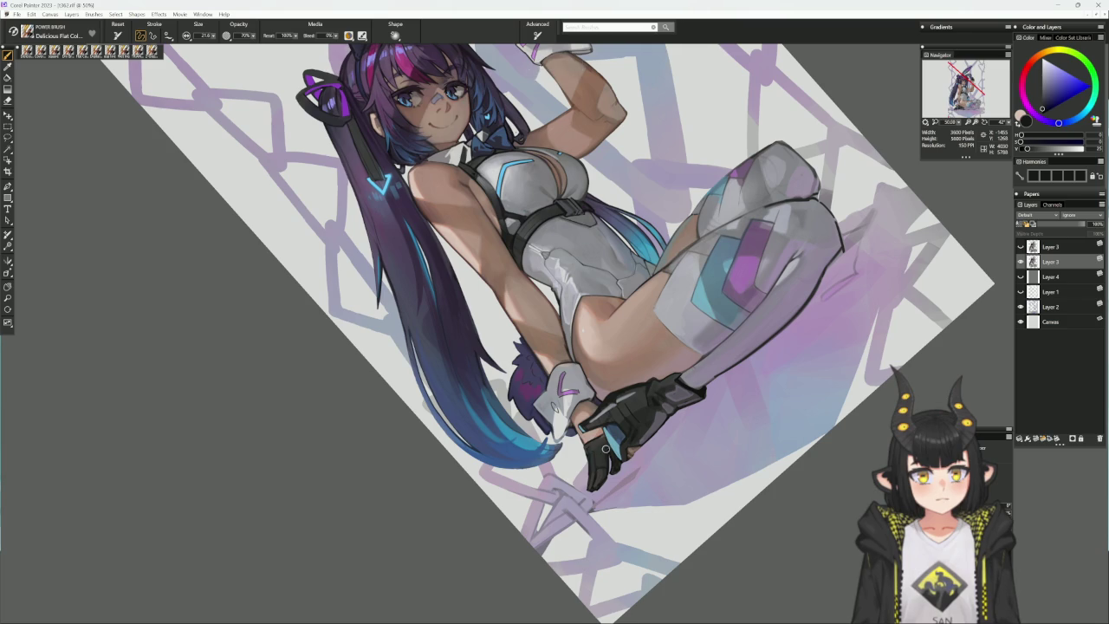
pyautogui.moveTo(605, 448); pyautogui.dragTo(607, 443)
pyautogui.keyDown('alt'); pyautogui.click(605, 448); pyautogui.keyUp('alt')
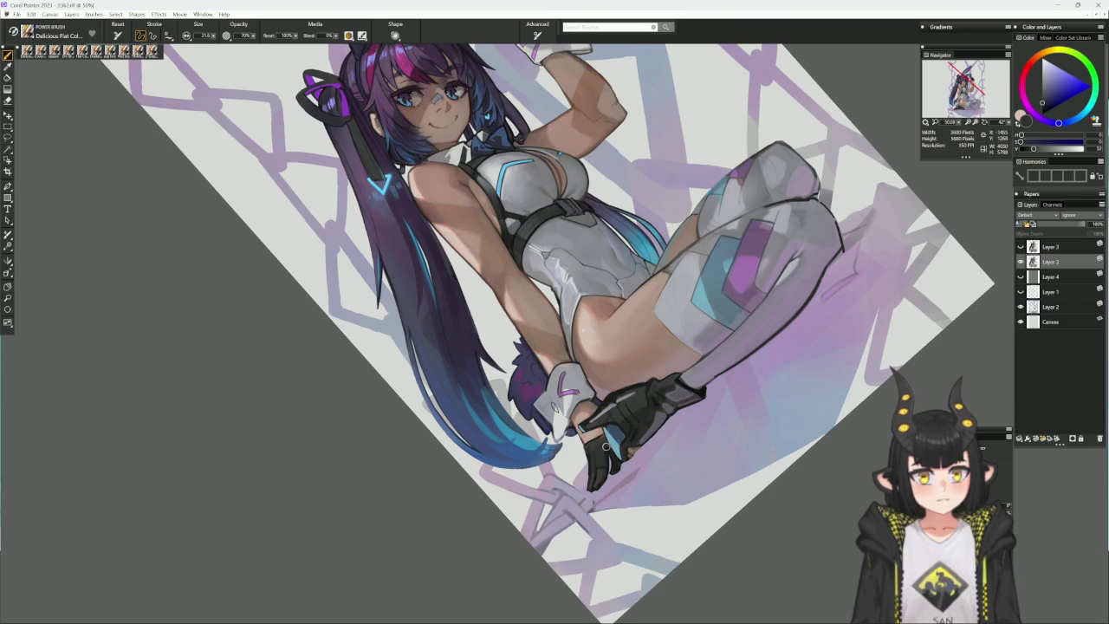
pyautogui.keyDown('alt'); pyautogui.click(606, 448); pyautogui.keyUp('alt')
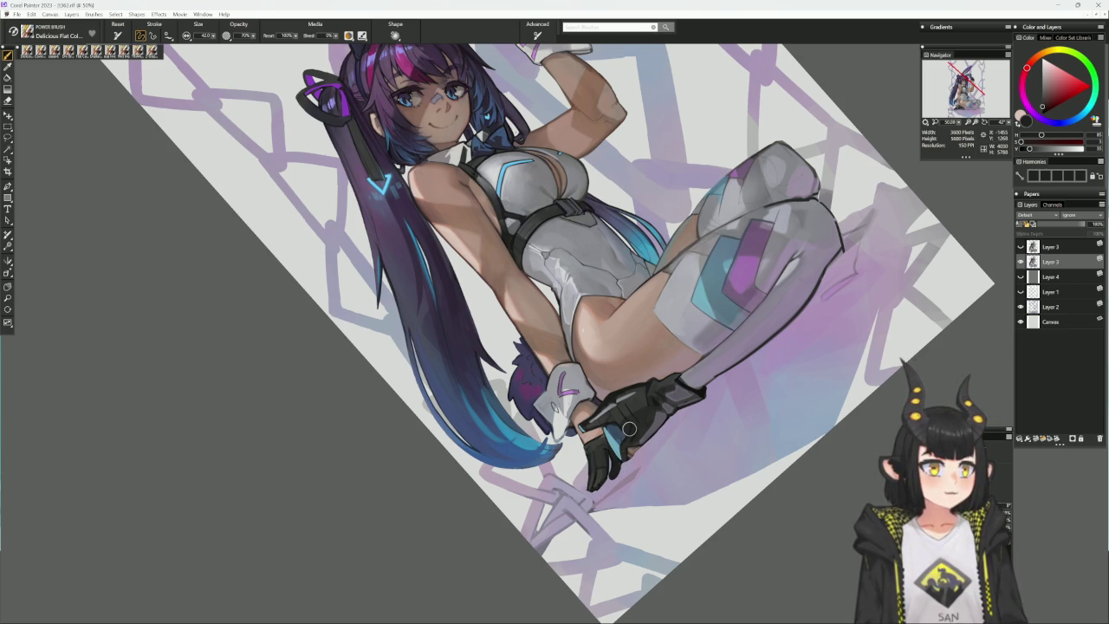
pyautogui.moveTo(629, 429)
pyautogui.mouseDown()
pyautogui.moveTo(741, 375)
pyautogui.moveTo(650, 430)
pyautogui.mouseUp()
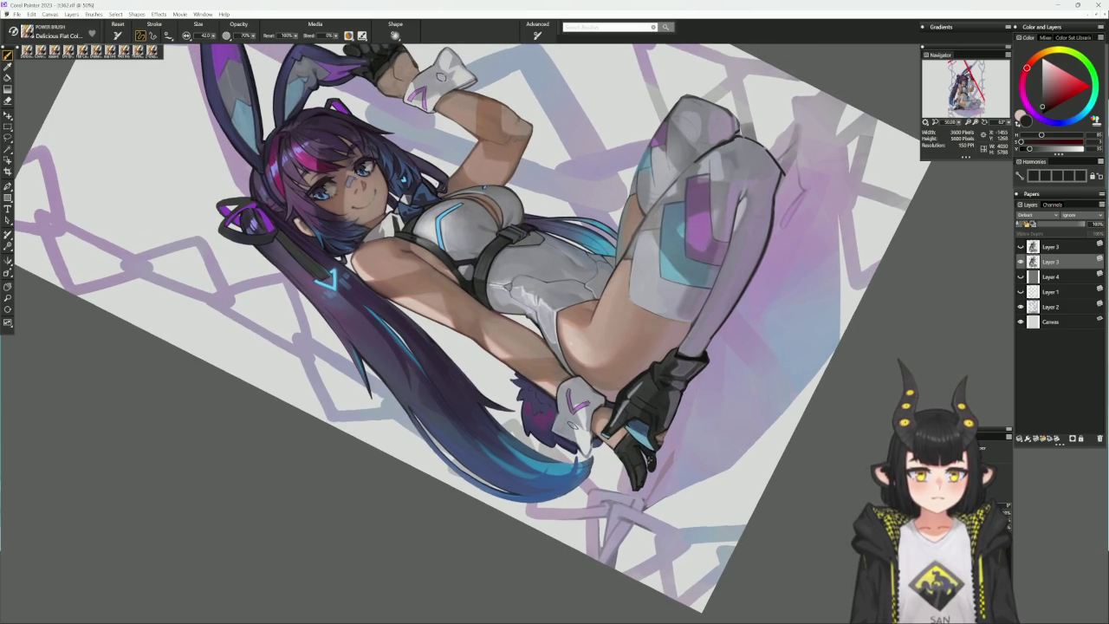
pyautogui.keyDown('alt'); pyautogui.click(640, 443); pyautogui.keyUp('alt')
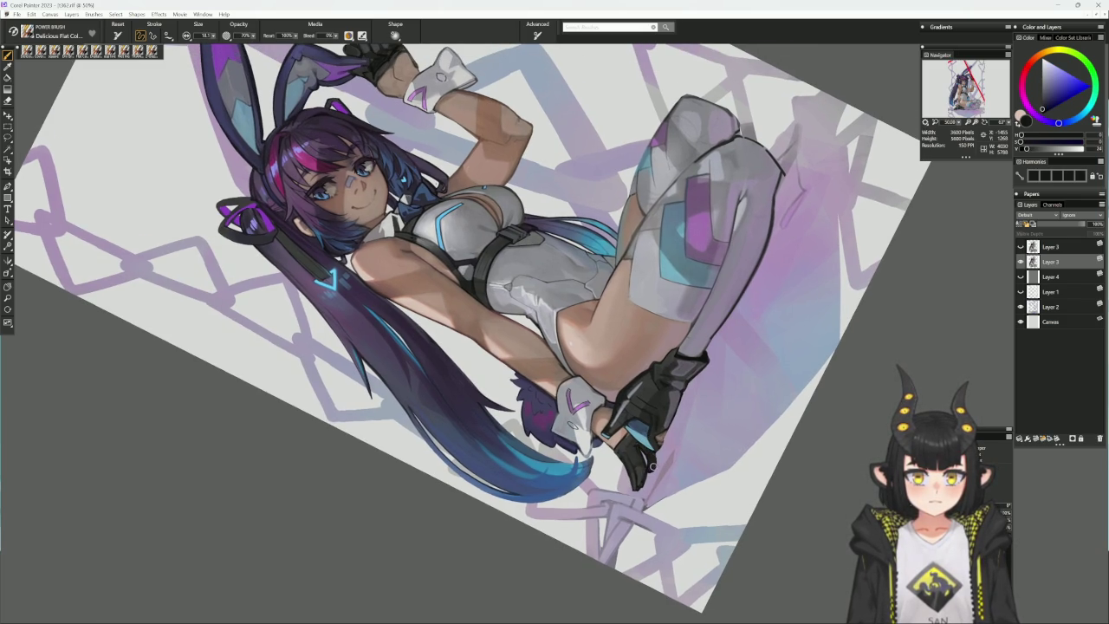
pyautogui.moveTo(651, 464); pyautogui.dragTo(648, 473)
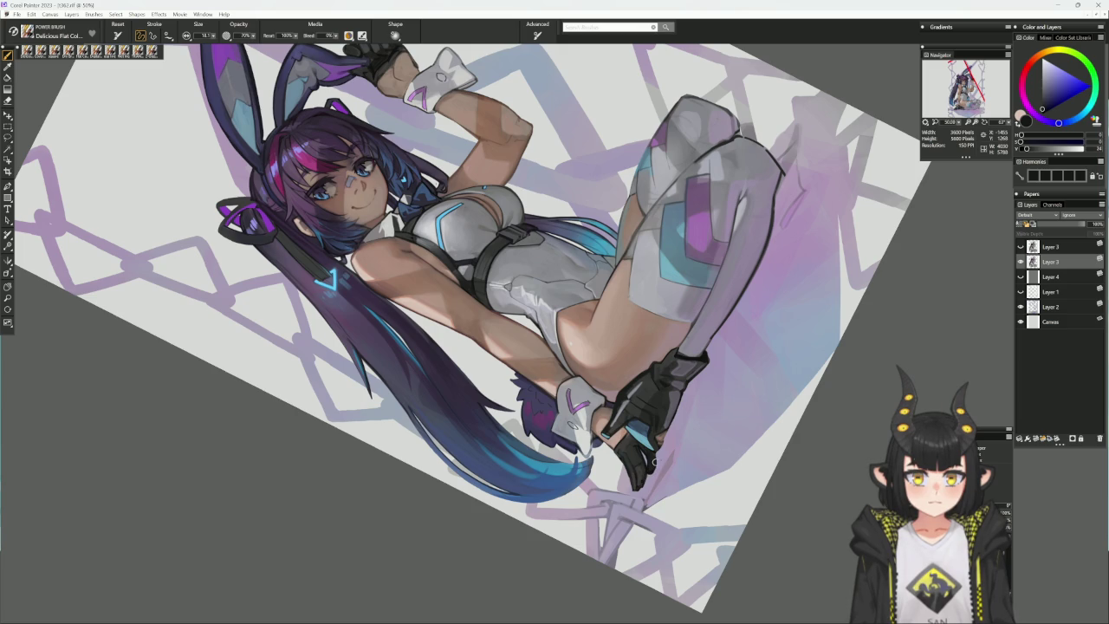
pyautogui.keyDown('alt'); pyautogui.click(655, 462); pyautogui.keyUp('alt')
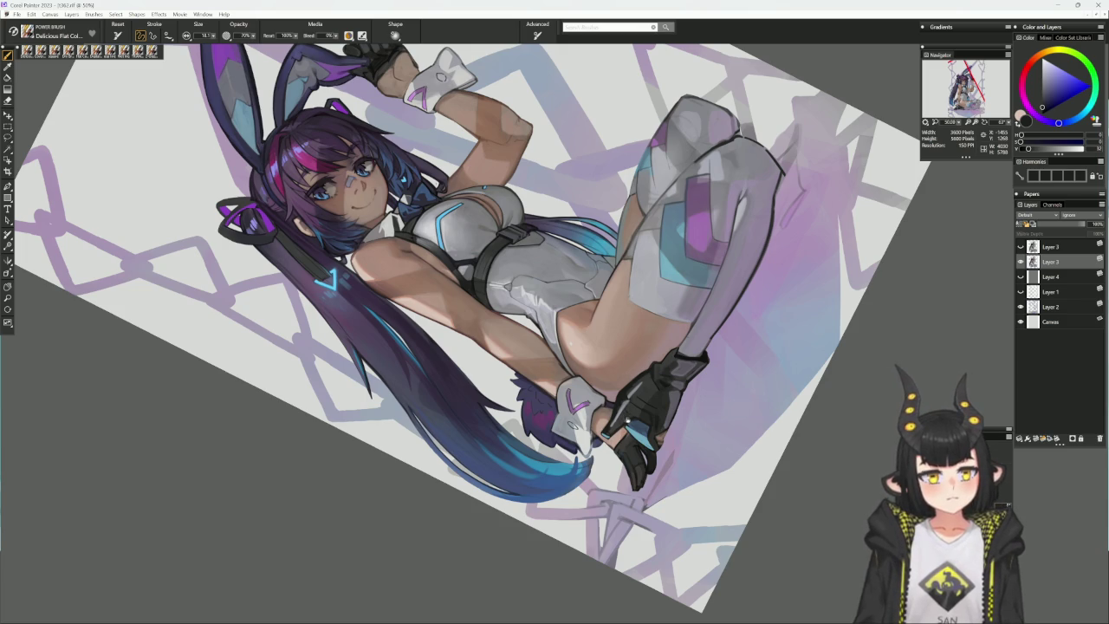
# - Straighten the view, sample purple and light and dark glove tones, and enlarge the brush
pyautogui.keyDown('alt'); pyautogui.click(620, 401); pyautogui.keyUp('alt')
pyautogui.moveTo(621, 401); pyautogui.dragTo(693, 392)
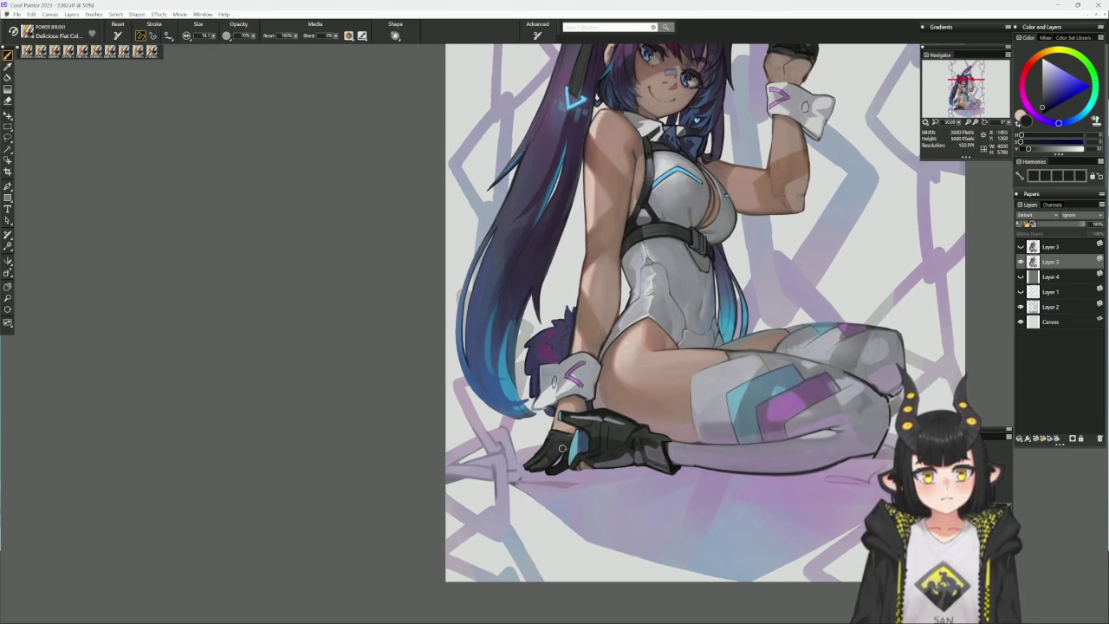
pyautogui.keyDown('alt'); pyautogui.click(556, 458); pyautogui.keyUp('alt')
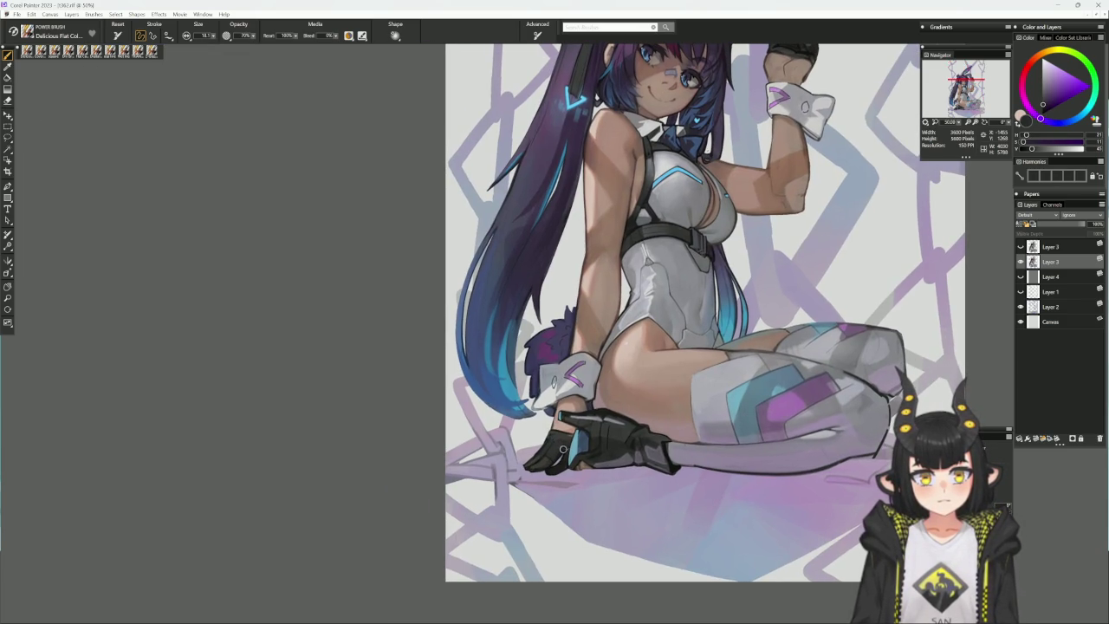
pyautogui.keyDown('alt'); pyautogui.click(562, 448); pyautogui.keyUp('alt')
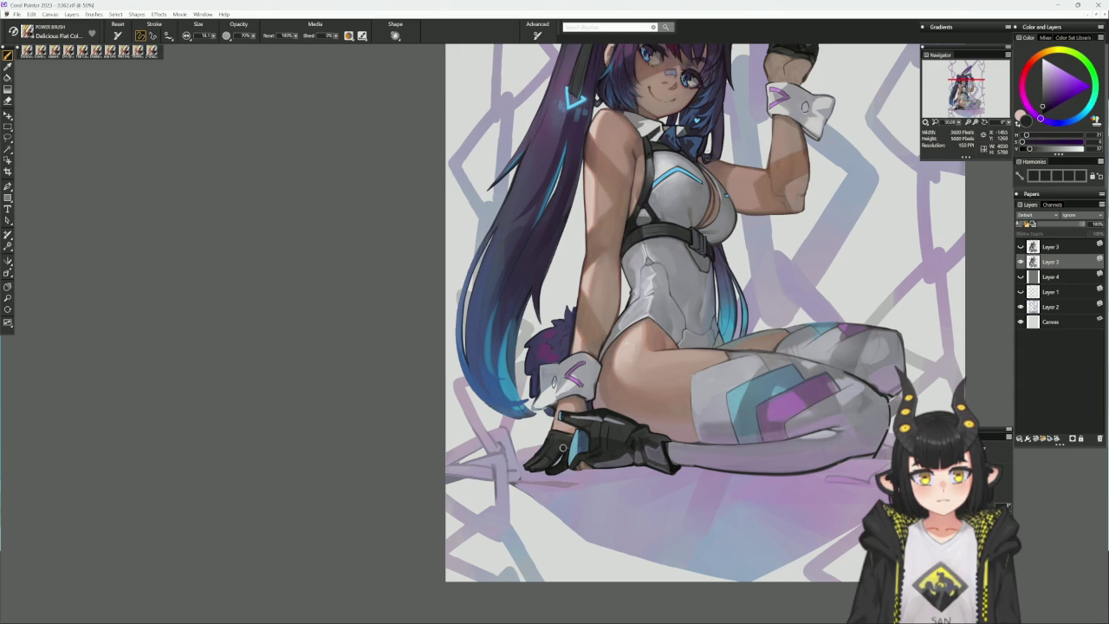
pyautogui.keyDown('alt'); pyautogui.click(565, 451); pyautogui.keyUp('alt')
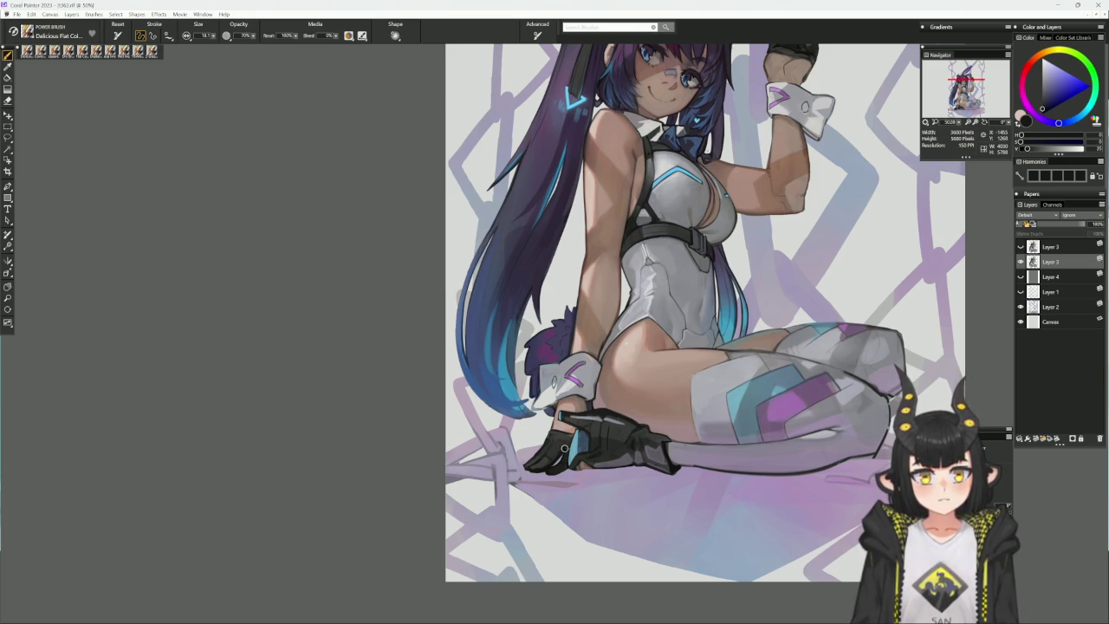
pyautogui.keyDown('alt'); pyautogui.click(565, 444); pyautogui.keyUp('alt')
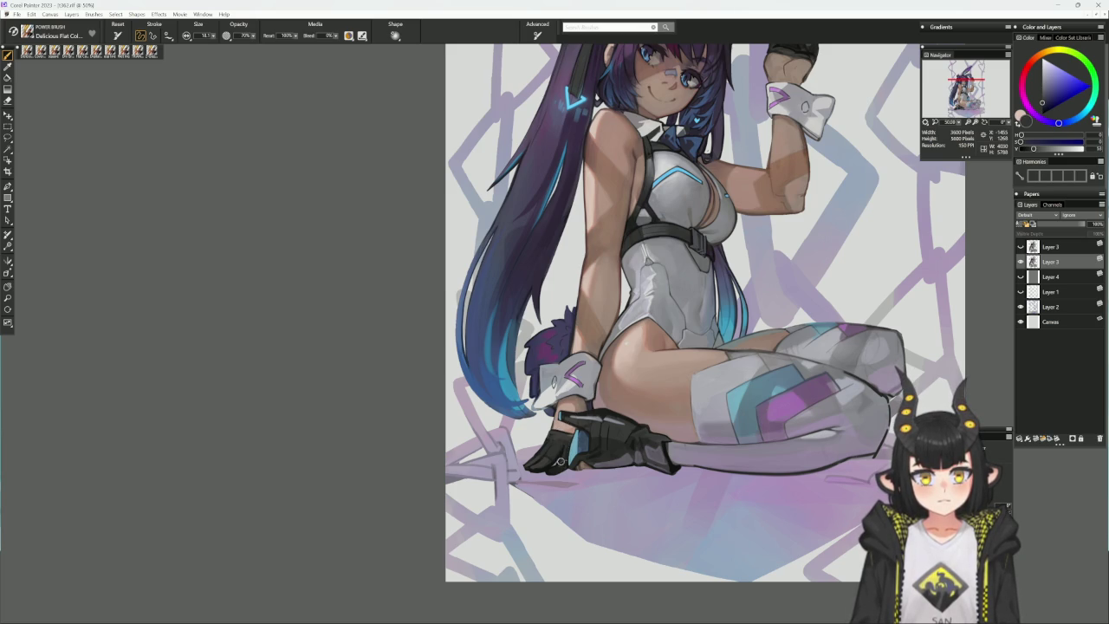
pyautogui.keyDown('alt'); pyautogui.click(563, 458); pyautogui.keyUp('alt')
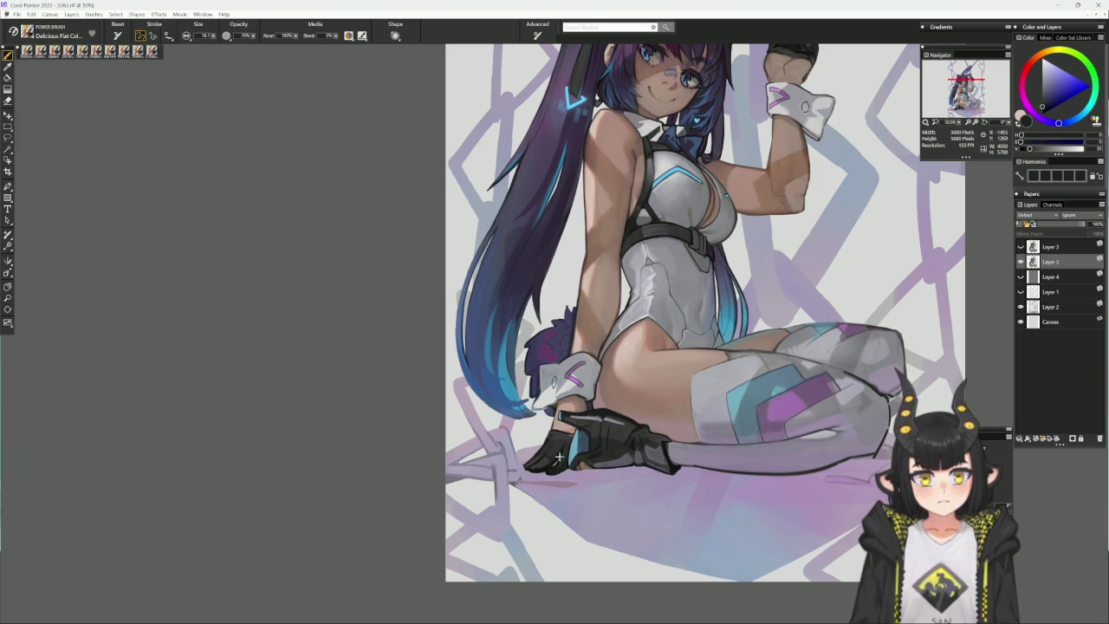
pyautogui.press(']')
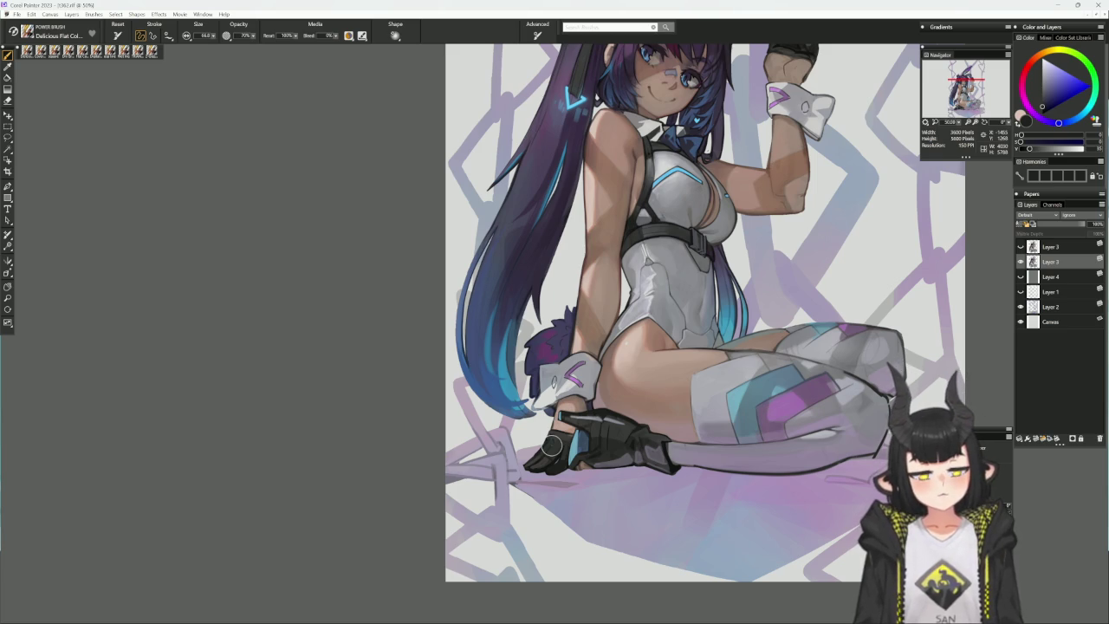
# - Clean up the glove edges, alternating eraser and brush, with the brush shrunk to about 22
pyautogui.moveTo(605, 496)
pyautogui.mouseDown()
pyautogui.moveTo(676, 451)
pyautogui.moveTo(674, 467)
pyautogui.mouseUp()
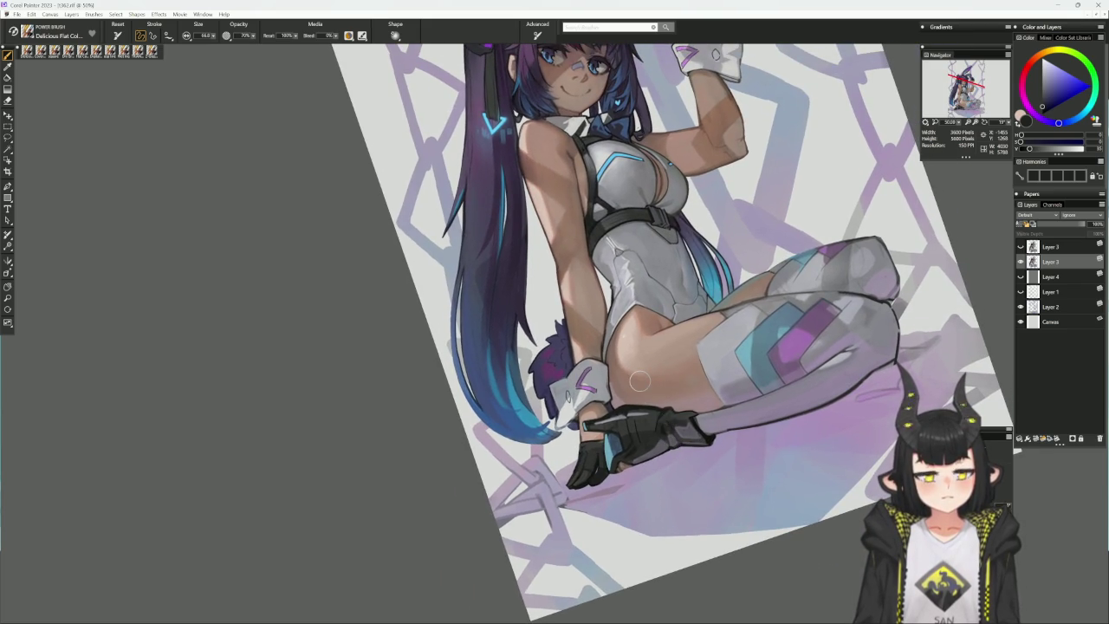
pyautogui.press('n')
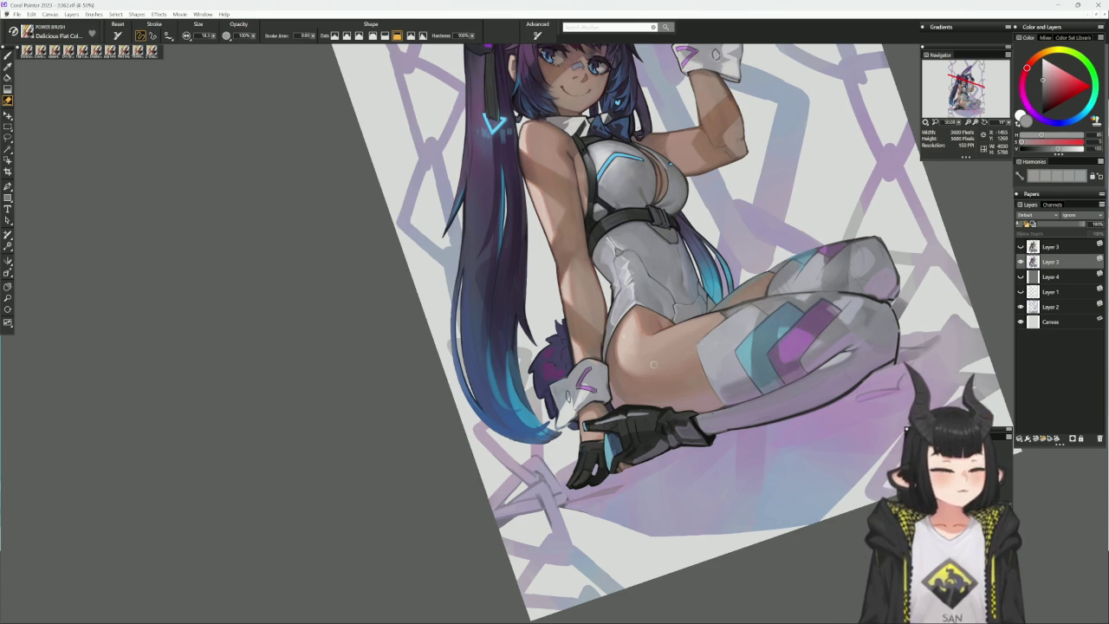
pyautogui.press('b')
pyautogui.press('[')
pyautogui.press('[')
pyautogui.press('[')
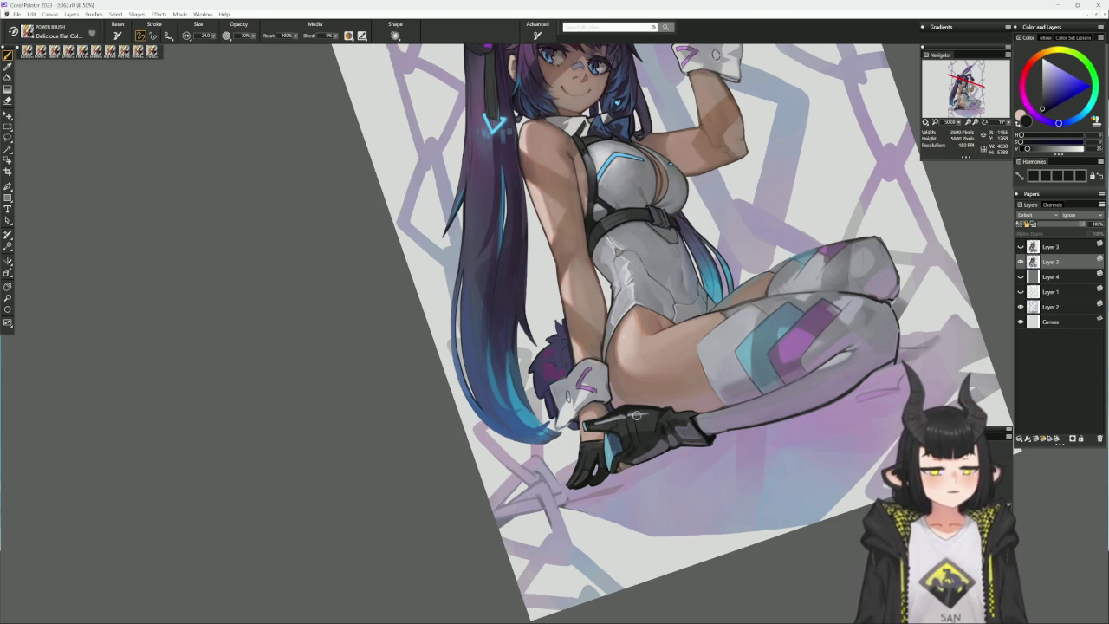
pyautogui.press('n')
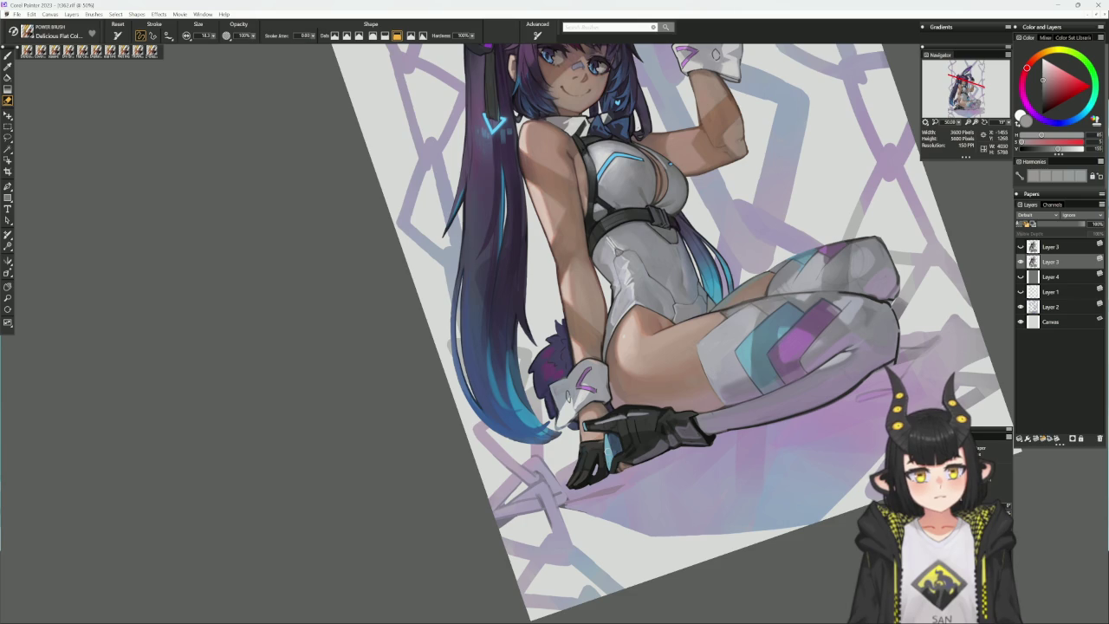
pyautogui.press('b')
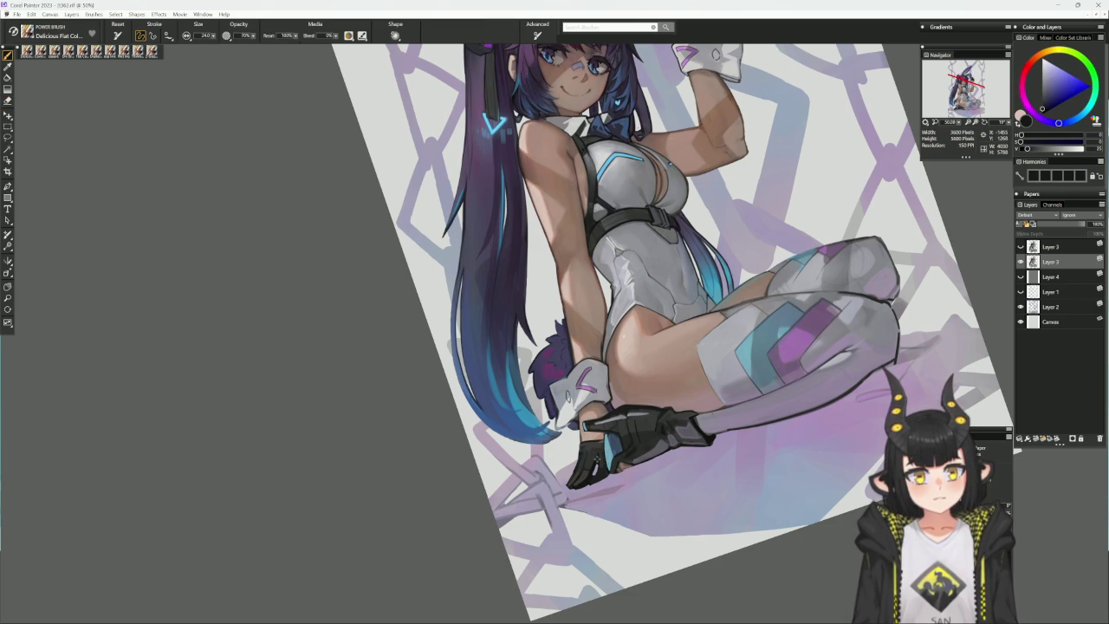
pyautogui.press('[')
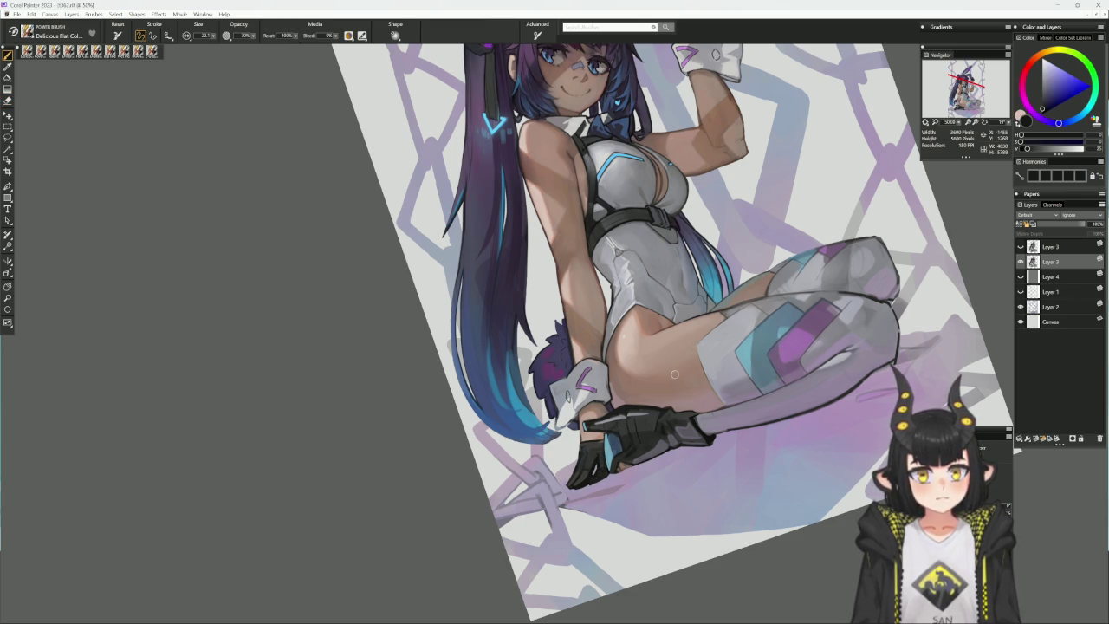
# - Erase stray glove edges using its sampled light and dark tones, then return the view upright
pyautogui.press('e')
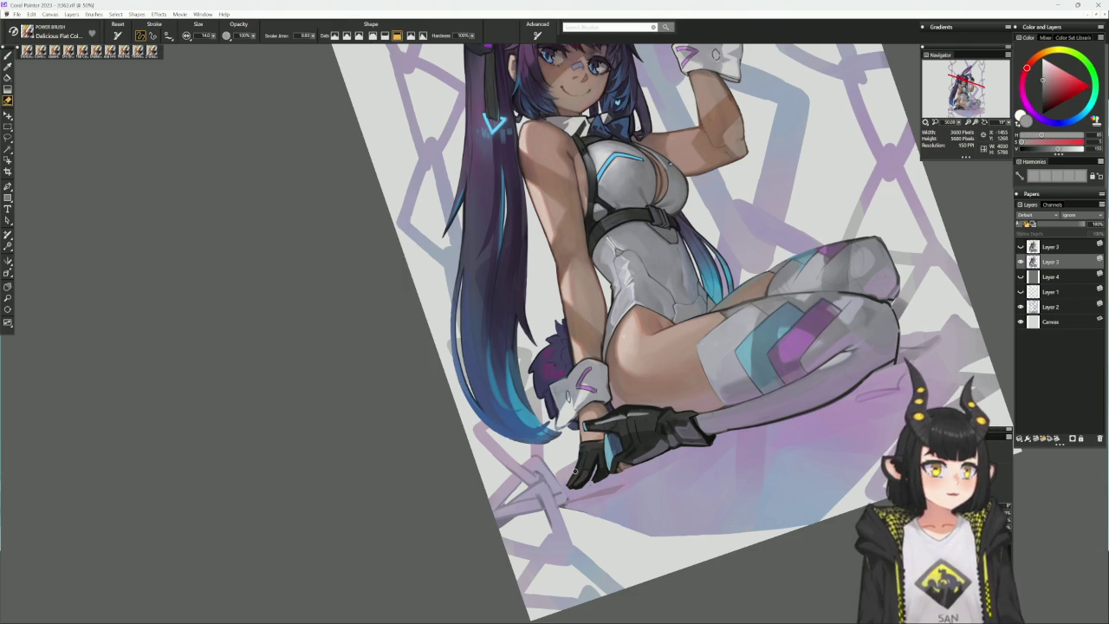
pyautogui.press('b')
pyautogui.moveTo(573, 471); pyautogui.dragTo(701, 391)
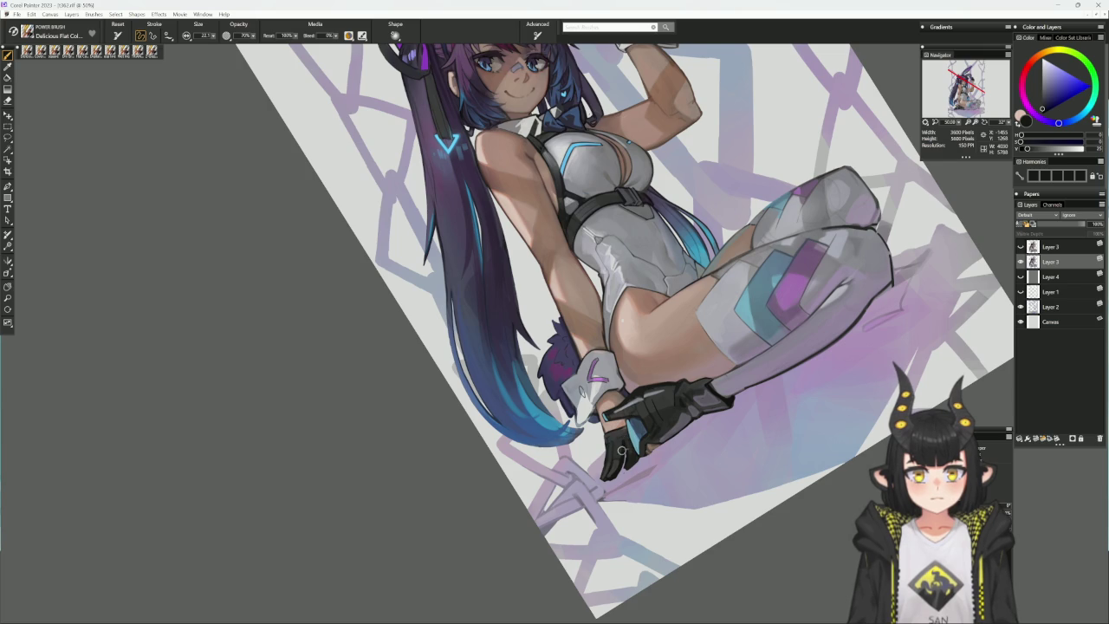
pyautogui.keyDown('alt'); pyautogui.click(626, 441); pyautogui.keyUp('alt')
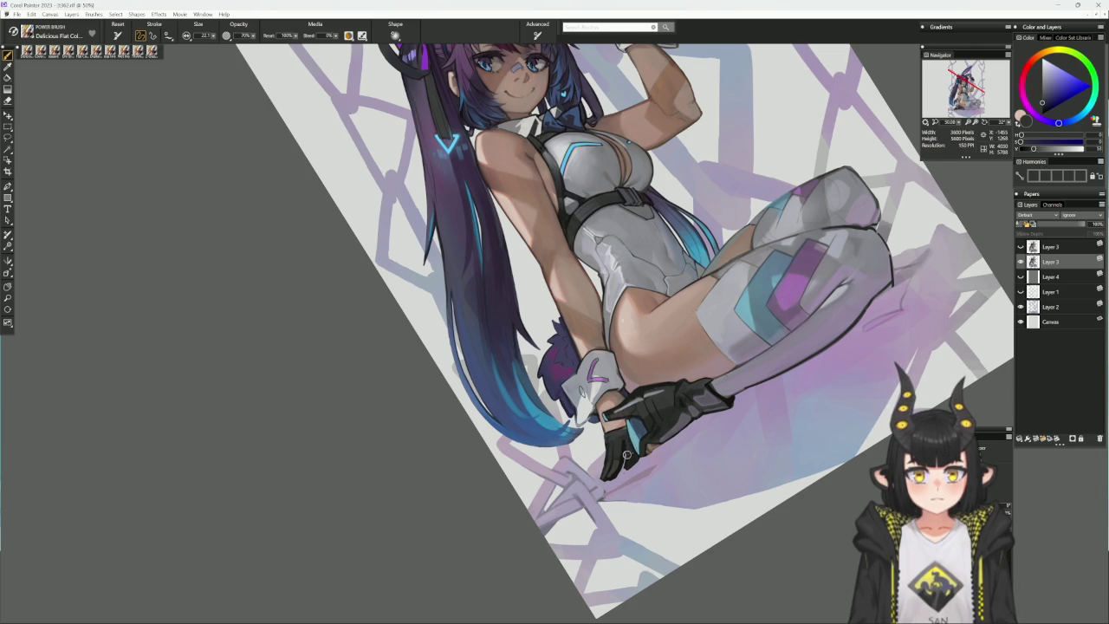
pyautogui.keyDown('alt'); pyautogui.click(624, 443); pyautogui.keyUp('alt')
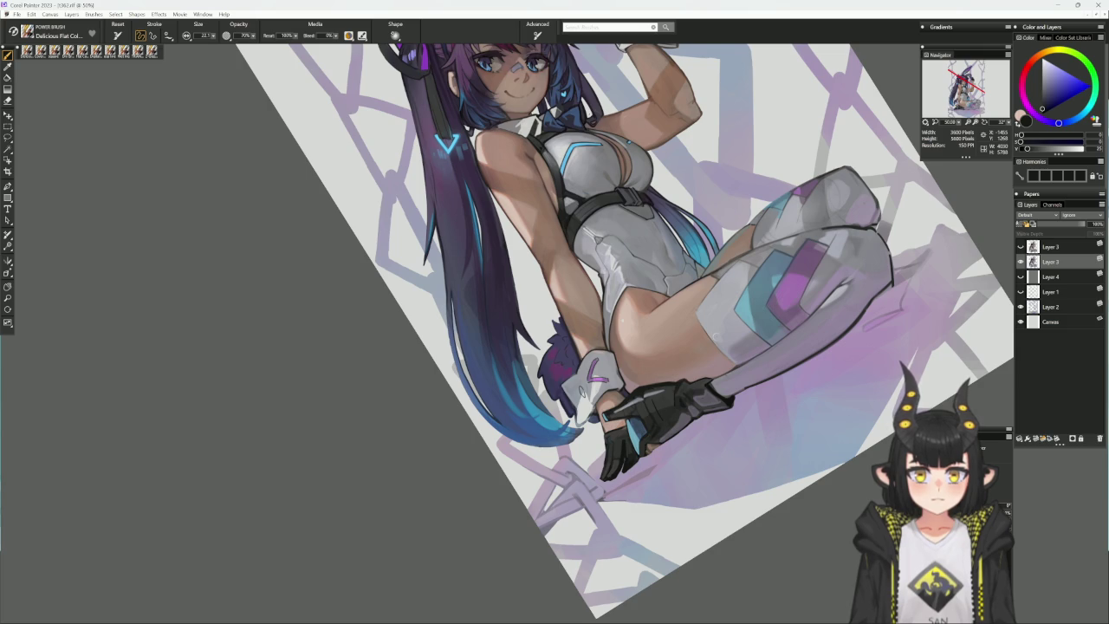
pyautogui.press('n')
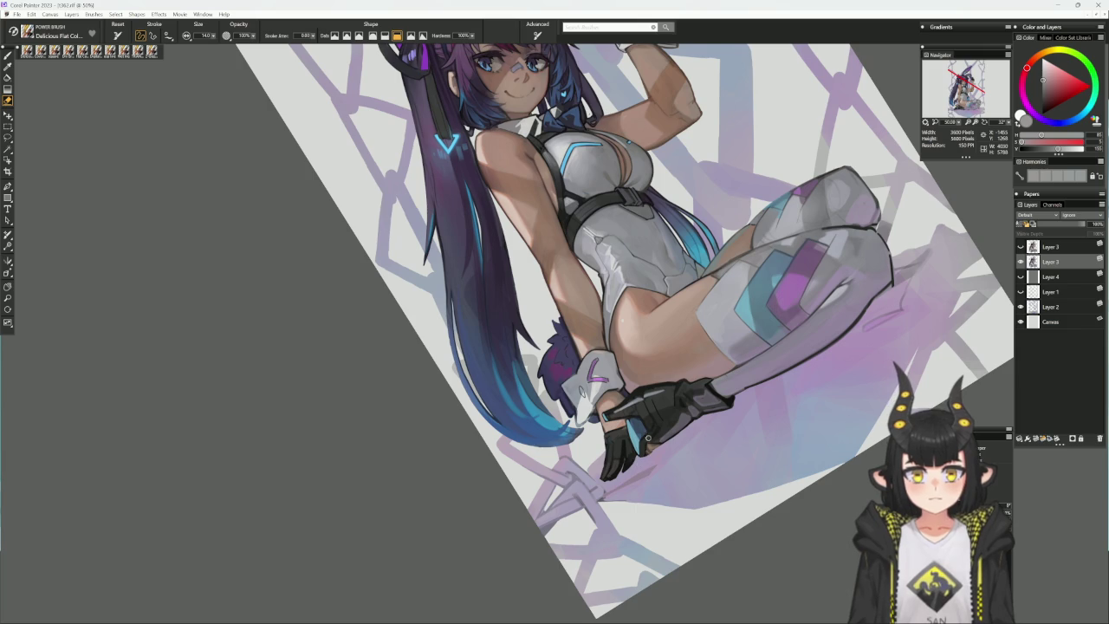
pyautogui.keyDown('alt'); pyautogui.click(683, 473); pyautogui.keyUp('alt')
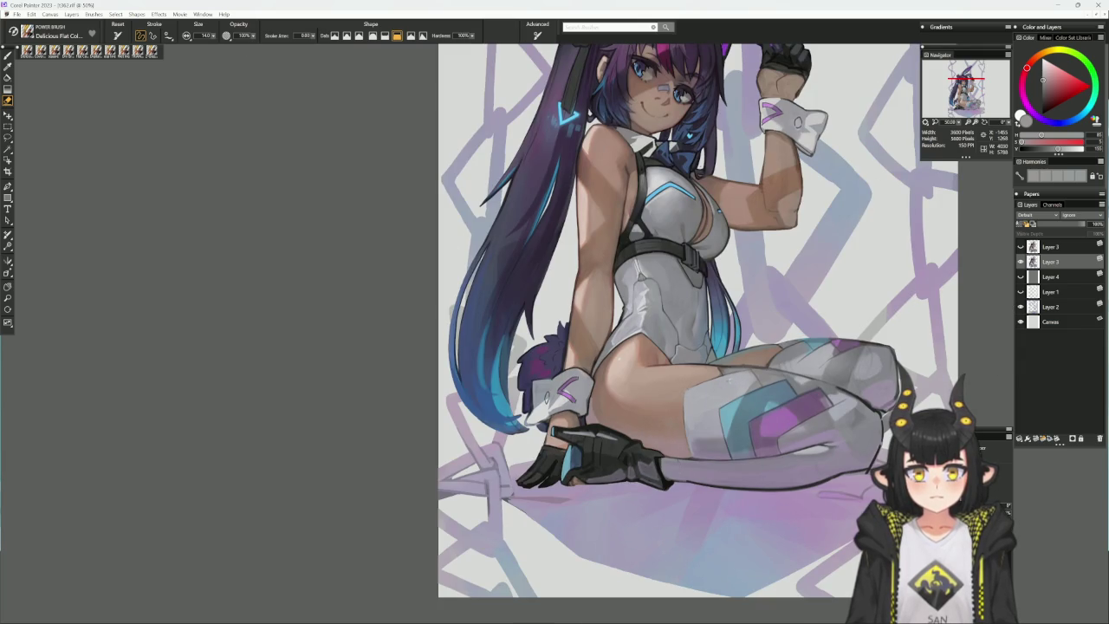
# - Touch up the floor glove using its own light-blue and near-black tones
pyautogui.press('b')
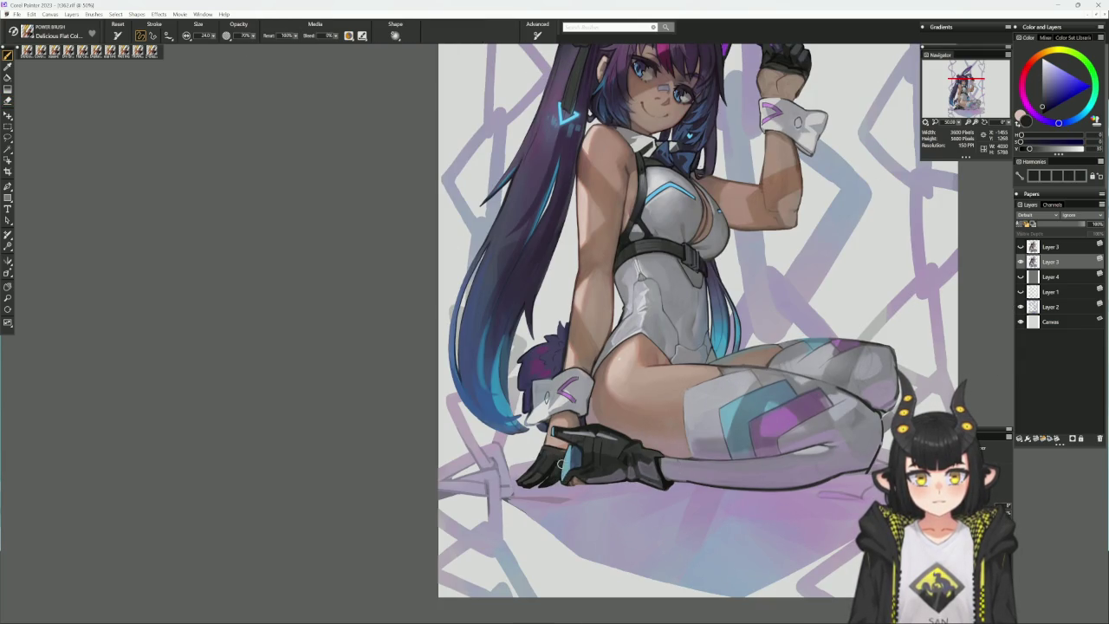
pyautogui.keyDown('alt'); pyautogui.click(564, 479); pyautogui.keyUp('alt')
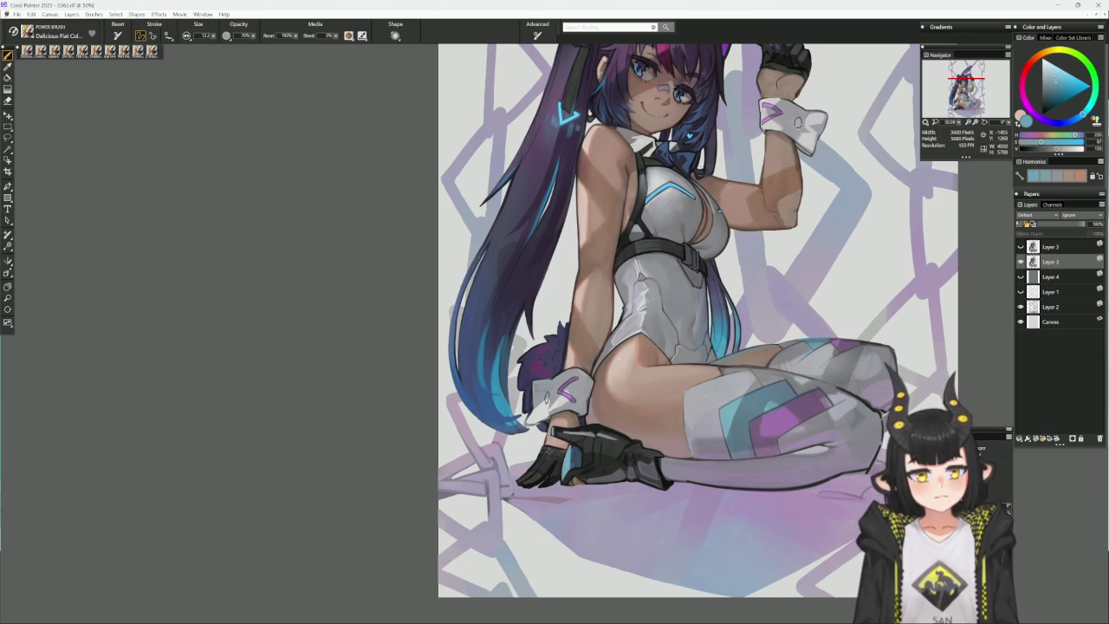
pyautogui.keyDown('alt'); pyautogui.click(546, 454); pyautogui.keyUp('alt')
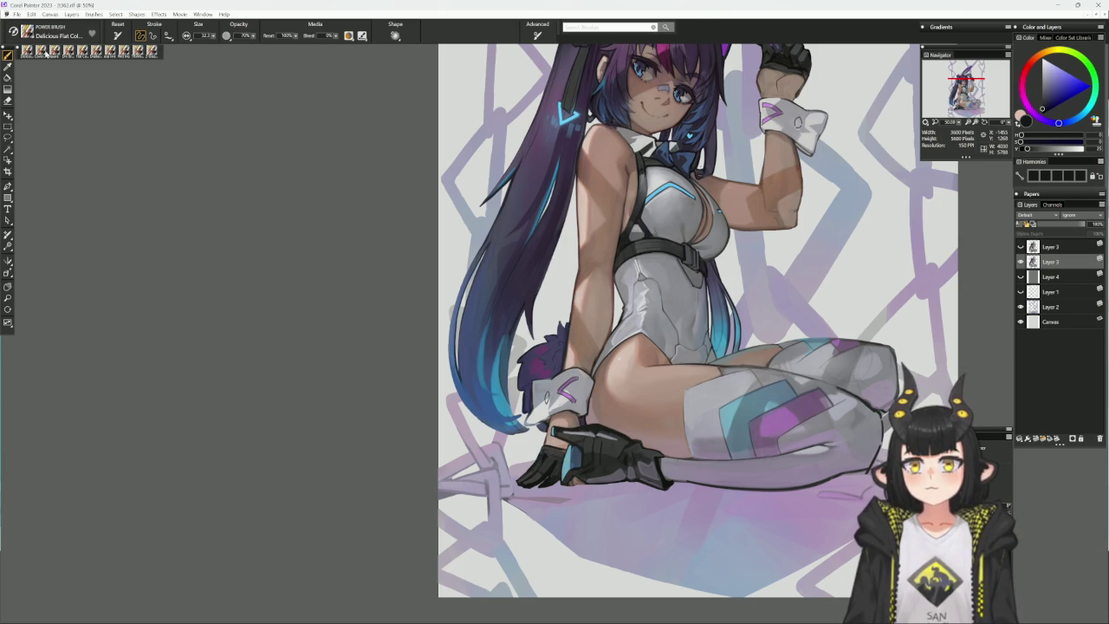
pyautogui.click(47, 52)
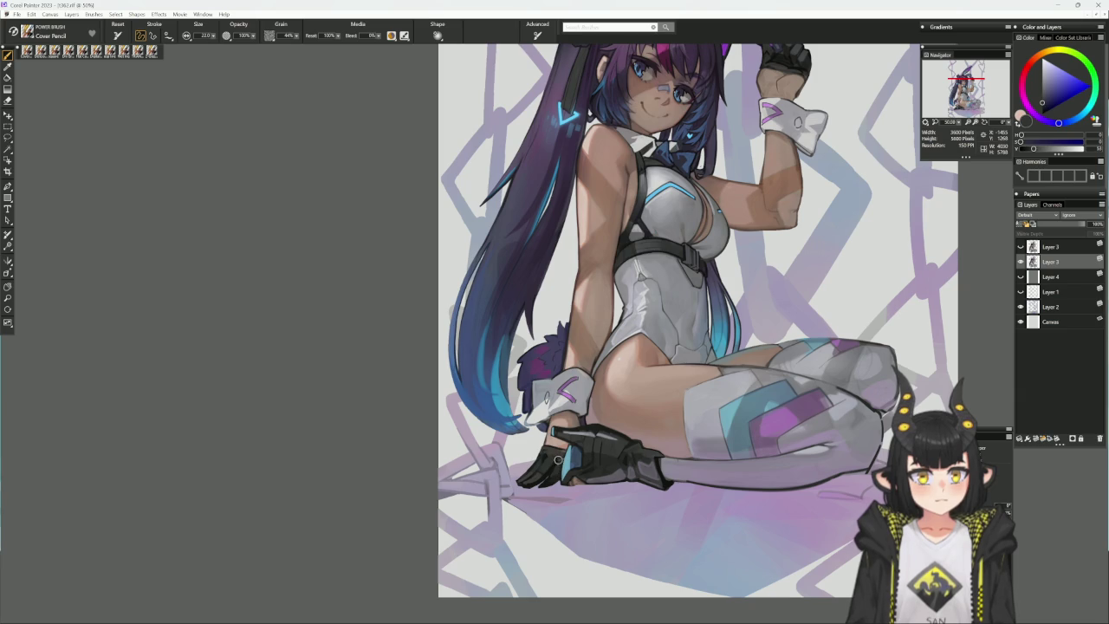
# - Shade the skin with an orange tone using the Cover Pencil
pyautogui.moveTo(880, 468)
pyautogui.mouseDown()
pyautogui.moveTo(730, 314)
pyautogui.moveTo(552, 422)
pyautogui.moveTo(598, 434)
pyautogui.mouseUp()
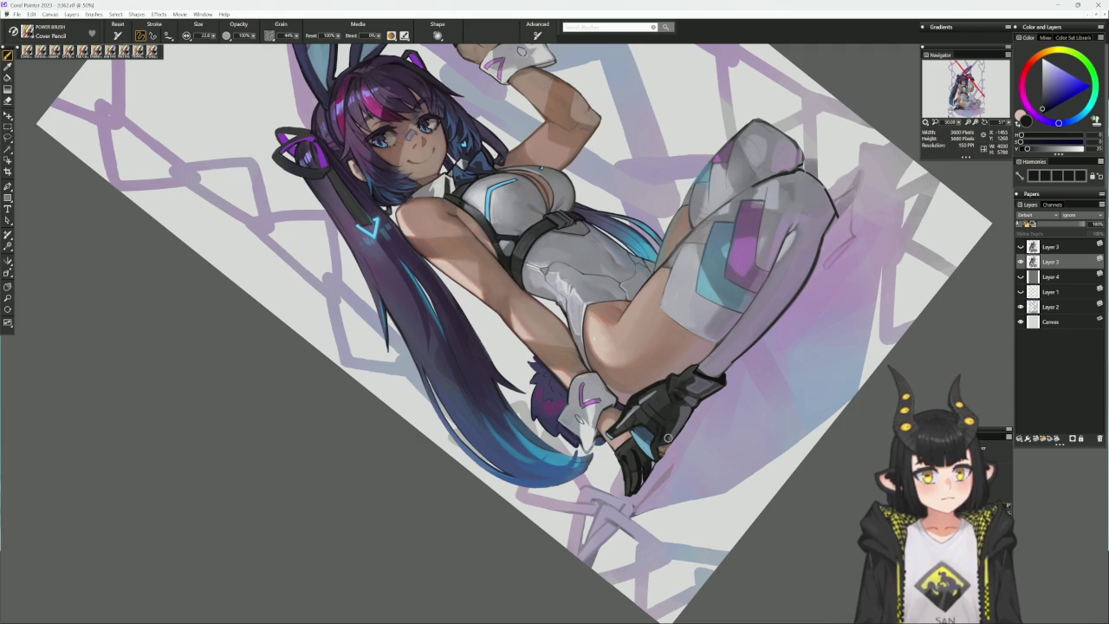
pyautogui.keyDown('alt'); pyautogui.click(636, 470); pyautogui.keyUp('alt')
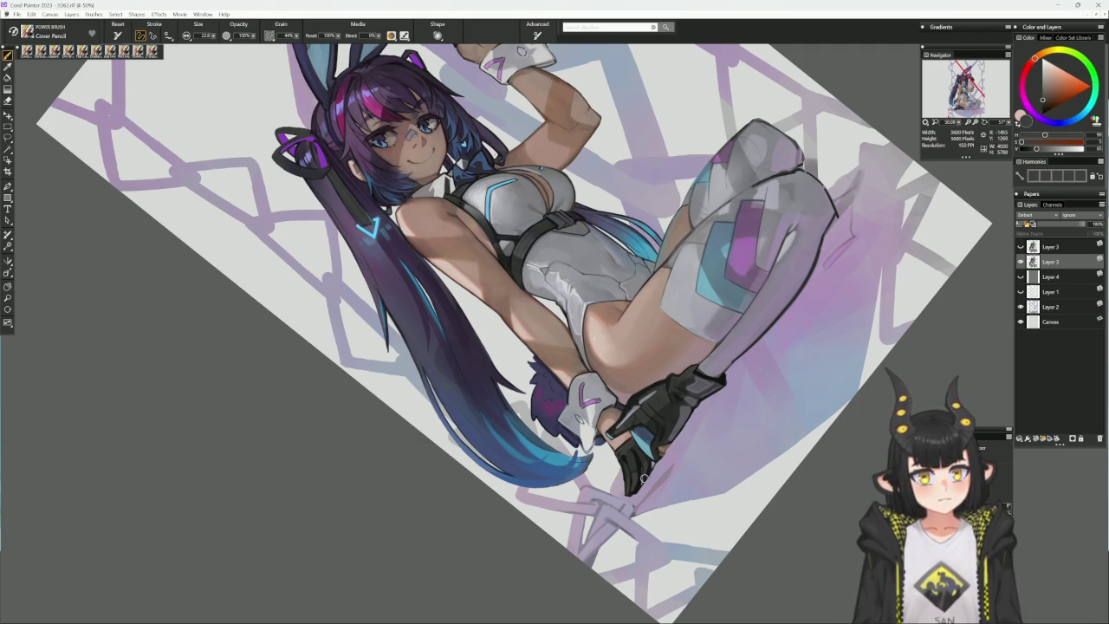
pyautogui.click(665, 450)
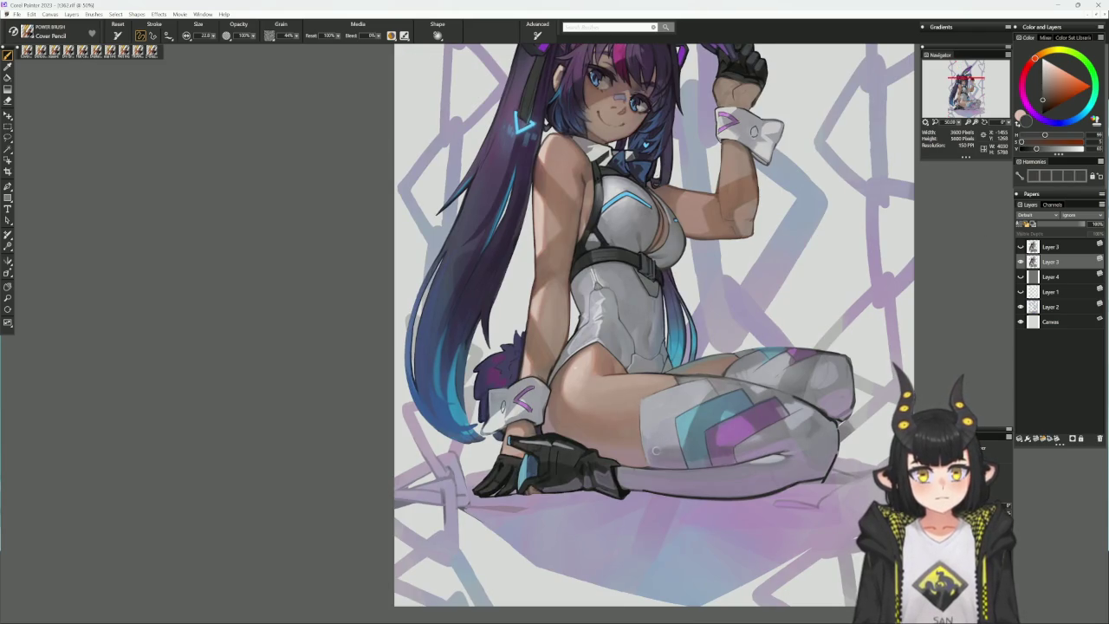
pyautogui.hotkey('ctrl', '-')
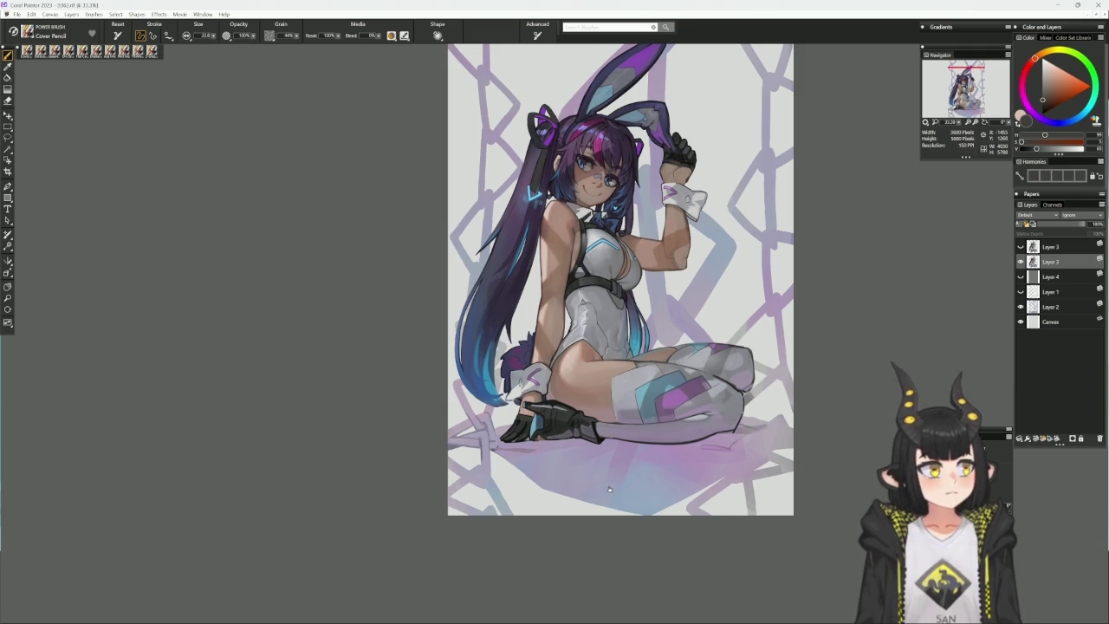
pyautogui.moveTo(610, 489)
pyautogui.mouseDown()
pyautogui.moveTo(596, 576)
pyautogui.moveTo(573, 579)
pyautogui.mouseUp()
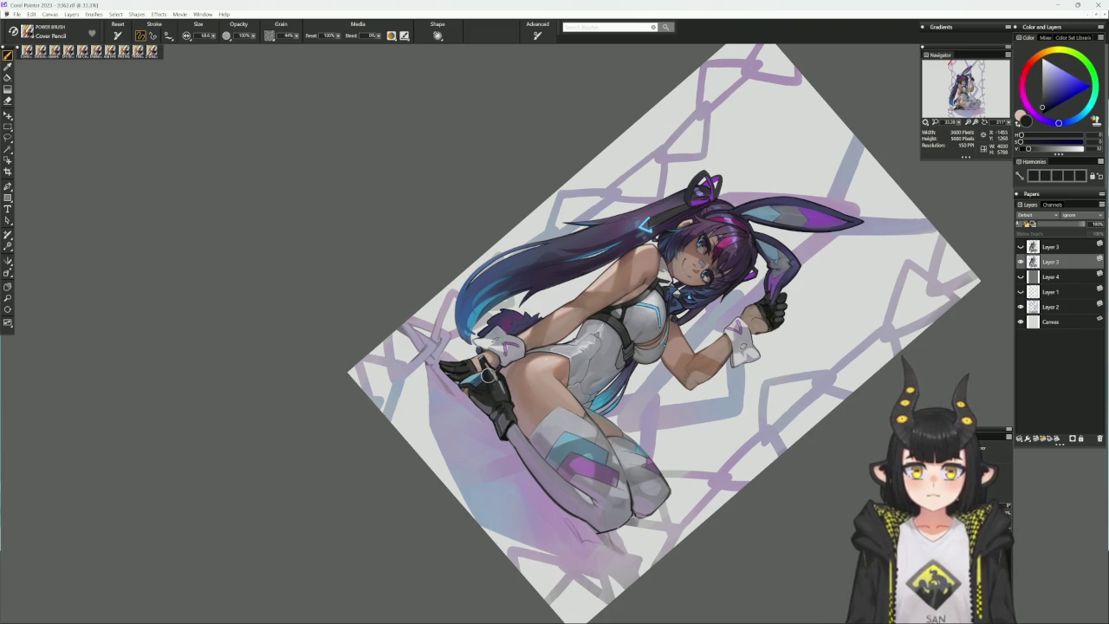
pyautogui.keyDown('alt'); pyautogui.click(520, 380); pyautogui.keyUp('alt')
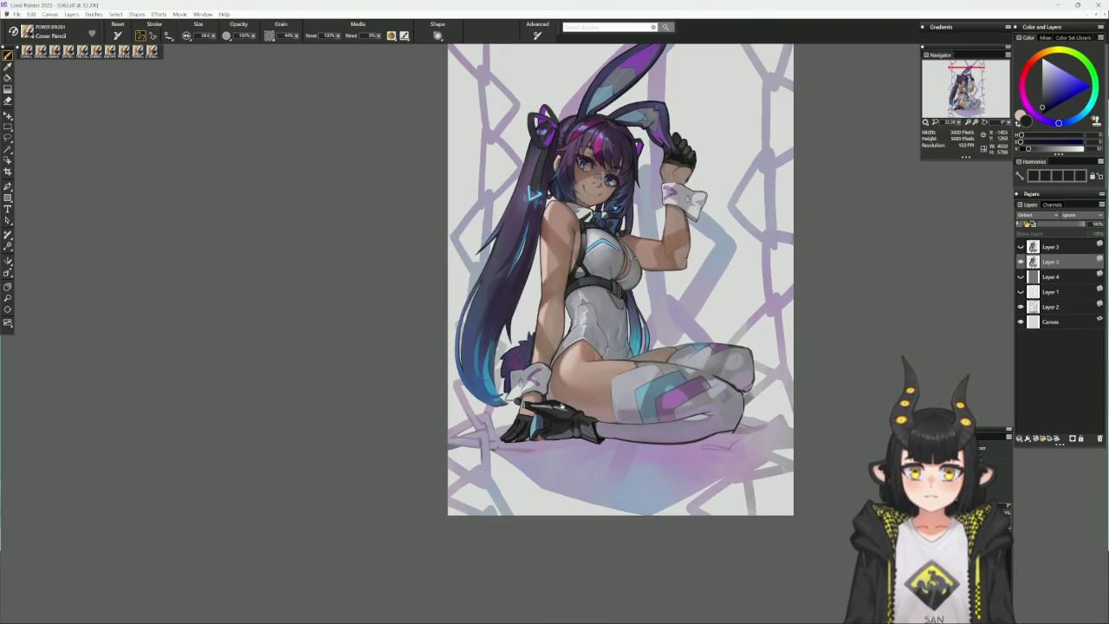
# - Shade the skin with a pinkish tone at 50% zoom on a tilted view
pyautogui.moveTo(783, 336); pyautogui.dragTo(678, 381)
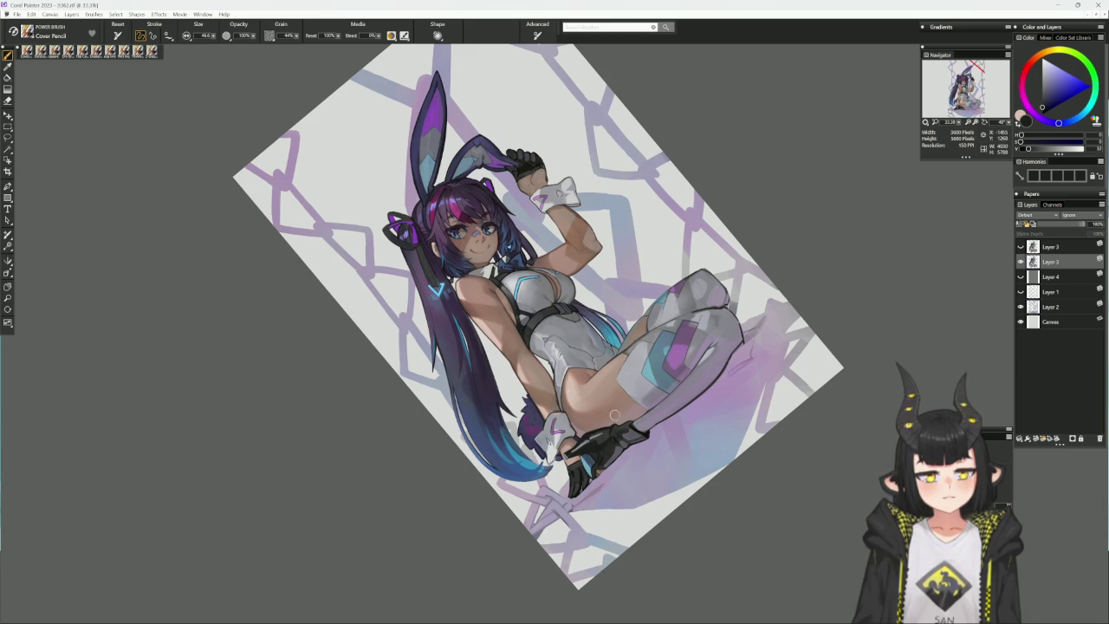
pyautogui.hotkey('ctrl', '+')
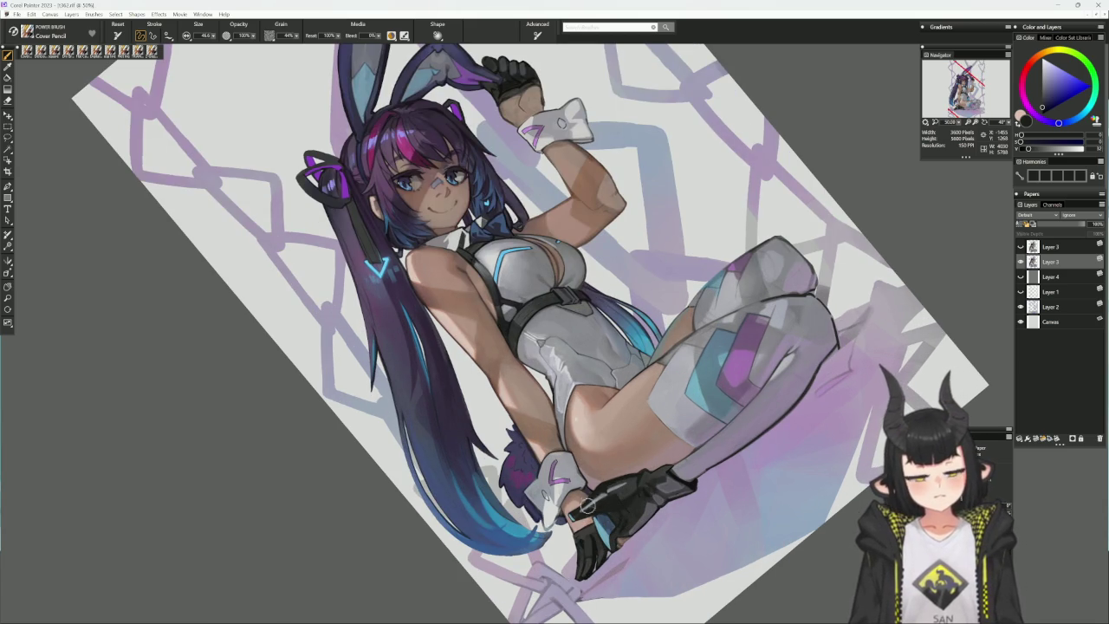
pyautogui.keyDown('alt'); pyautogui.click(578, 525); pyautogui.keyUp('alt')
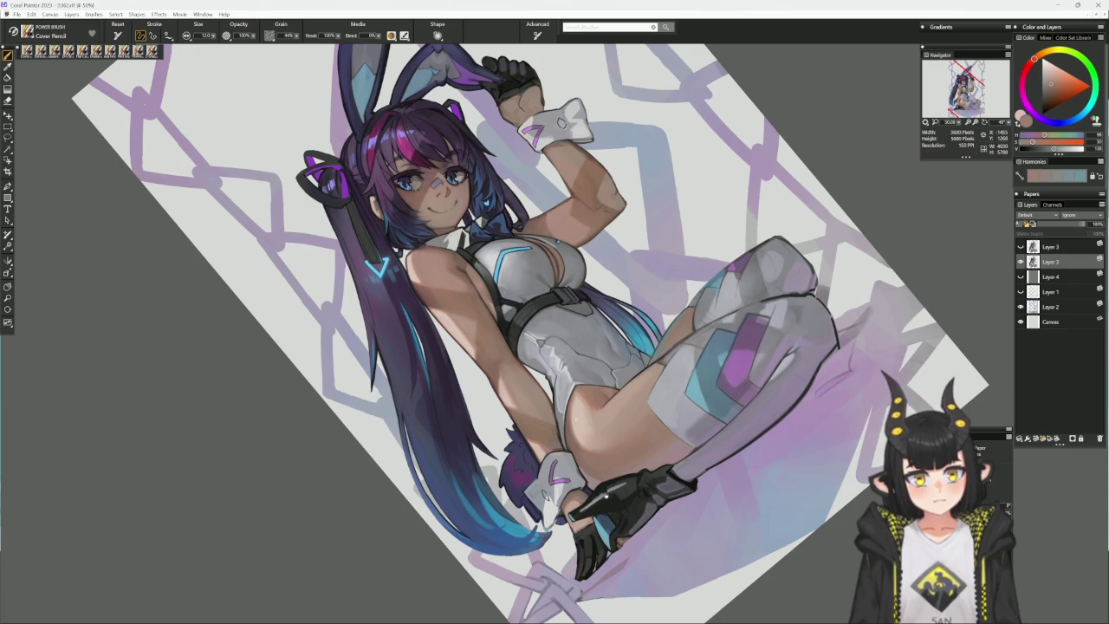
pyautogui.keyDown('alt'); pyautogui.click(604, 490); pyautogui.keyUp('alt')
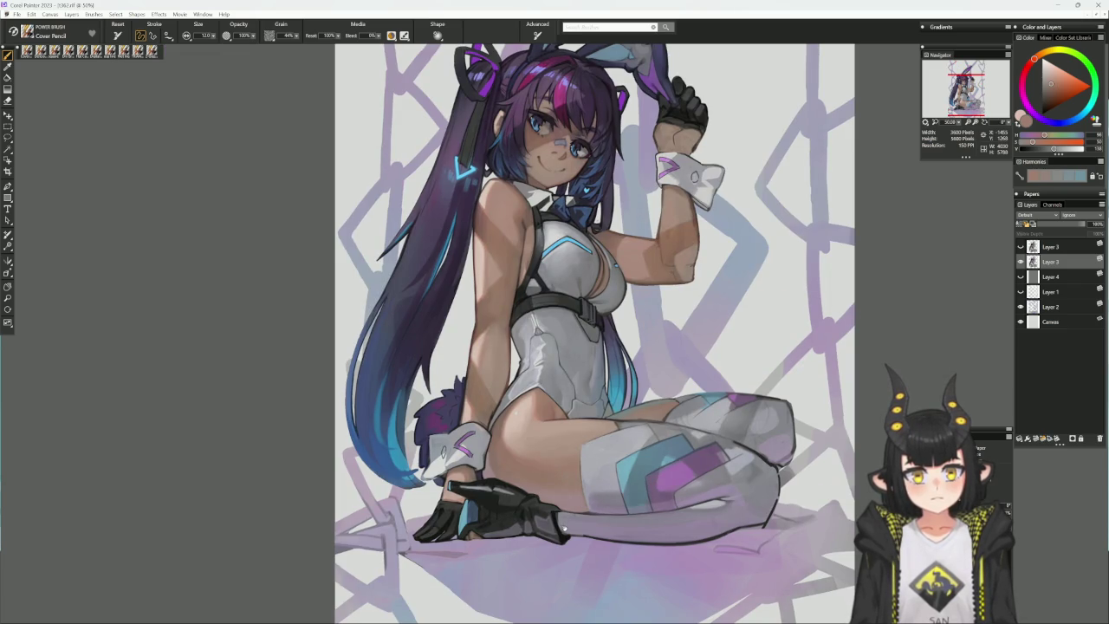
pyautogui.moveTo(582, 515)
pyautogui.mouseDown()
pyautogui.moveTo(471, 482)
pyautogui.moveTo(522, 514)
pyautogui.mouseUp()
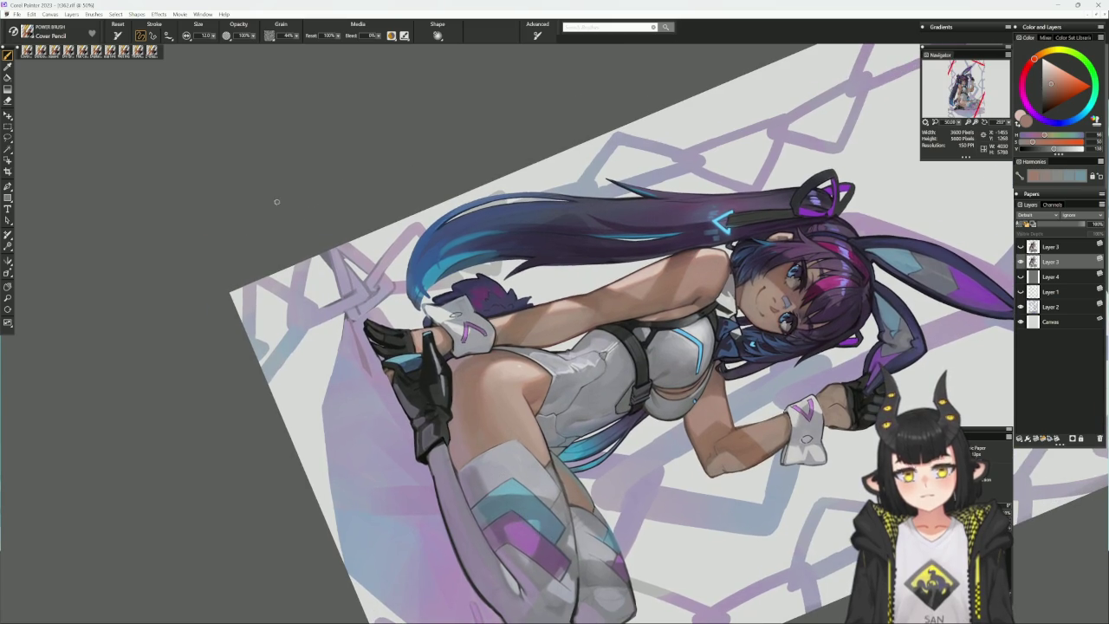
pyautogui.click(53, 54)
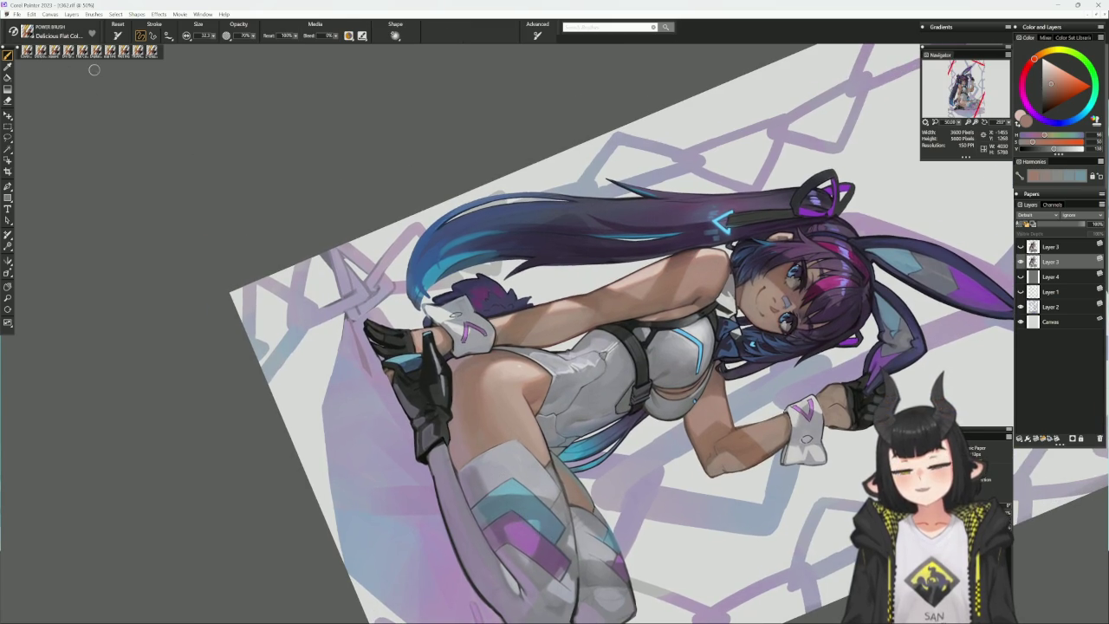
# - Repaint the knee glove with sampled dark blue, grey-blue, near-black and reddish near-black tones
pyautogui.keyDown('alt'); pyautogui.click(428, 341); pyautogui.keyUp('alt')
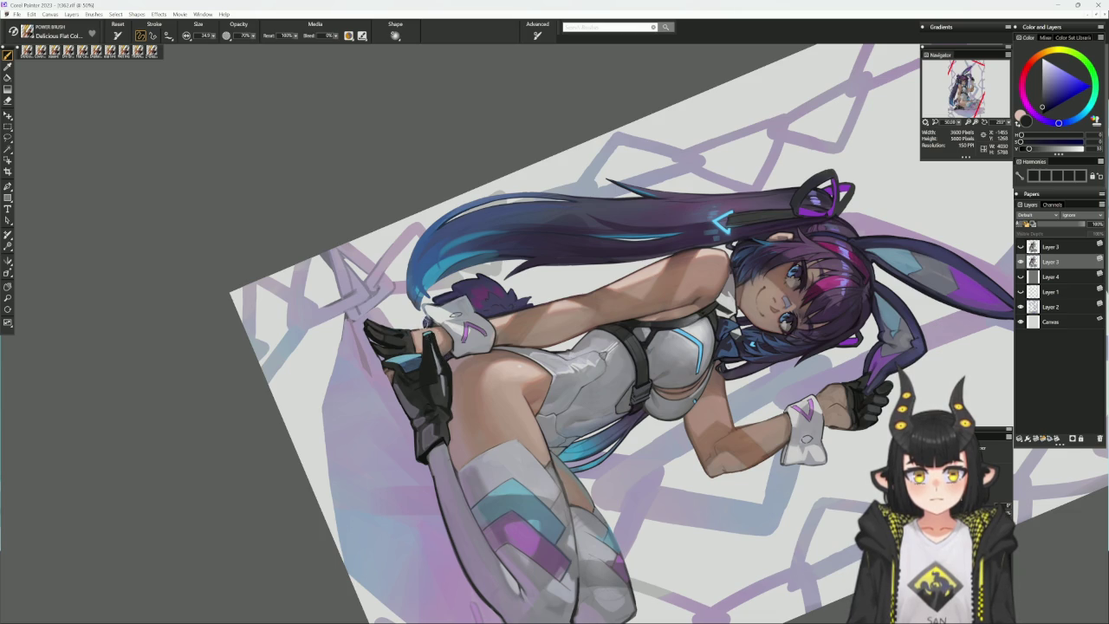
pyautogui.keyDown('alt'); pyautogui.click(425, 325); pyautogui.keyUp('alt')
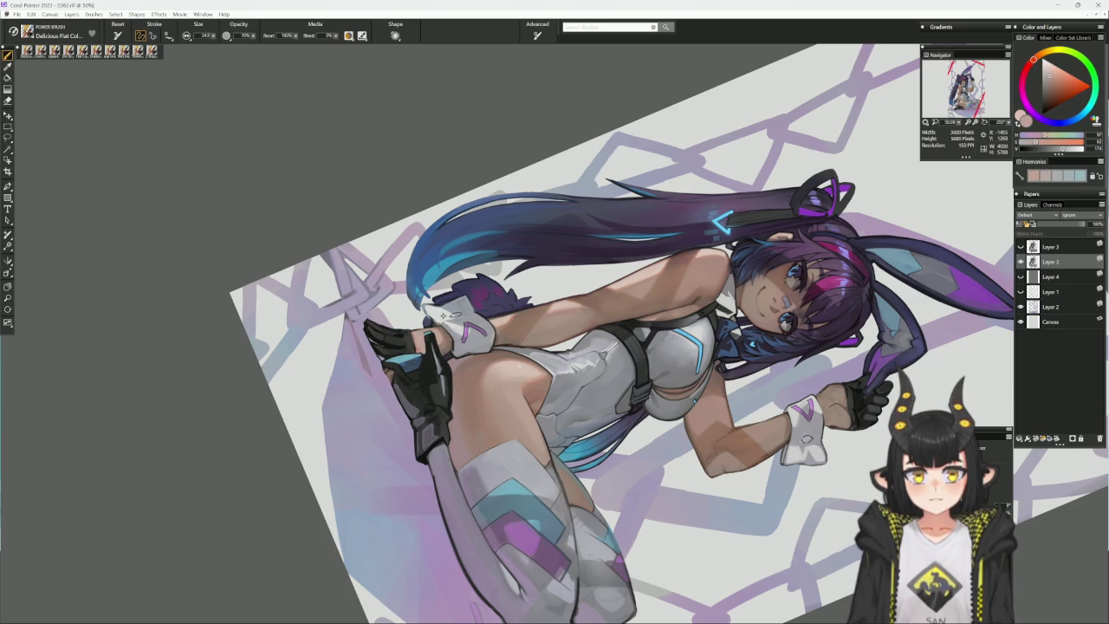
pyautogui.keyDown('alt'); pyautogui.click(427, 334); pyautogui.keyUp('alt')
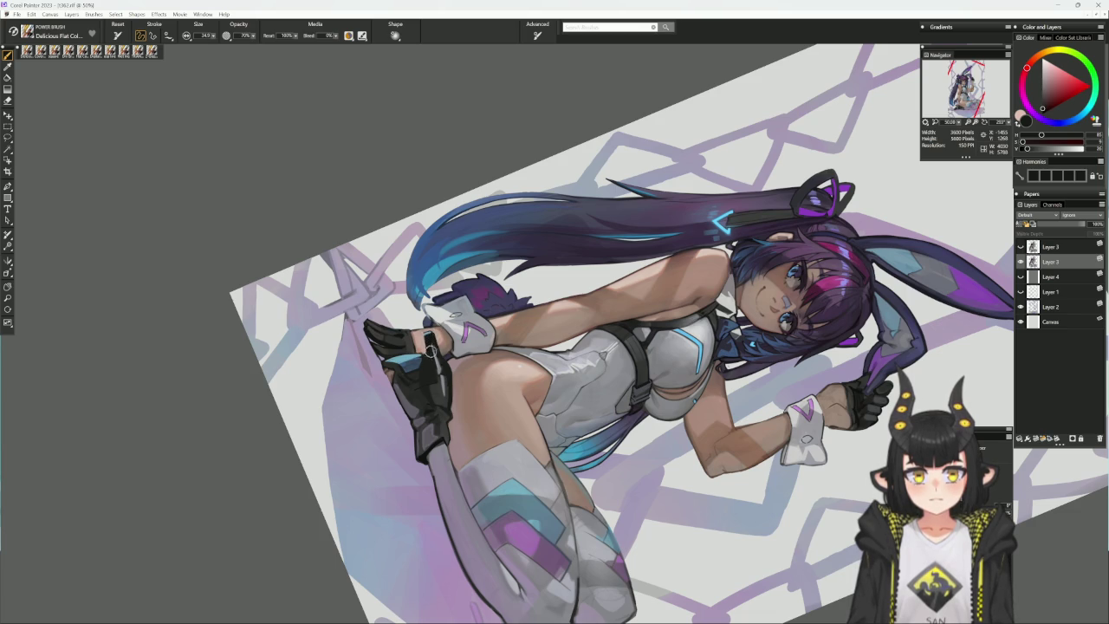
pyautogui.keyDown('alt'); pyautogui.click(427, 338); pyautogui.keyUp('alt')
pyautogui.keyDown('alt'); pyautogui.click(425, 342); pyautogui.keyUp('alt')
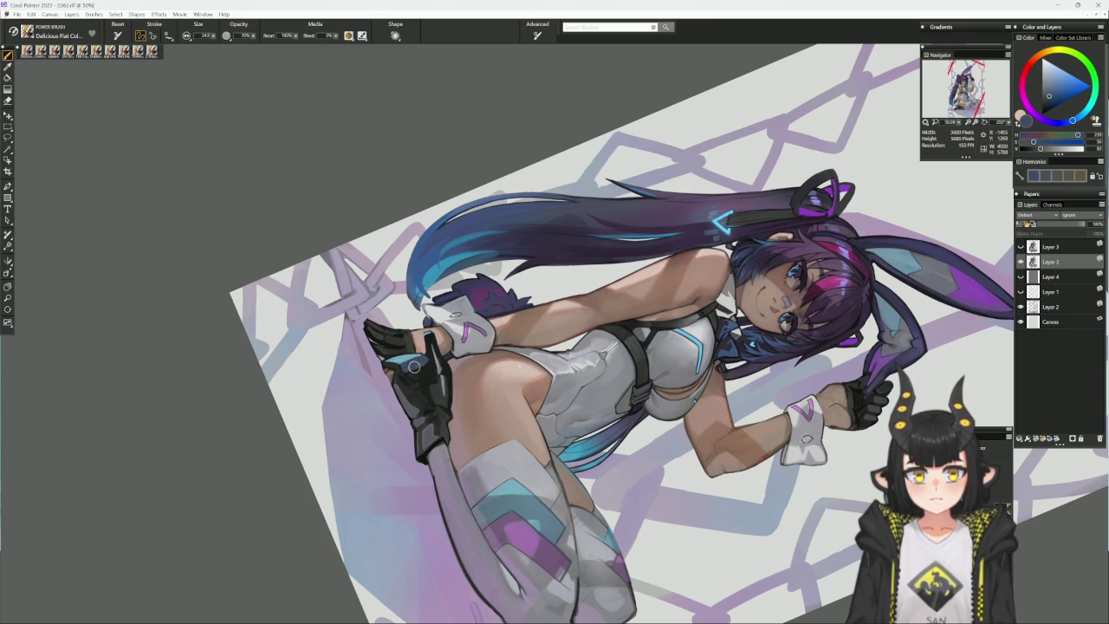
pyautogui.keyDown('alt'); pyautogui.click(404, 373); pyautogui.keyUp('alt')
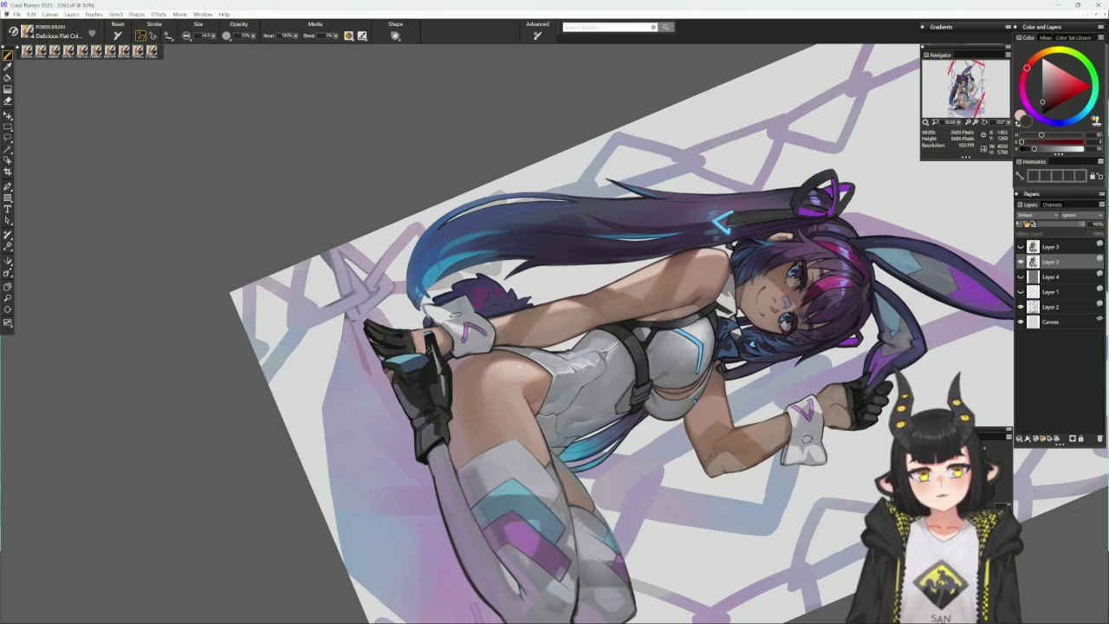
pyautogui.keyDown('alt'); pyautogui.click(426, 352); pyautogui.keyUp('alt')
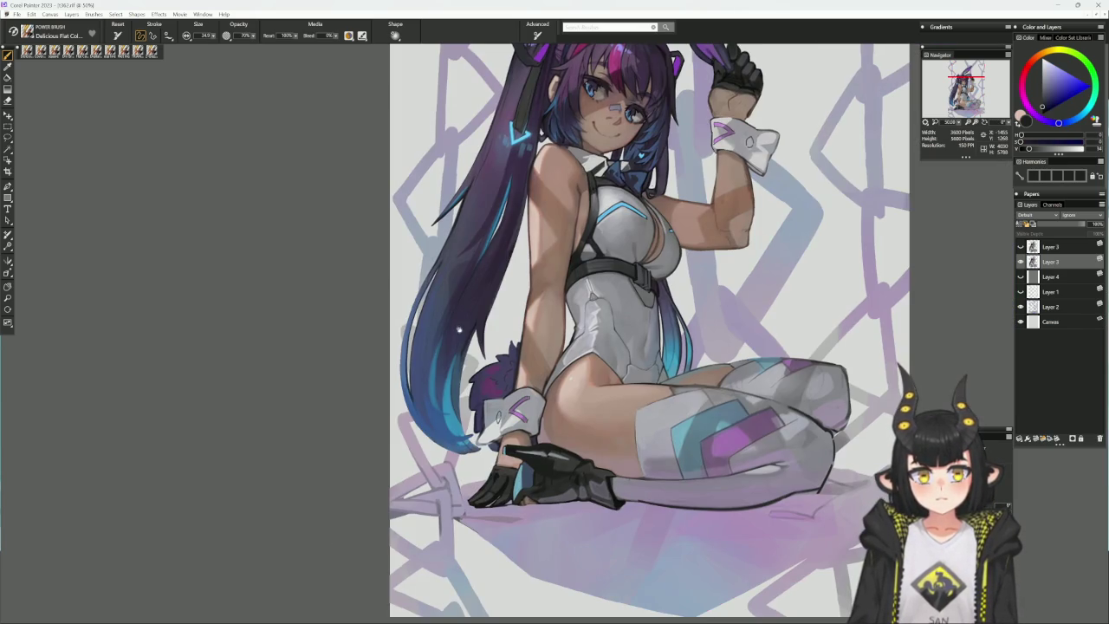
pyautogui.keyDown('alt'); pyautogui.click(756, 375); pyautogui.keyUp('alt')
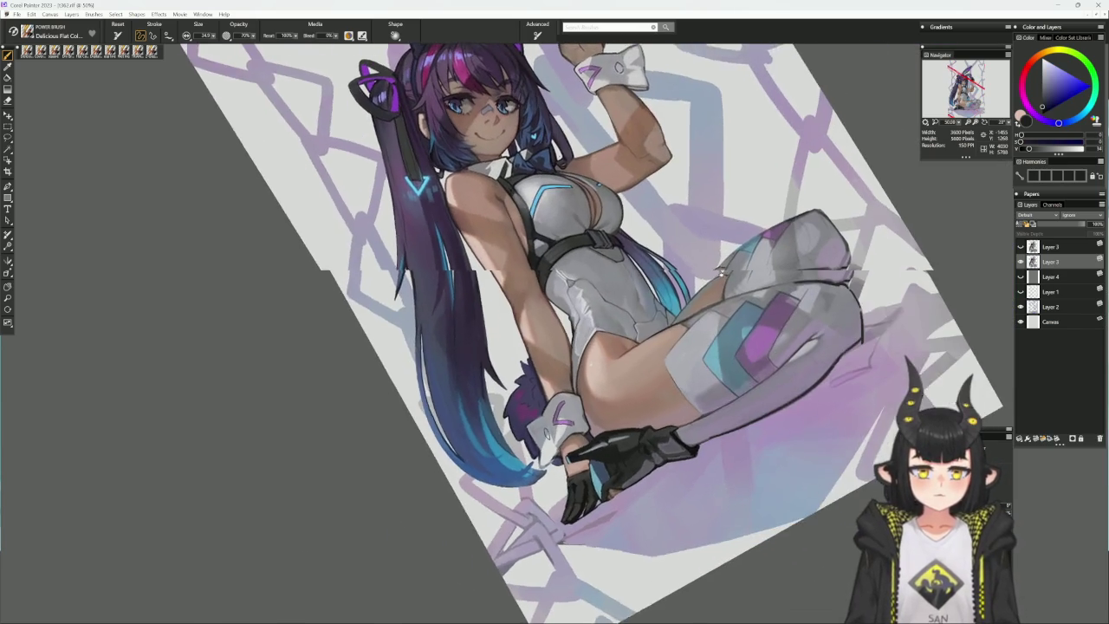
# - Sample light blue and pinkish-brown skin tones for the thigh, then set the view upright
pyautogui.moveTo(756, 374); pyautogui.dragTo(576, 451)
pyautogui.keyDown('alt'); pyautogui.click(576, 450); pyautogui.keyUp('alt')
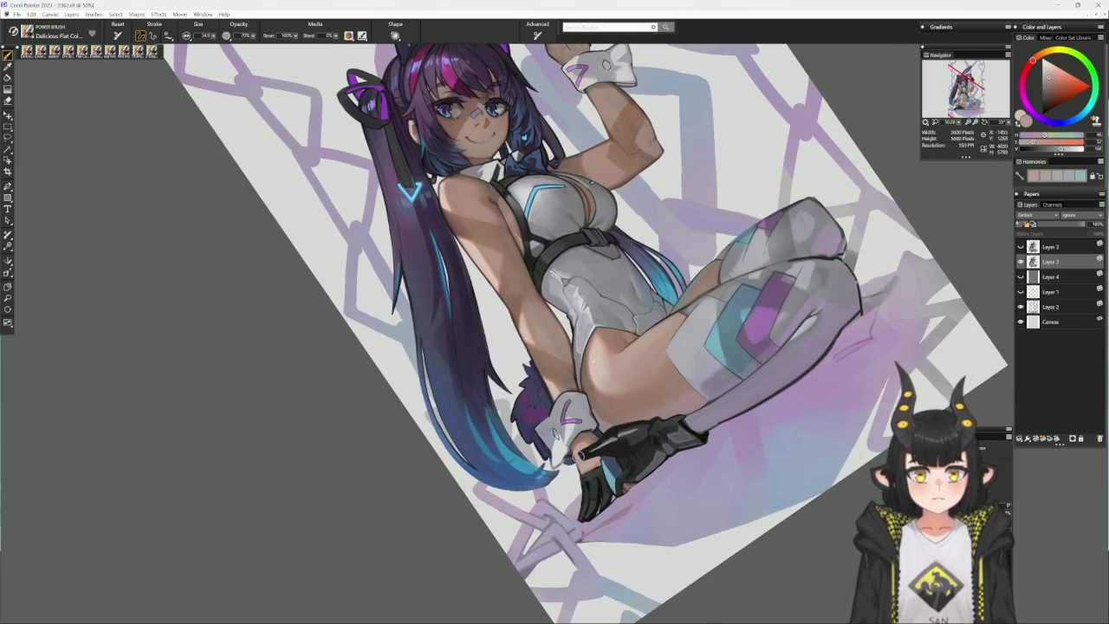
pyautogui.keyDown('alt'); pyautogui.click(603, 465); pyautogui.keyUp('alt')
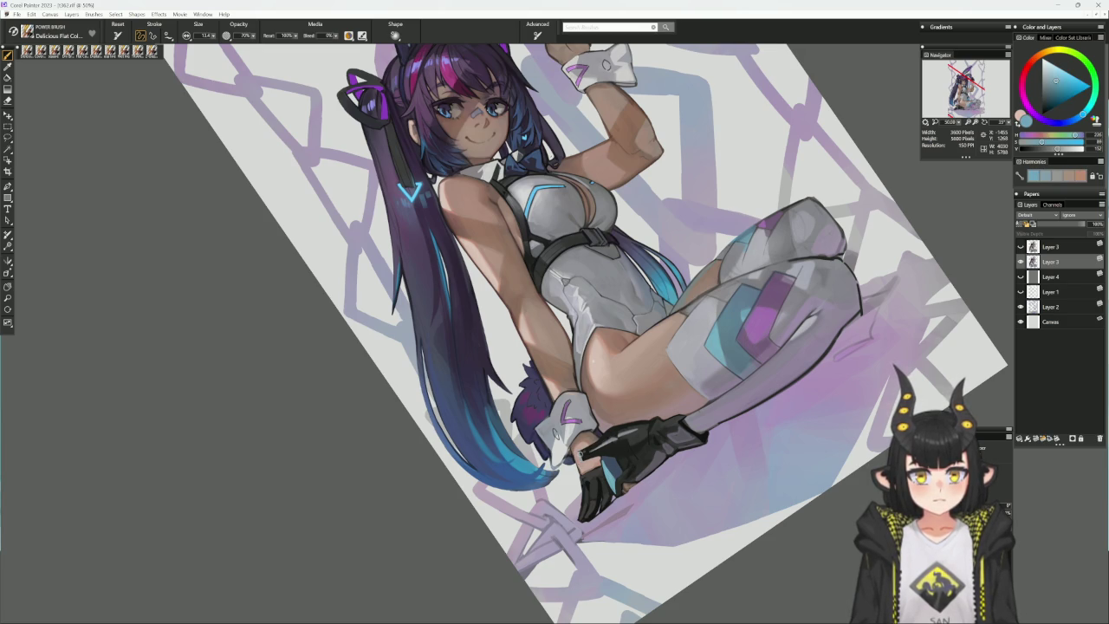
pyautogui.keyDown('alt'); pyautogui.click(587, 553); pyautogui.keyUp('alt')
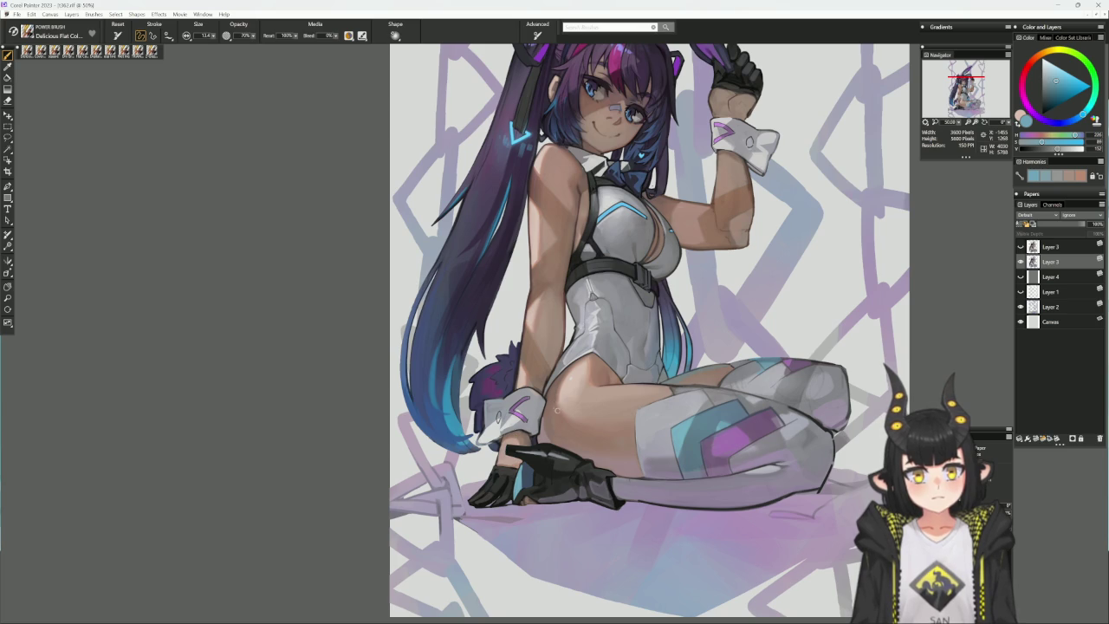
pyautogui.keyDown('alt'); pyautogui.click(546, 422); pyautogui.keyUp('alt')
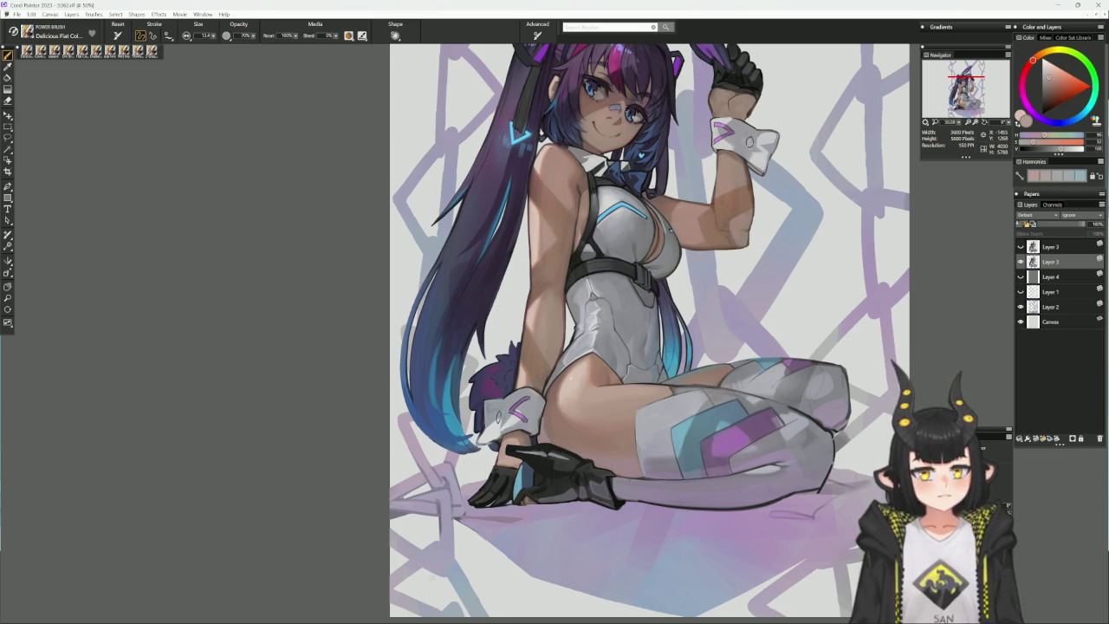
pyautogui.keyDown('alt'); pyautogui.click(507, 450); pyautogui.keyUp('alt')
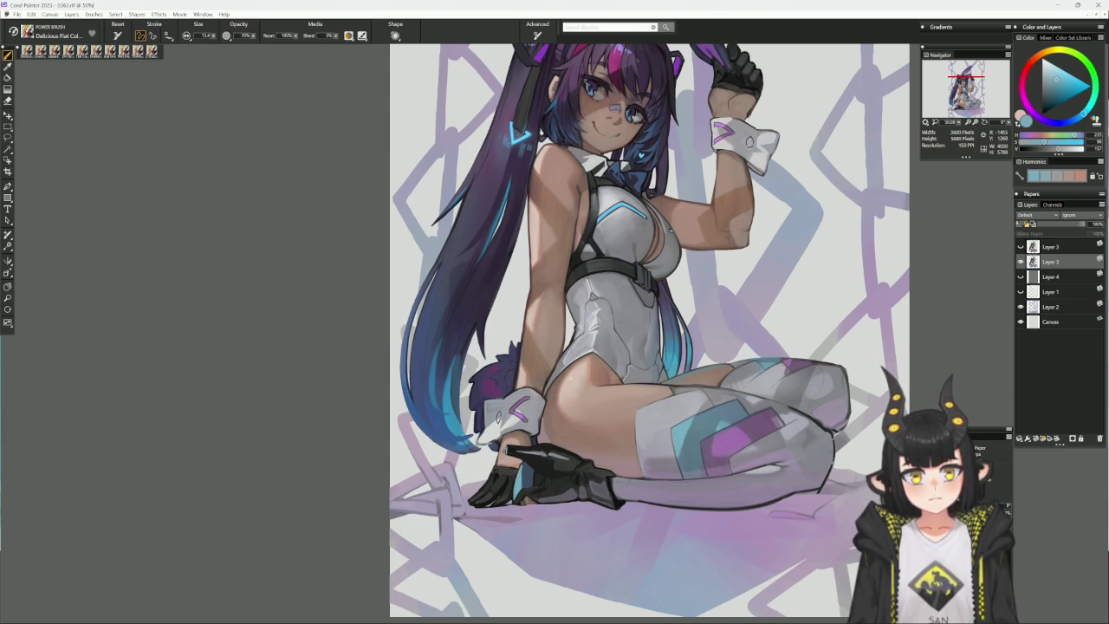
pyautogui.keyDown('alt'); pyautogui.click(508, 449); pyautogui.keyUp('alt')
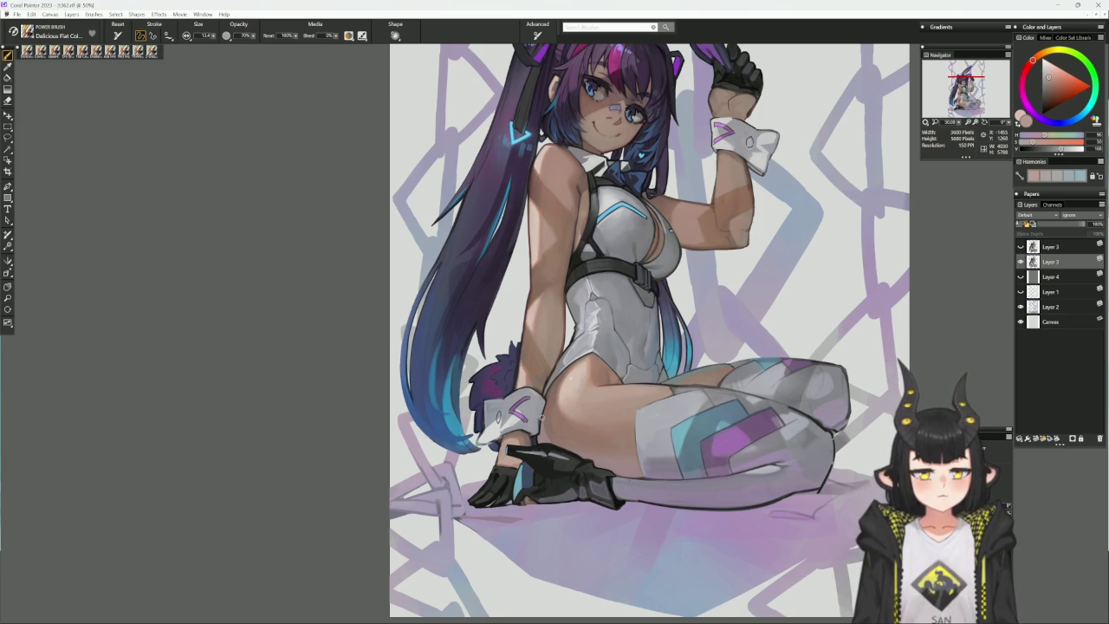
# - Sample the glove's near-black and paint it over the blue strip on the glove
pyautogui.moveTo(542, 418); pyautogui.dragTo(676, 387)
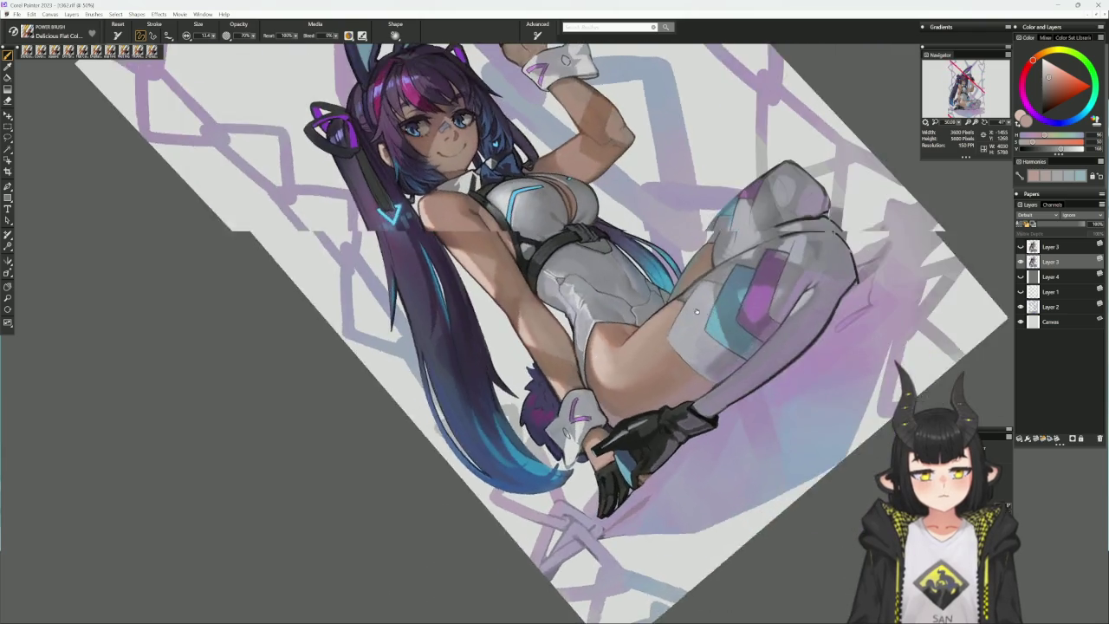
pyautogui.keyDown('alt'); pyautogui.click(676, 387); pyautogui.keyUp('alt')
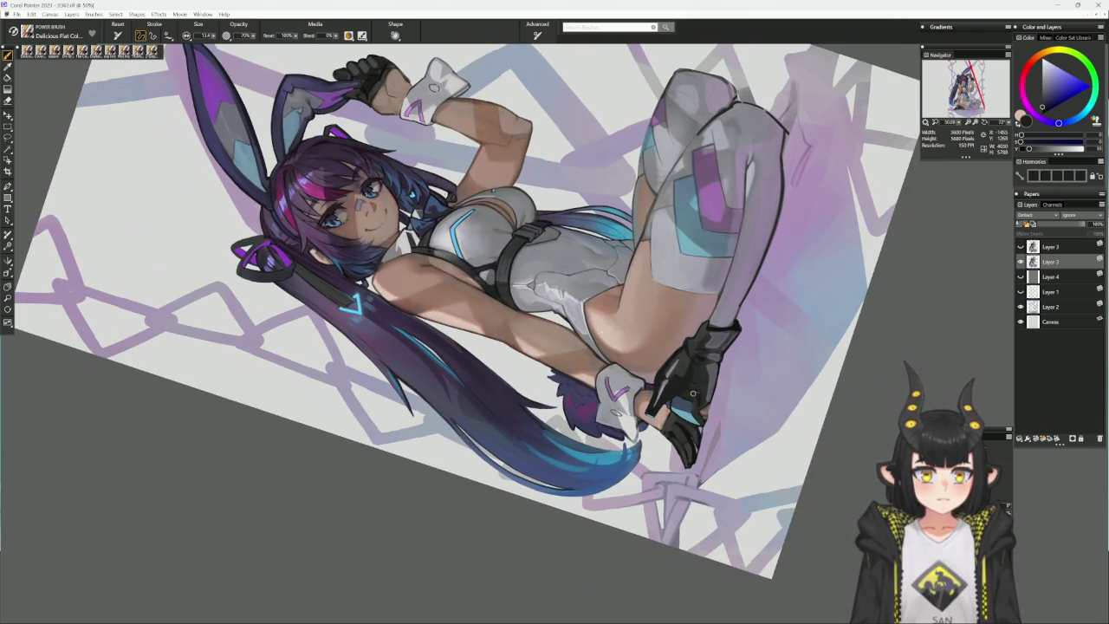
pyautogui.keyDown('alt'); pyautogui.click(680, 387); pyautogui.keyUp('alt')
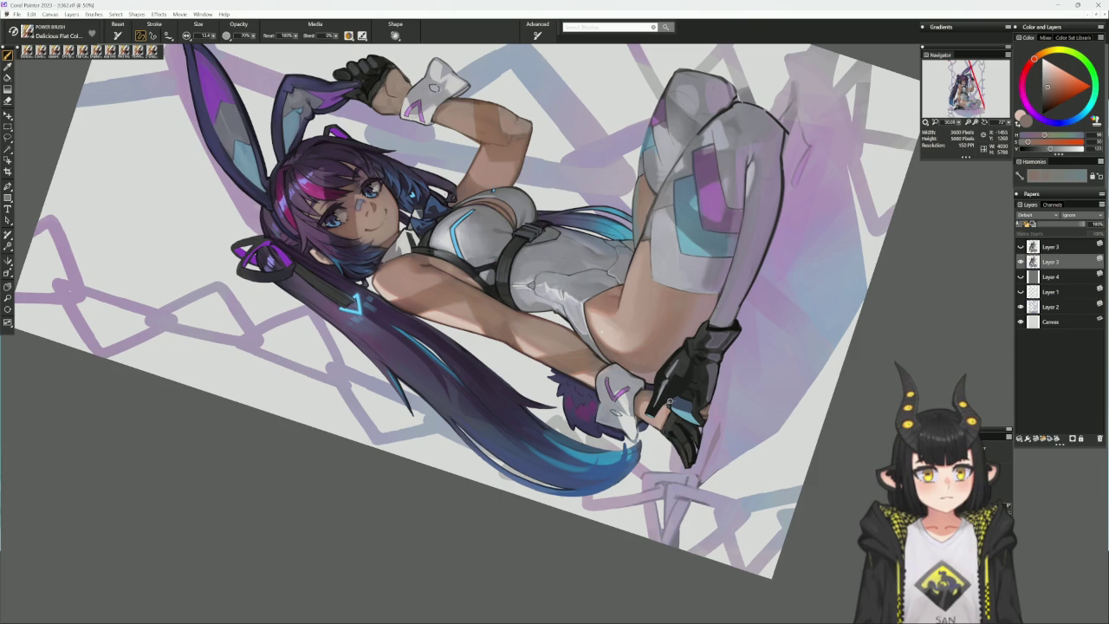
pyautogui.hotkey('ctrl', 'alt', '0')
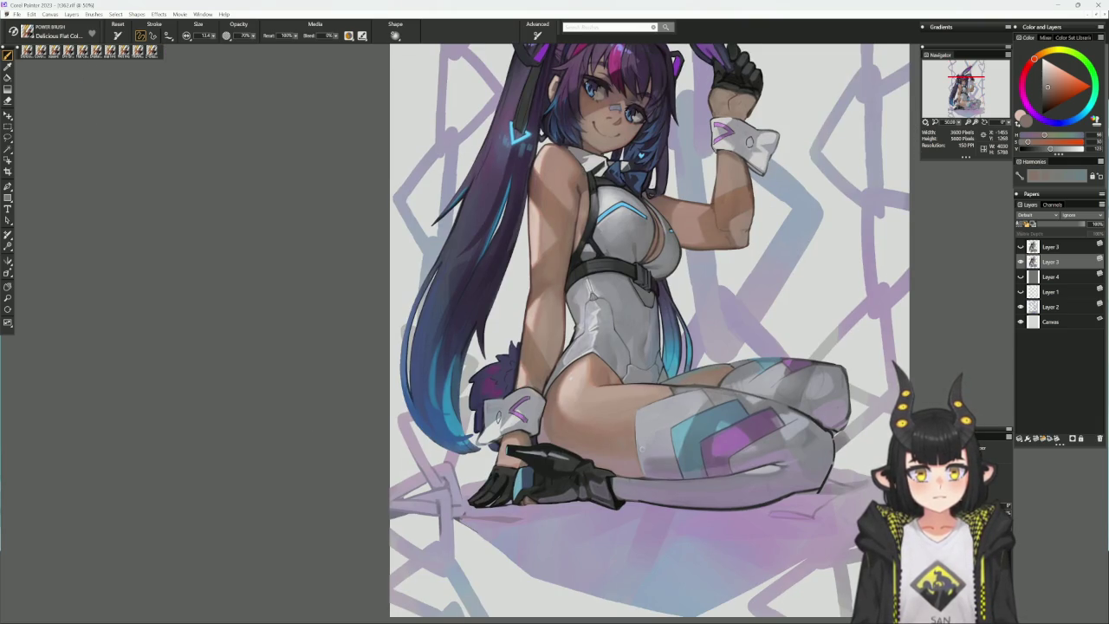
pyautogui.keyDown('alt'); pyautogui.click(536, 461); pyautogui.keyUp('alt')
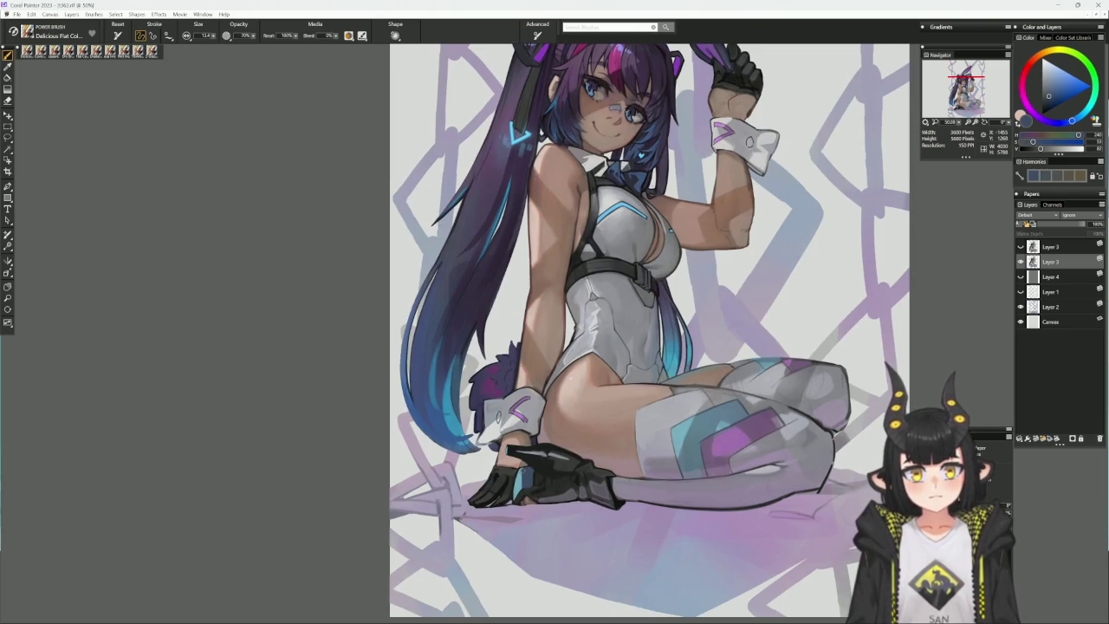
pyautogui.keyDown('alt'); pyautogui.click(524, 464); pyautogui.keyUp('alt')
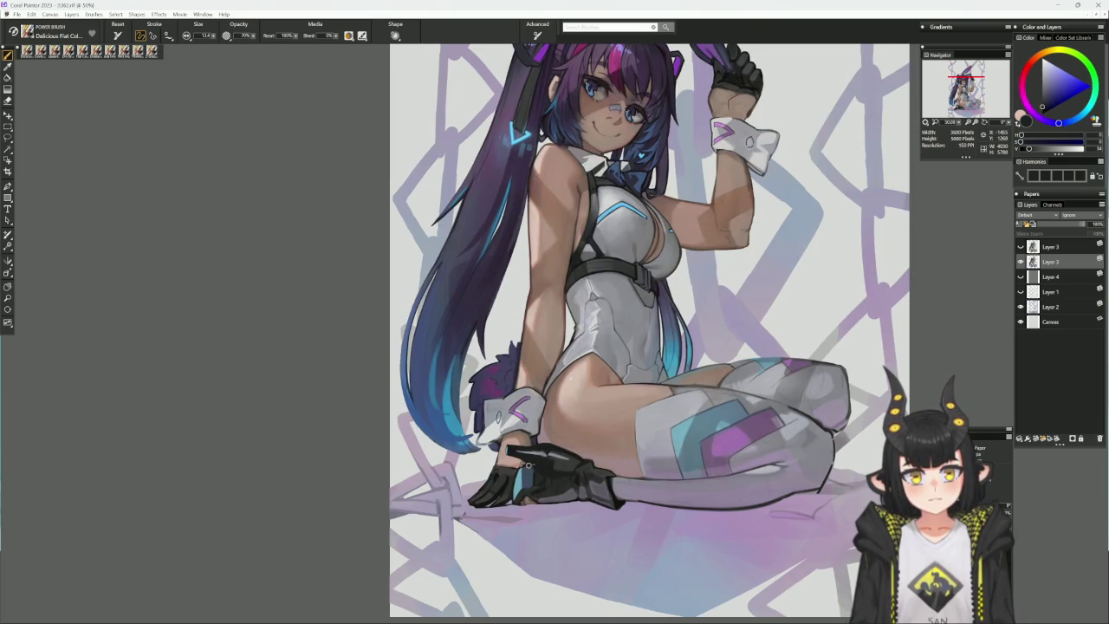
pyautogui.moveTo(523, 465); pyautogui.dragTo(517, 487)
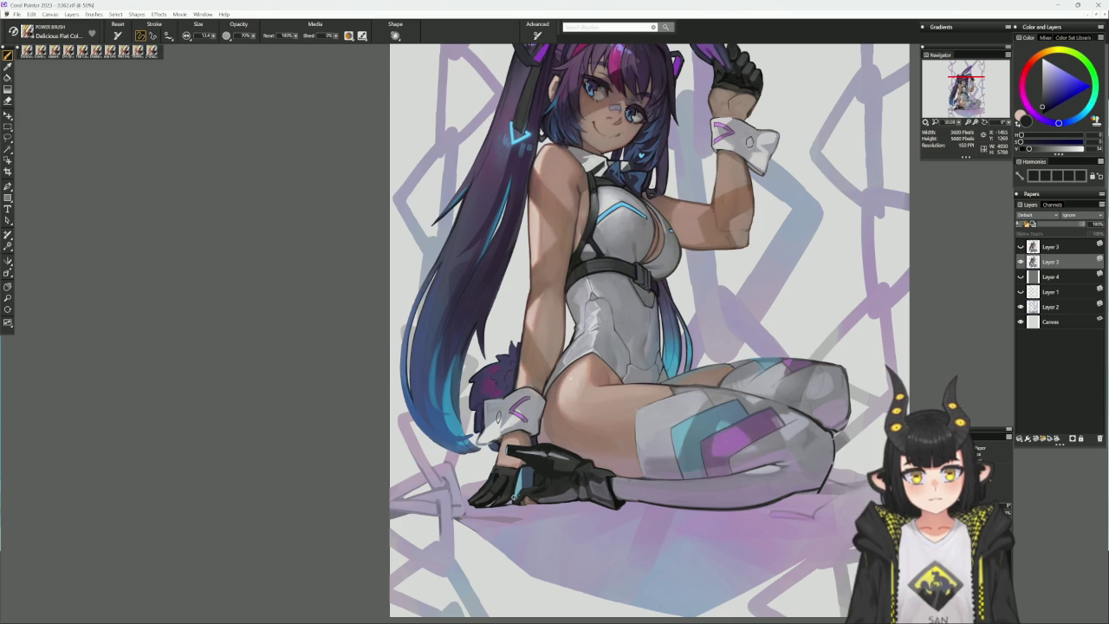
# - Dab a light-cyan highlight on the glove knuckle, ending with light blue sampled from the cuff
pyautogui.keyDown('alt'); pyautogui.click(519, 476); pyautogui.keyUp('alt')
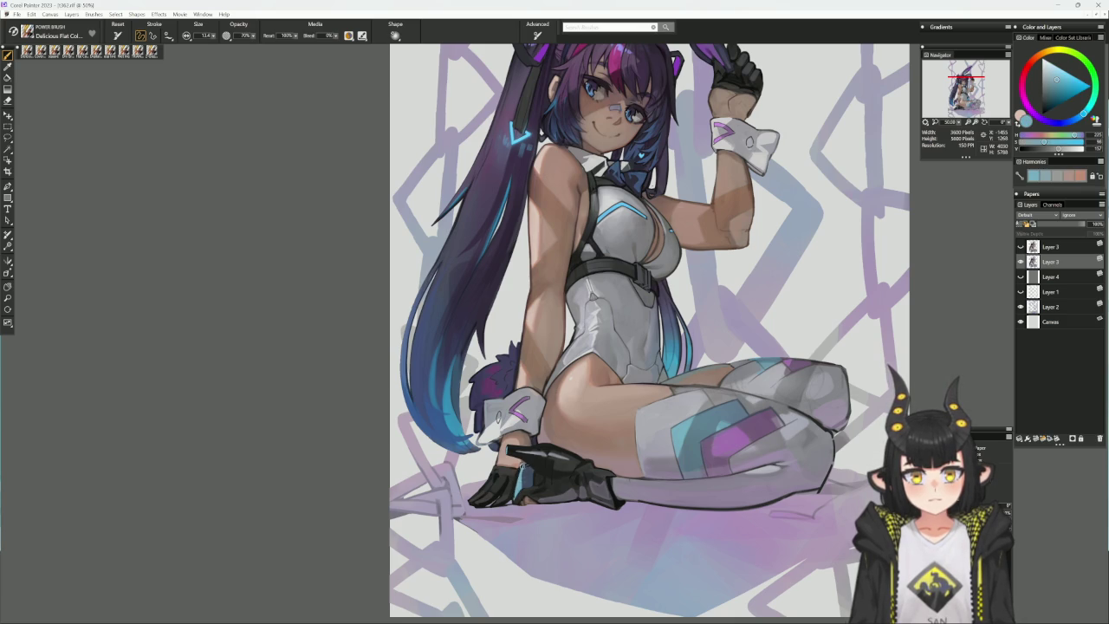
pyautogui.keyDown('alt'); pyautogui.click(523, 465); pyautogui.keyUp('alt')
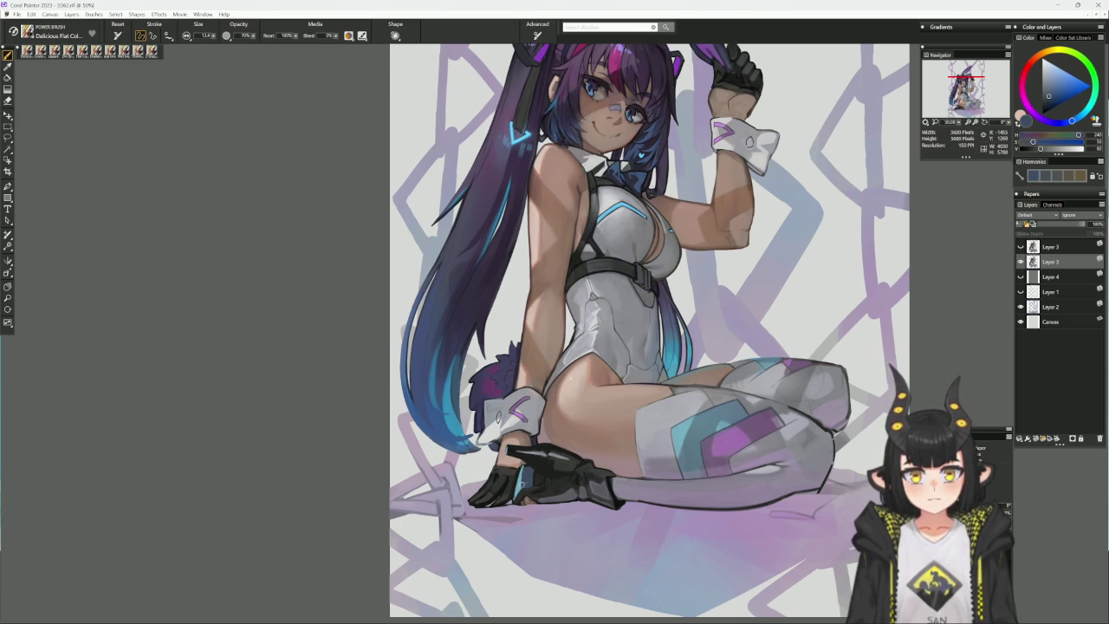
pyautogui.keyDown('alt'); pyautogui.click(519, 475); pyautogui.keyUp('alt')
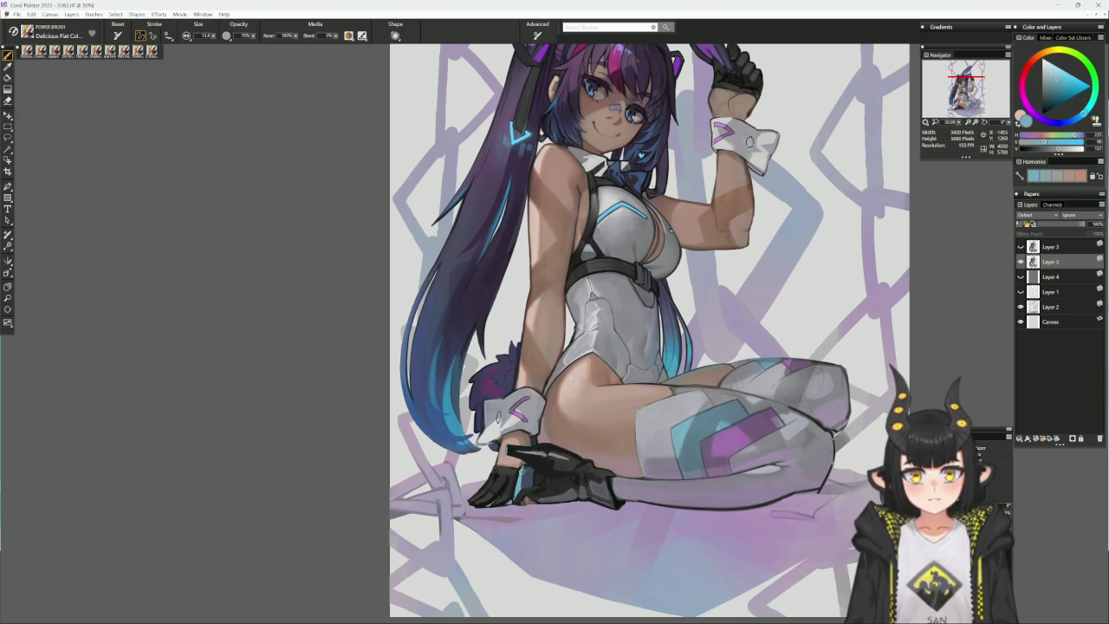
pyautogui.keyDown('alt'); pyautogui.click(524, 465); pyautogui.keyUp('alt')
pyautogui.keyDown('alt'); pyautogui.click(523, 473); pyautogui.keyUp('alt')
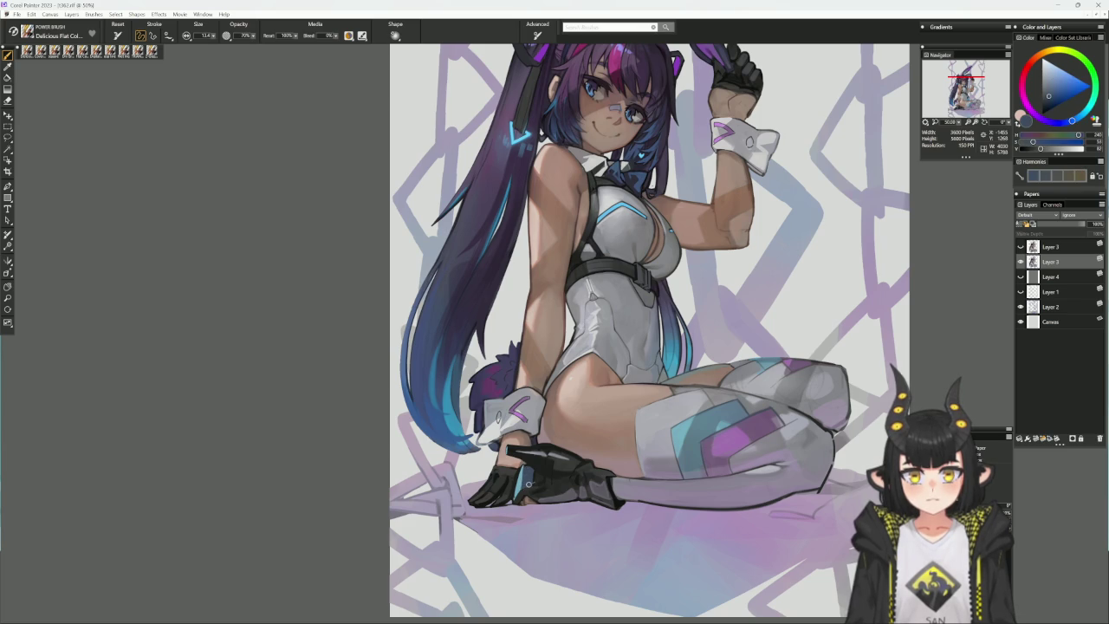
pyautogui.keyDown('alt'); pyautogui.click(514, 499); pyautogui.keyUp('alt')
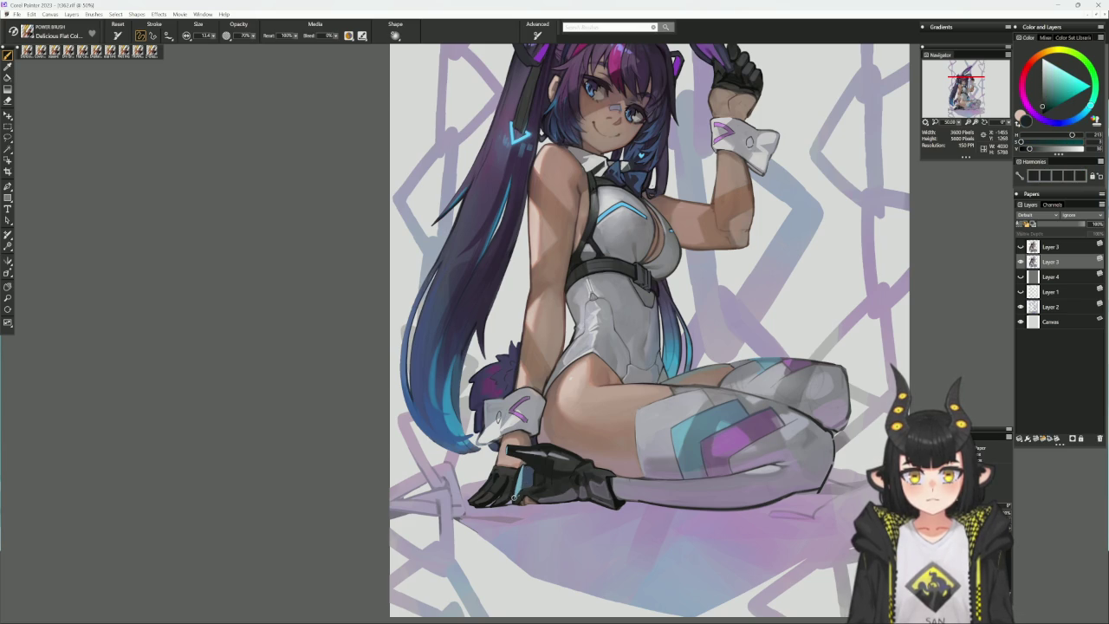
pyautogui.keyDown('alt'); pyautogui.click(515, 496); pyautogui.keyUp('alt')
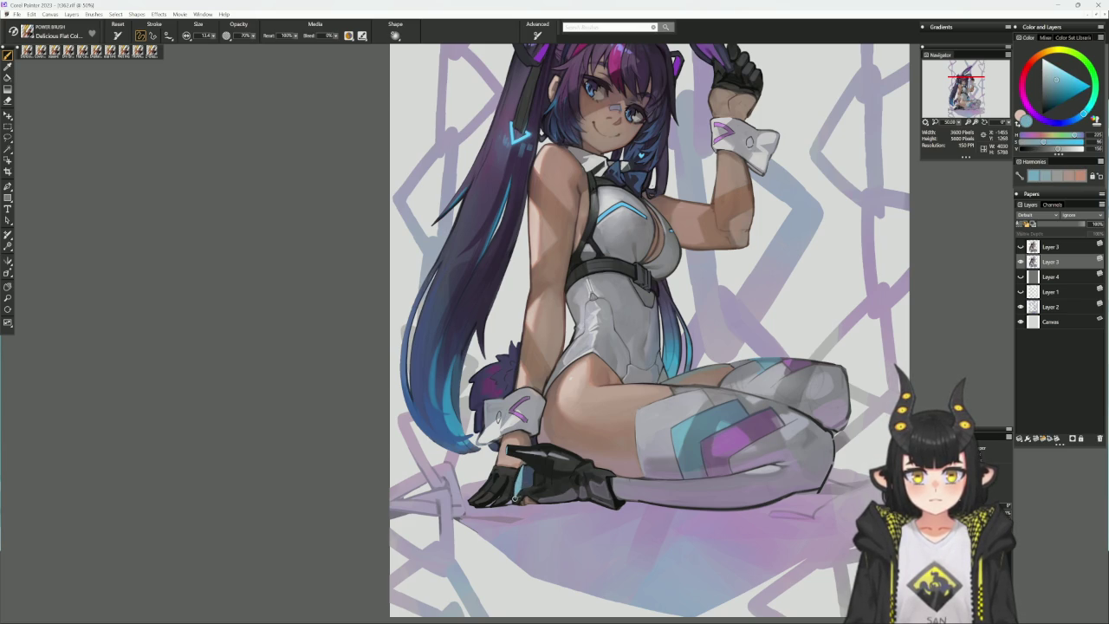
pyautogui.click(516, 497)
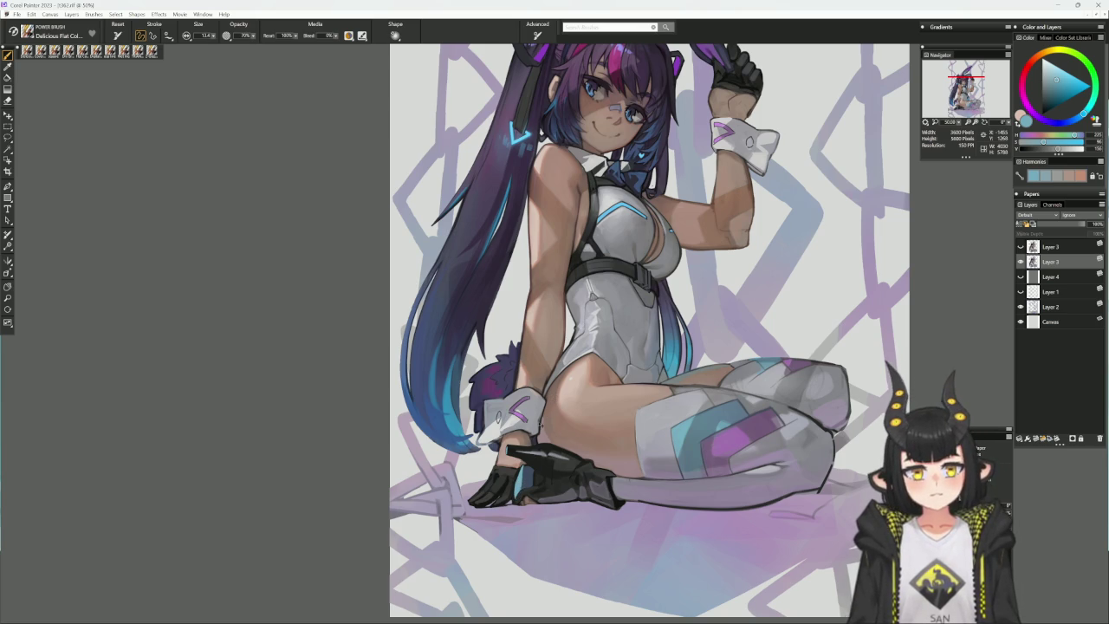
pyautogui.keyDown('alt'); pyautogui.click(526, 462); pyautogui.keyUp('alt')
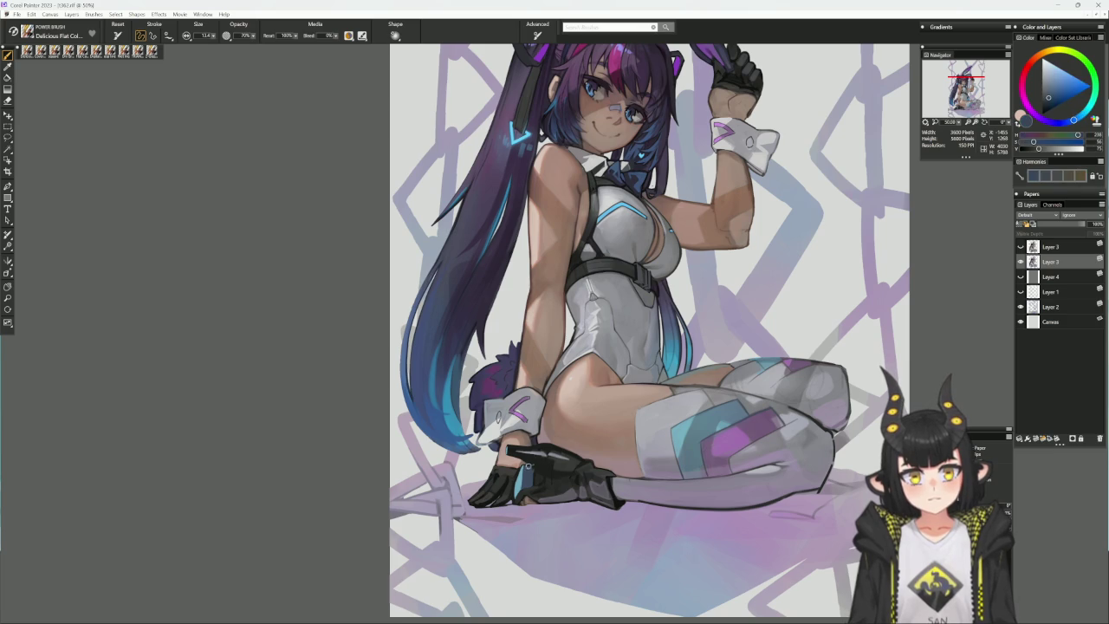
pyautogui.keyDown('alt'); pyautogui.click(528, 461); pyautogui.keyUp('alt')
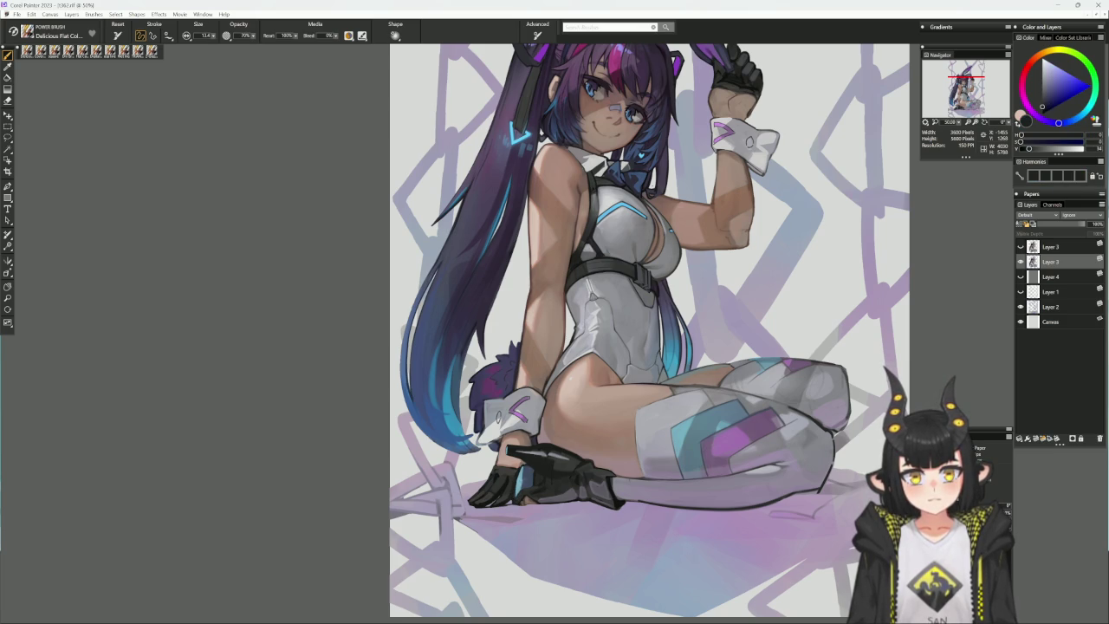
pyautogui.keyDown('alt'); pyautogui.click(520, 489); pyautogui.keyUp('alt')
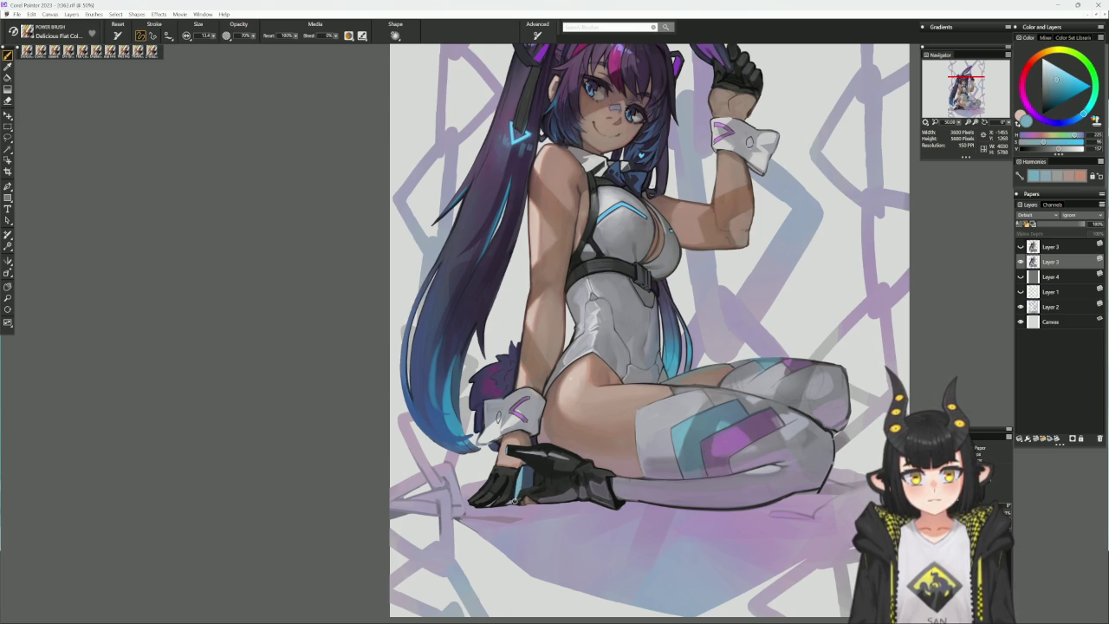
# - Mirror the view and paint dark strokes across the glove with the square brush
pyautogui.press('h')
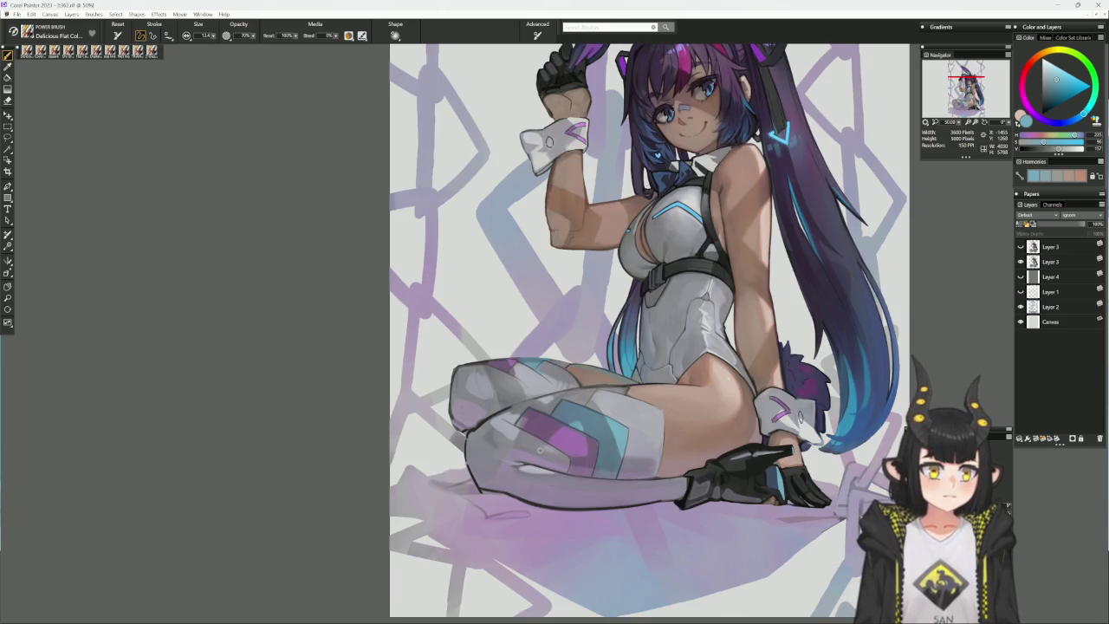
pyautogui.moveTo(806, 392); pyautogui.dragTo(753, 401)
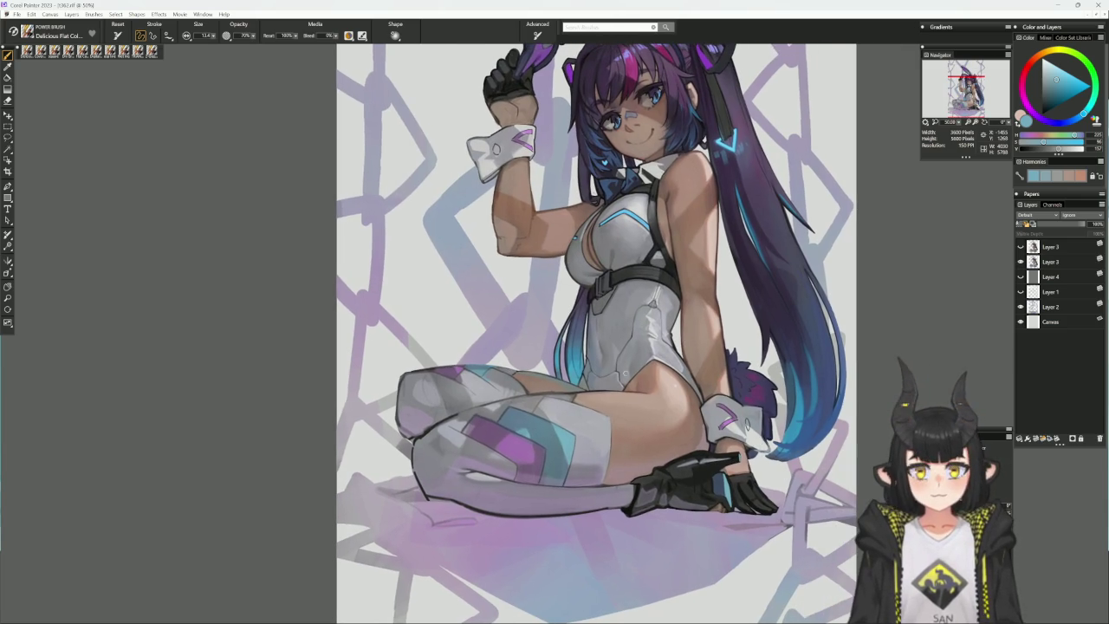
pyautogui.click(123, 51)
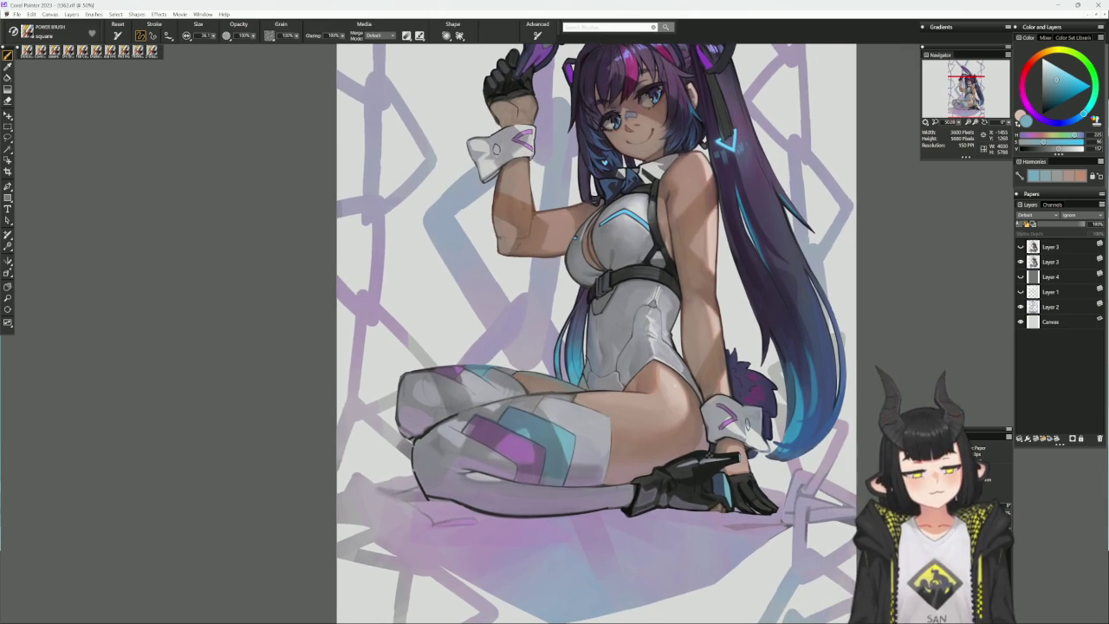
pyautogui.keyDown('alt'); pyautogui.click(694, 460); pyautogui.keyUp('alt')
pyautogui.keyDown('alt'); pyautogui.click(693, 460); pyautogui.keyUp('alt')
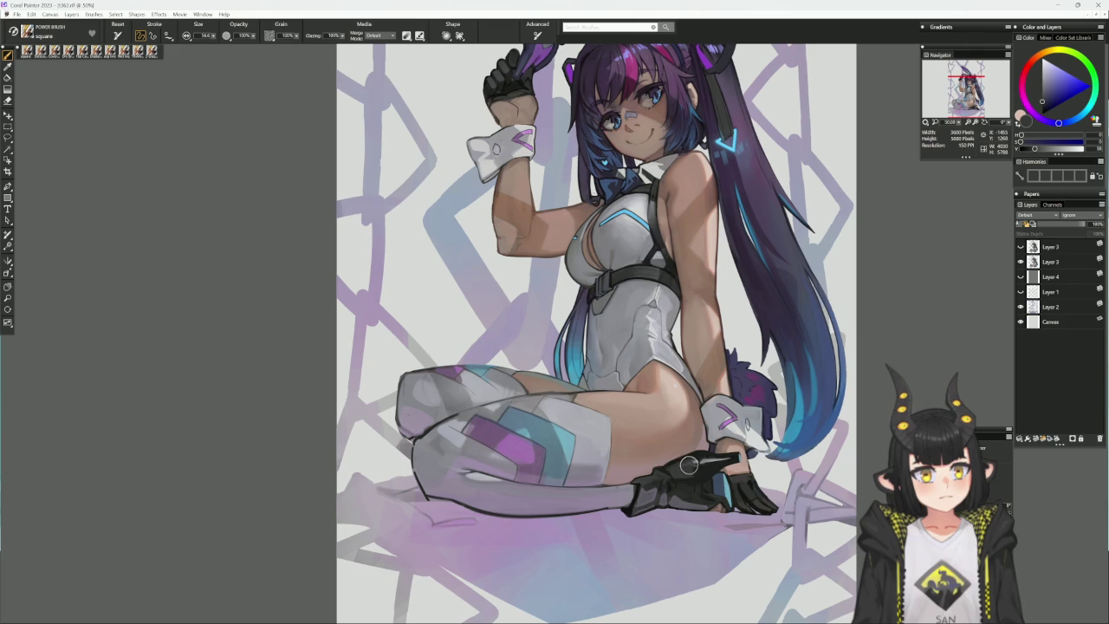
pyautogui.keyDown('alt'); pyautogui.click(691, 466); pyautogui.keyUp('alt')
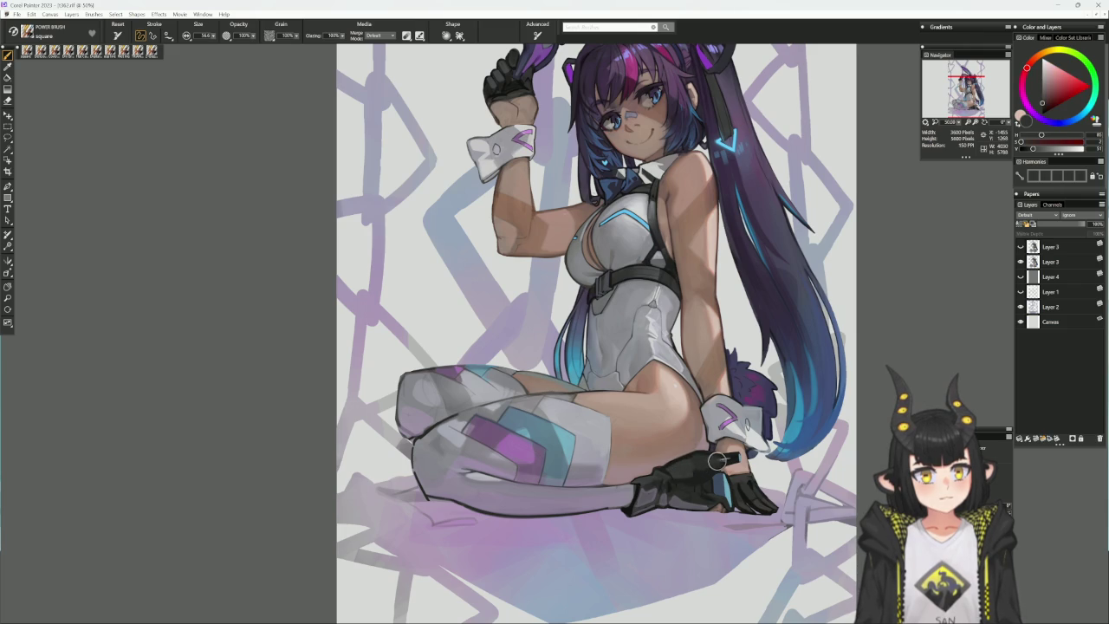
pyautogui.moveTo(708, 459); pyautogui.dragTo(726, 457)
# - Enlarge the glove's light-blue accent, then select the Dry Brush variant
pyautogui.keyDown('alt'); pyautogui.click(726, 458); pyautogui.keyUp('alt')
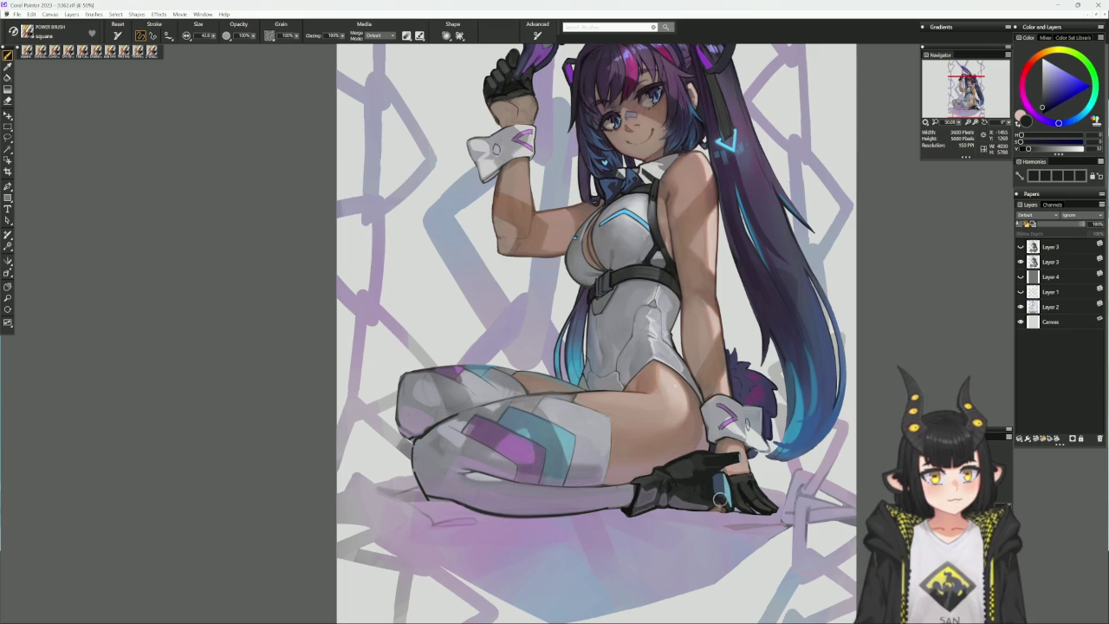
pyautogui.keyDown('alt'); pyautogui.click(712, 480); pyautogui.keyUp('alt')
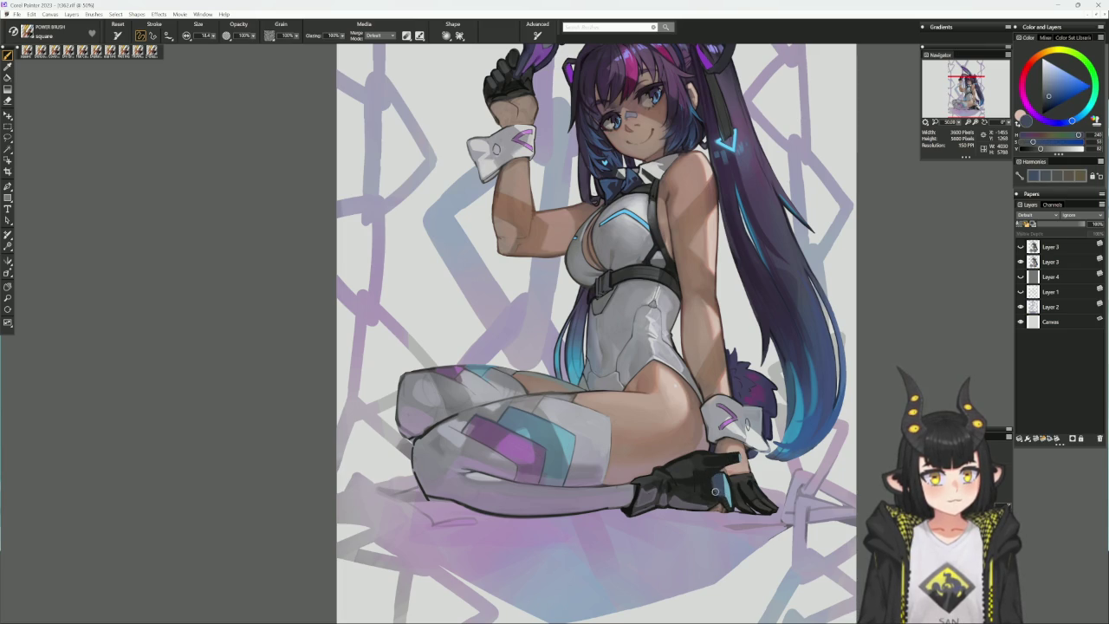
pyautogui.moveTo(714, 479); pyautogui.dragTo(730, 476)
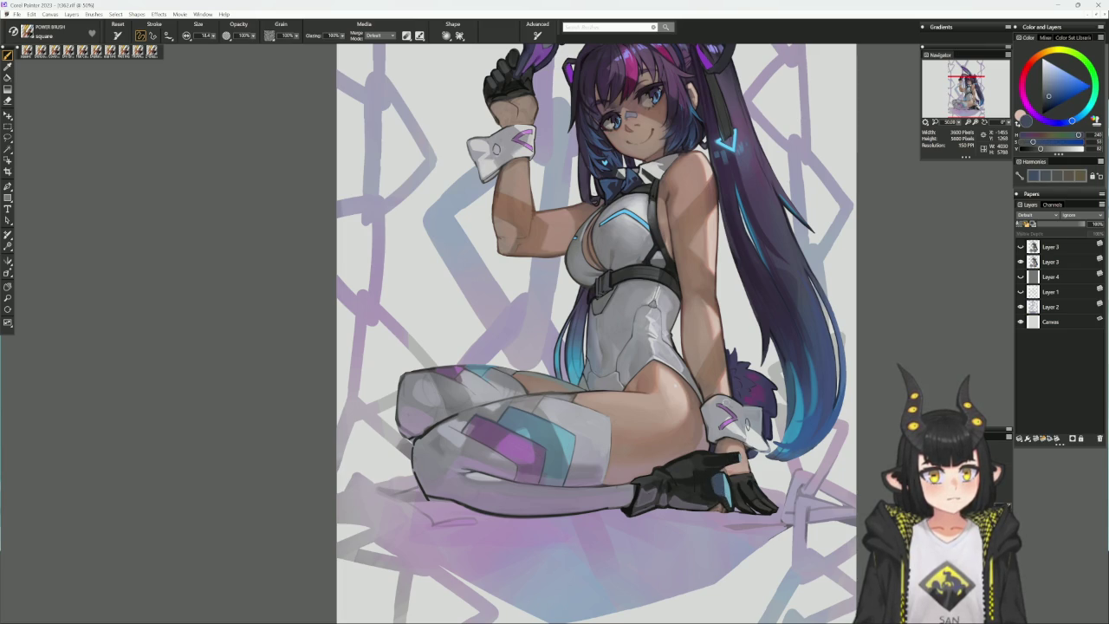
pyautogui.keyDown('alt'); pyautogui.click(707, 475); pyautogui.keyUp('alt')
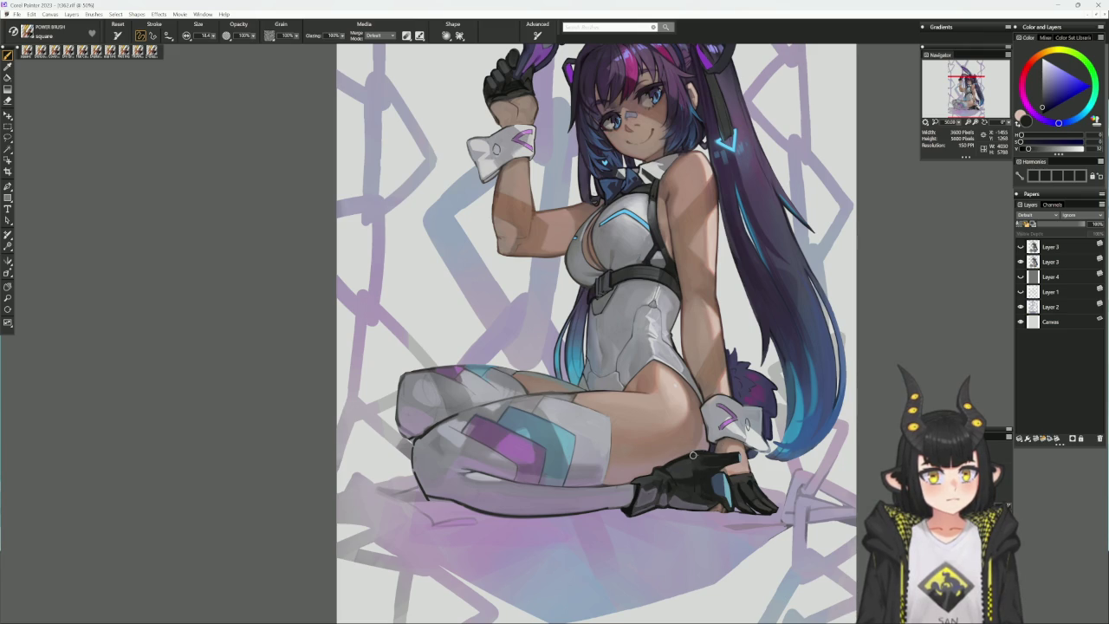
pyautogui.keyDown('alt'); pyautogui.click(696, 452); pyautogui.keyUp('alt')
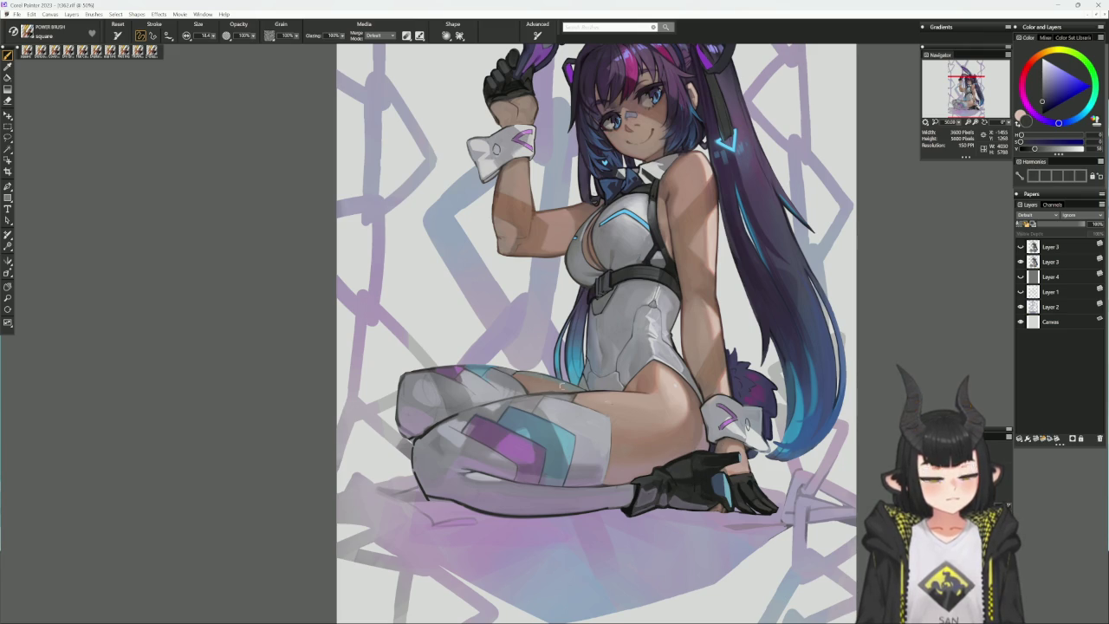
pyautogui.click(97, 50)
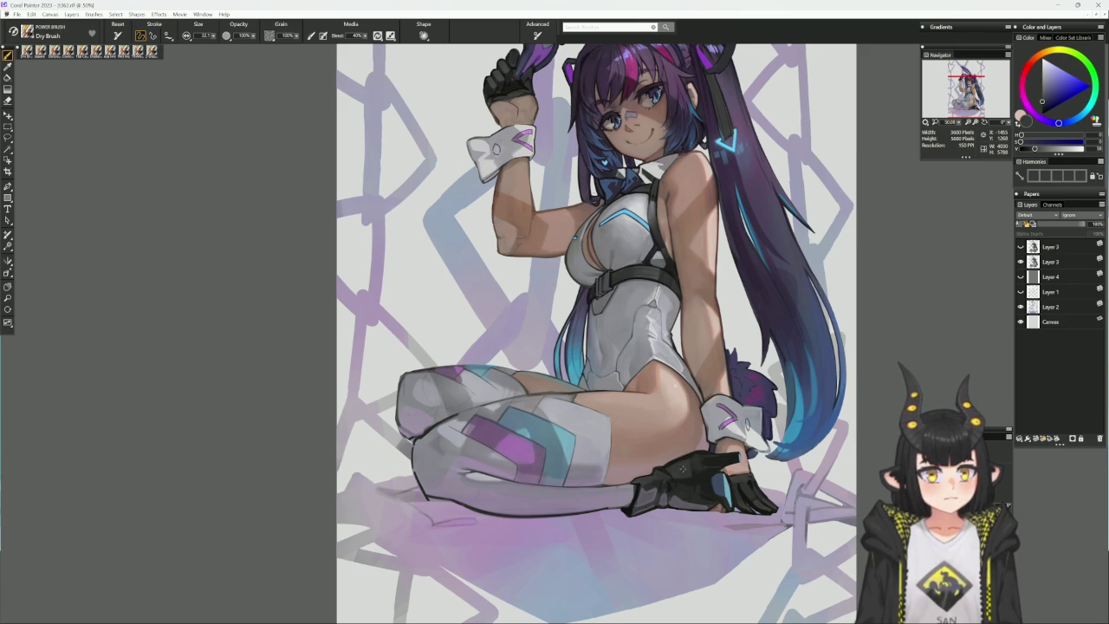
# - Sample a near-black and dab dark paint on the glove wrist
pyautogui.keyDown('alt'); pyautogui.click(683, 497); pyautogui.keyUp('alt')
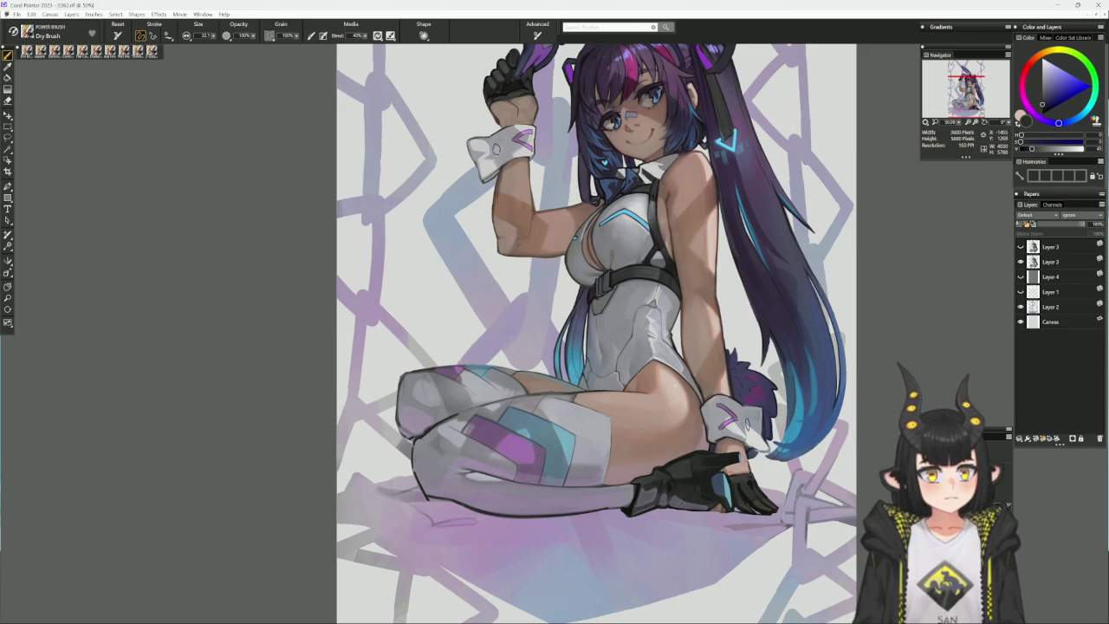
pyautogui.keyDown('alt'); pyautogui.click(695, 477); pyautogui.keyUp('alt')
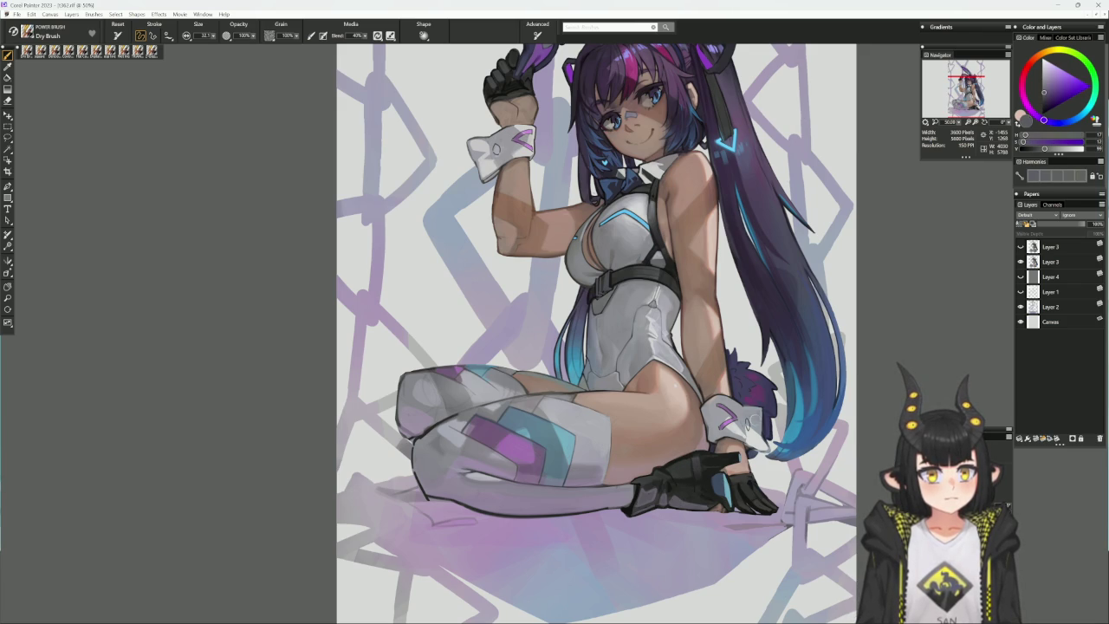
pyautogui.keyDown('alt'); pyautogui.click(702, 452); pyautogui.keyUp('alt')
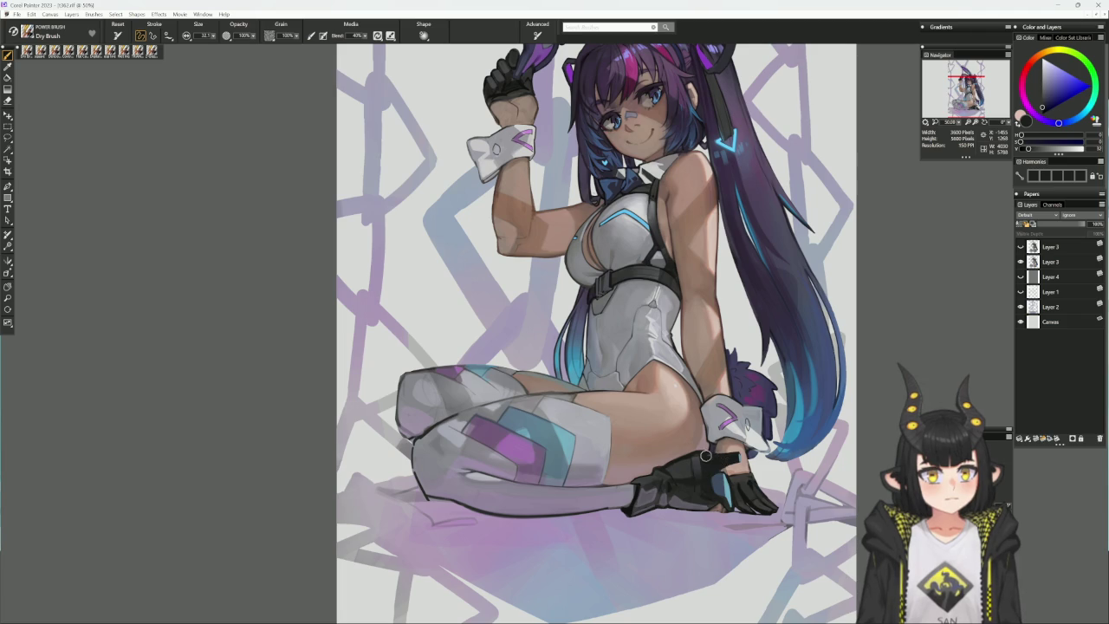
pyautogui.moveTo(706, 456); pyautogui.dragTo(715, 458)
# - Mirror the canvas view horizontally, reframe and tilt it, and pick dark red and blue colours
pyautogui.moveTo(803, 380); pyautogui.dragTo(722, 503)
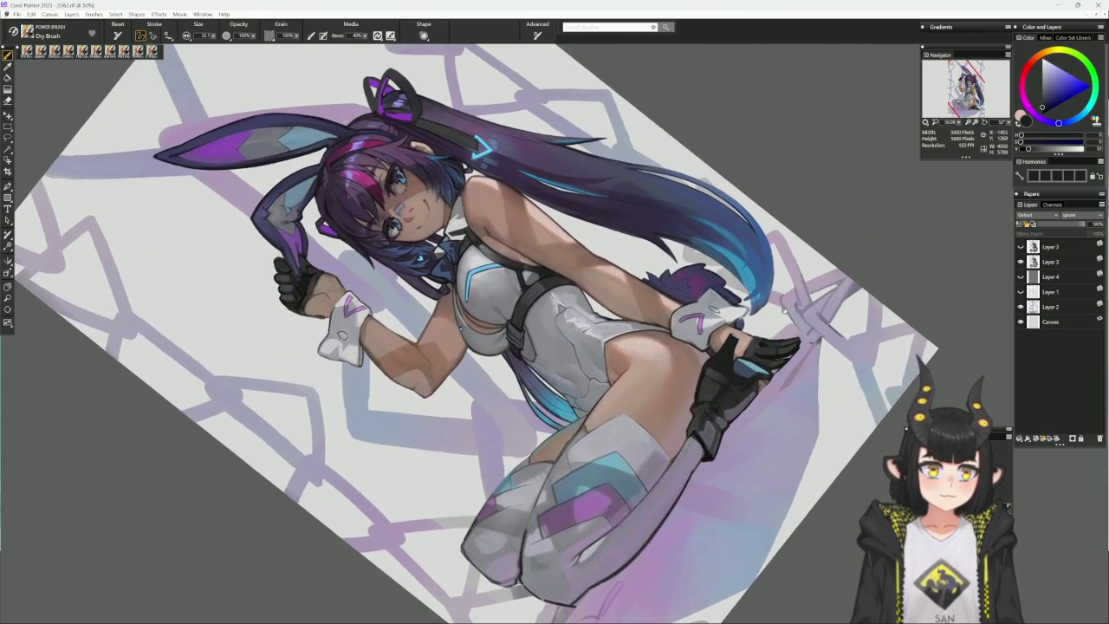
pyautogui.moveTo(784, 308); pyautogui.dragTo(758, 301)
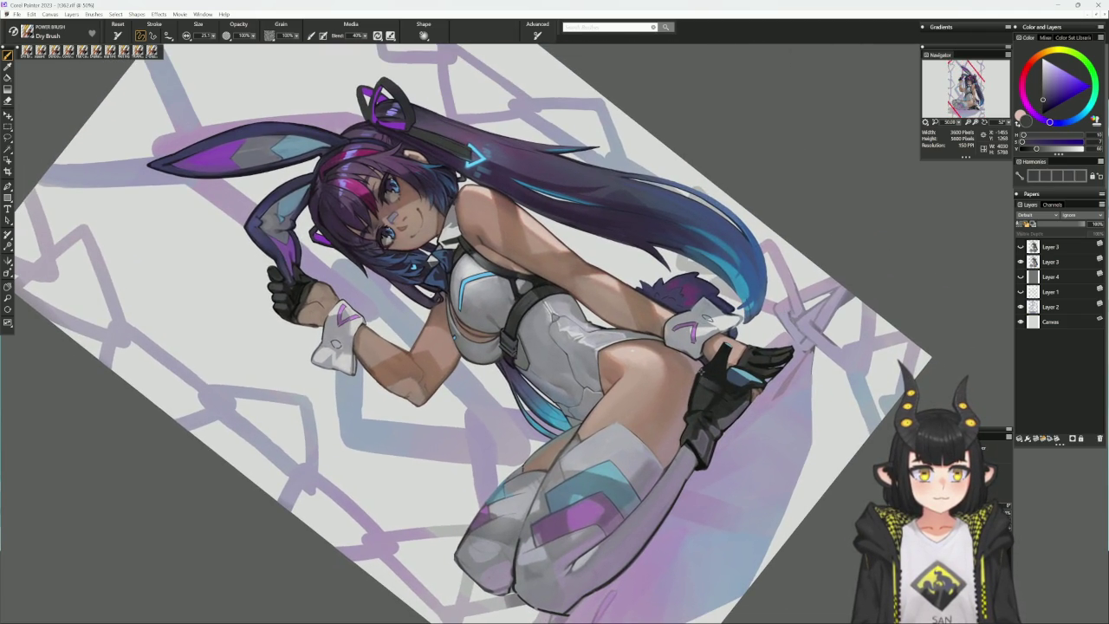
pyautogui.keyDown('alt'); pyautogui.click(703, 374); pyautogui.keyUp('alt')
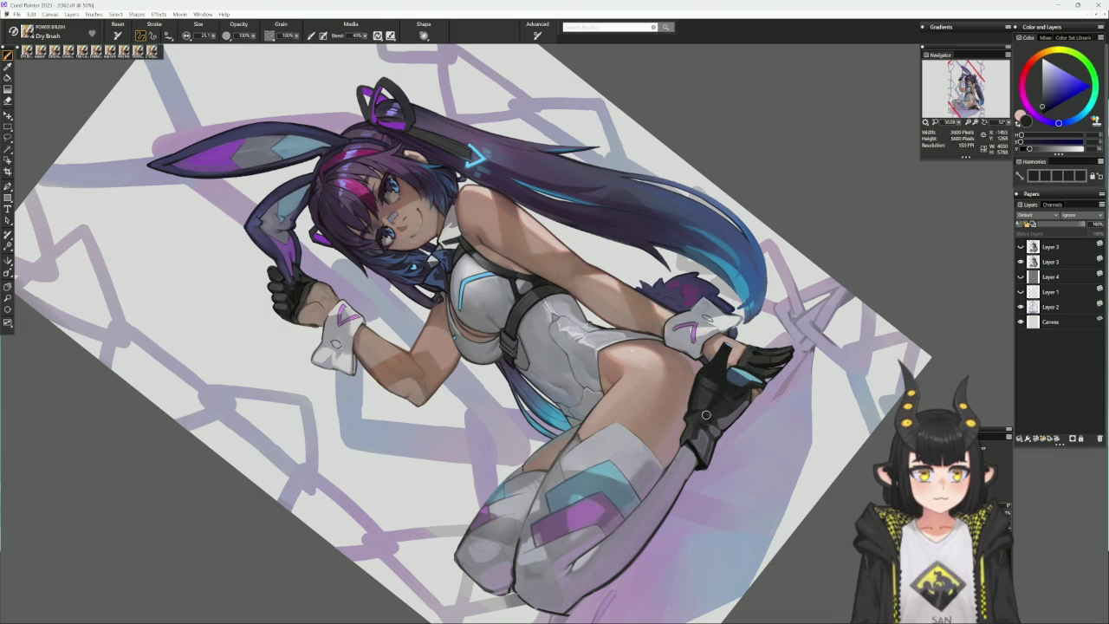
pyautogui.click(758, 386)
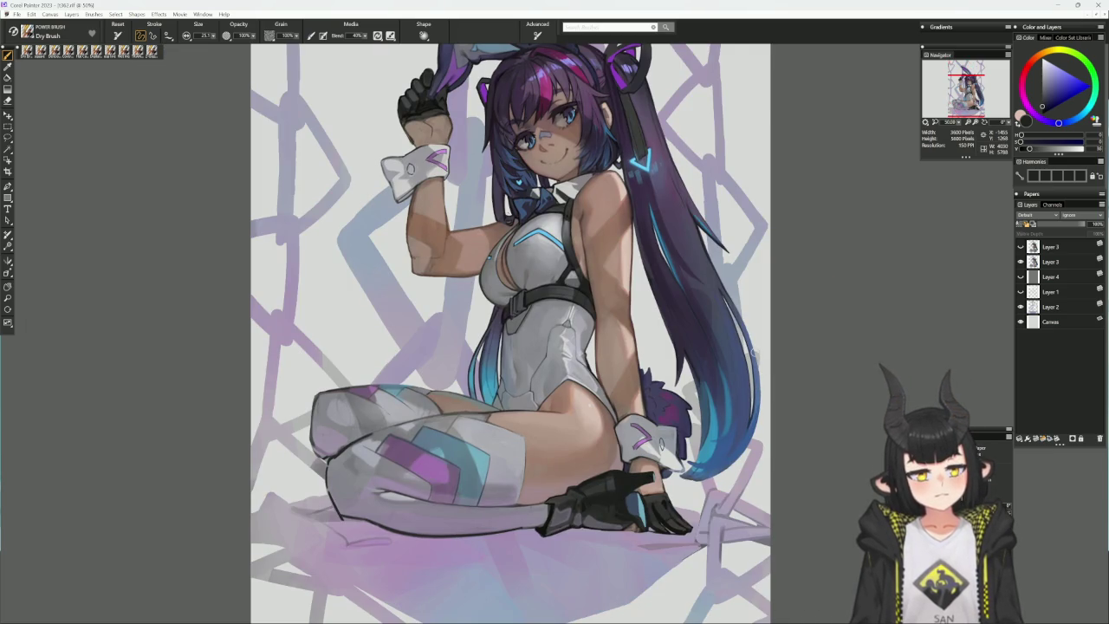
pyautogui.press('h')
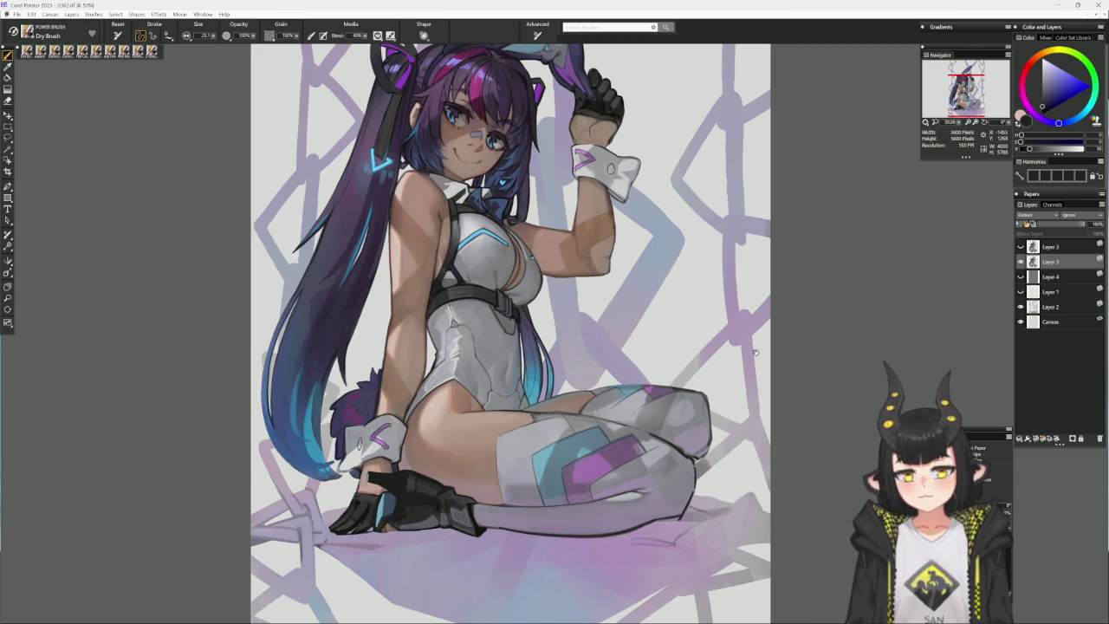
pyautogui.moveTo(754, 351); pyautogui.dragTo(850, 335)
pyautogui.keyDown('alt'); pyautogui.click(459, 490); pyautogui.keyUp('alt')
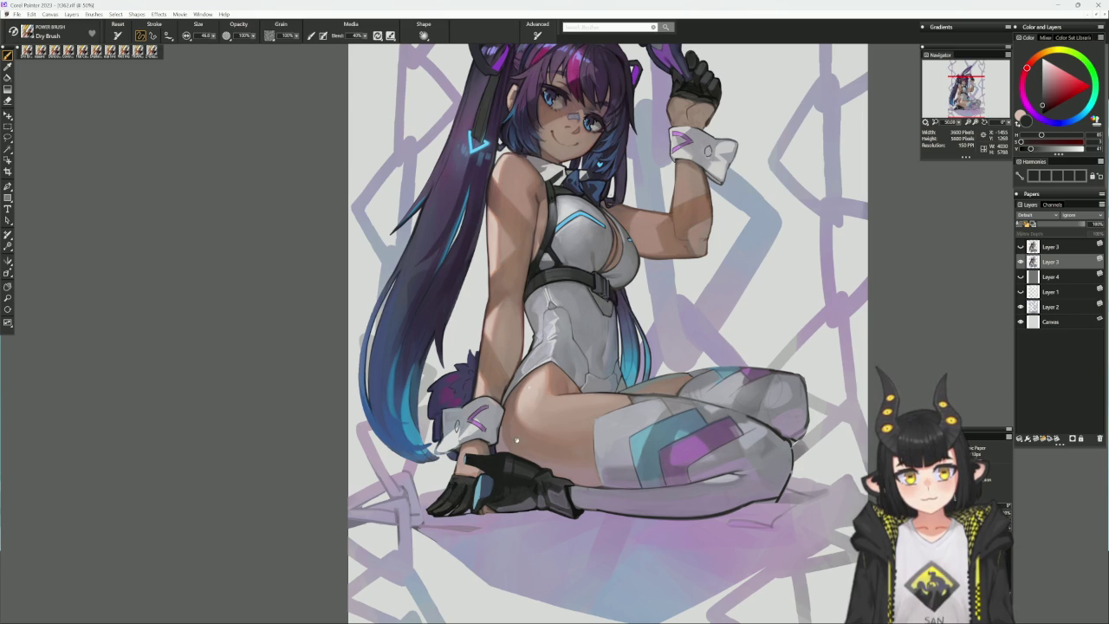
pyautogui.moveTo(460, 489); pyautogui.dragTo(531, 468)
pyautogui.keyDown('alt'); pyautogui.click(531, 512); pyautogui.keyUp('alt')
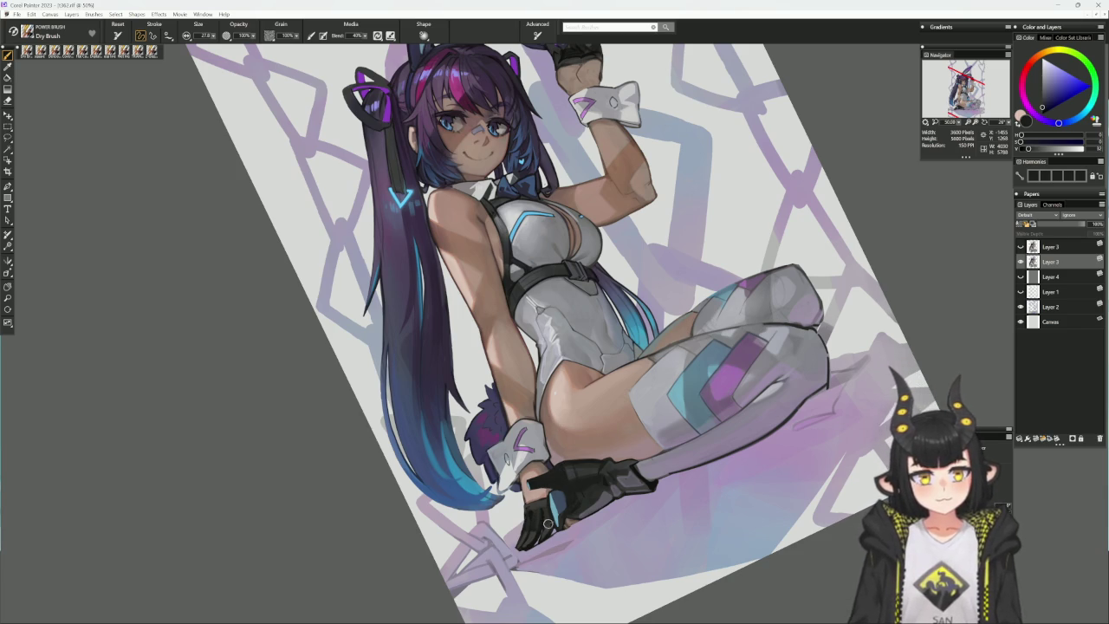
pyautogui.keyDown('alt'); pyautogui.click(536, 525); pyautogui.keyUp('alt')
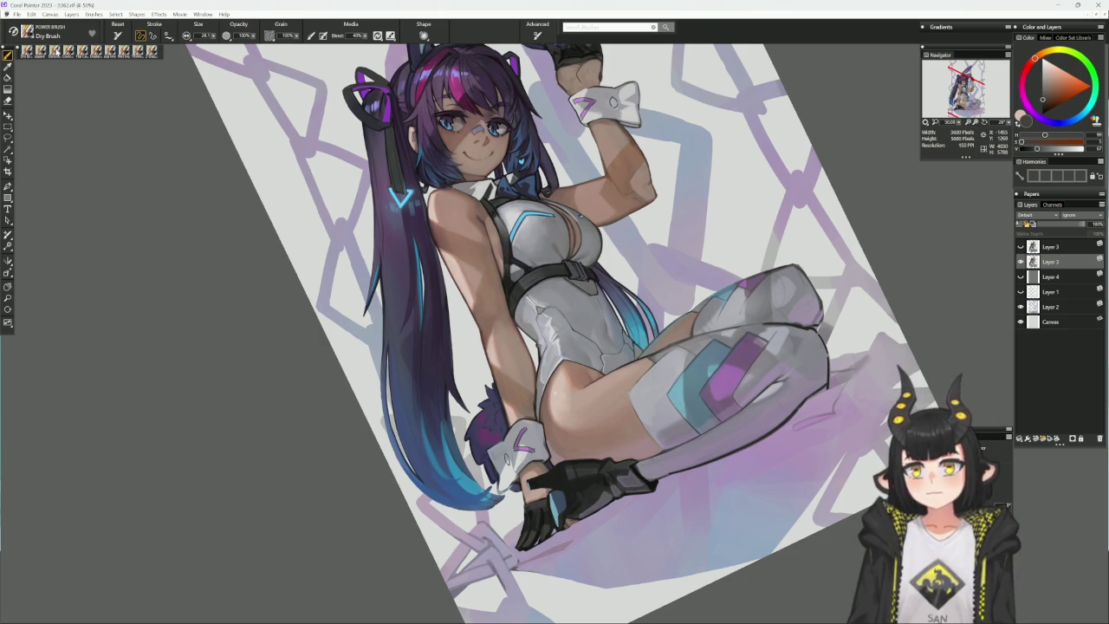
pyautogui.click(50, 52)
pyautogui.keyDown('alt'); pyautogui.click(544, 520); pyautogui.keyUp('alt')
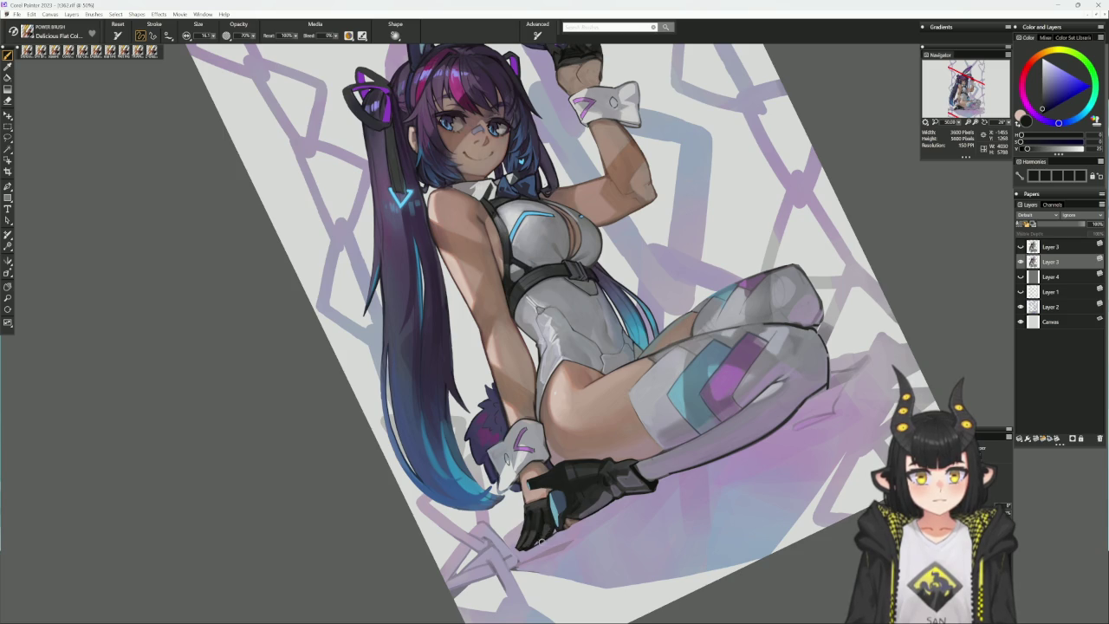
pyautogui.keyDown('alt'); pyautogui.click(539, 537); pyautogui.keyUp('alt')
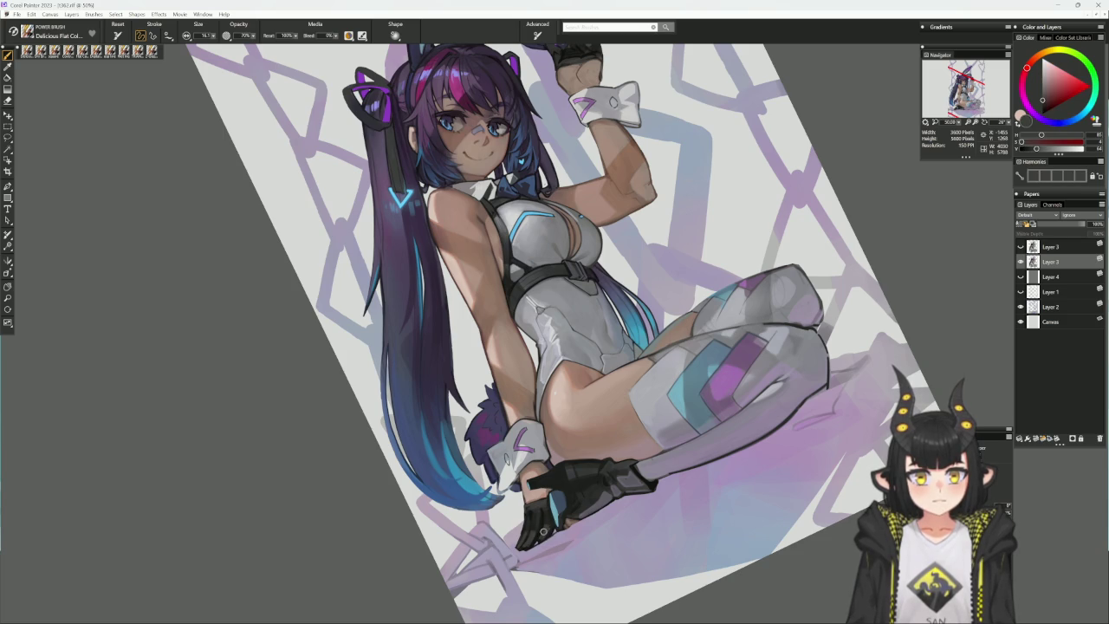
pyautogui.keyDown('alt'); pyautogui.click(548, 527); pyautogui.keyUp('alt')
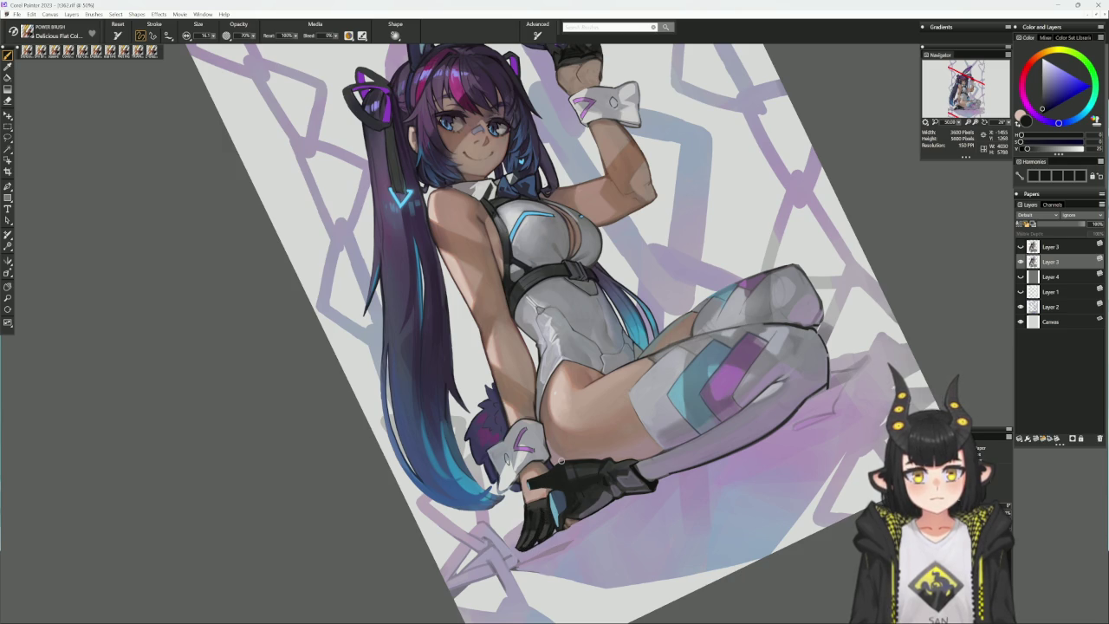
pyautogui.click(619, 530)
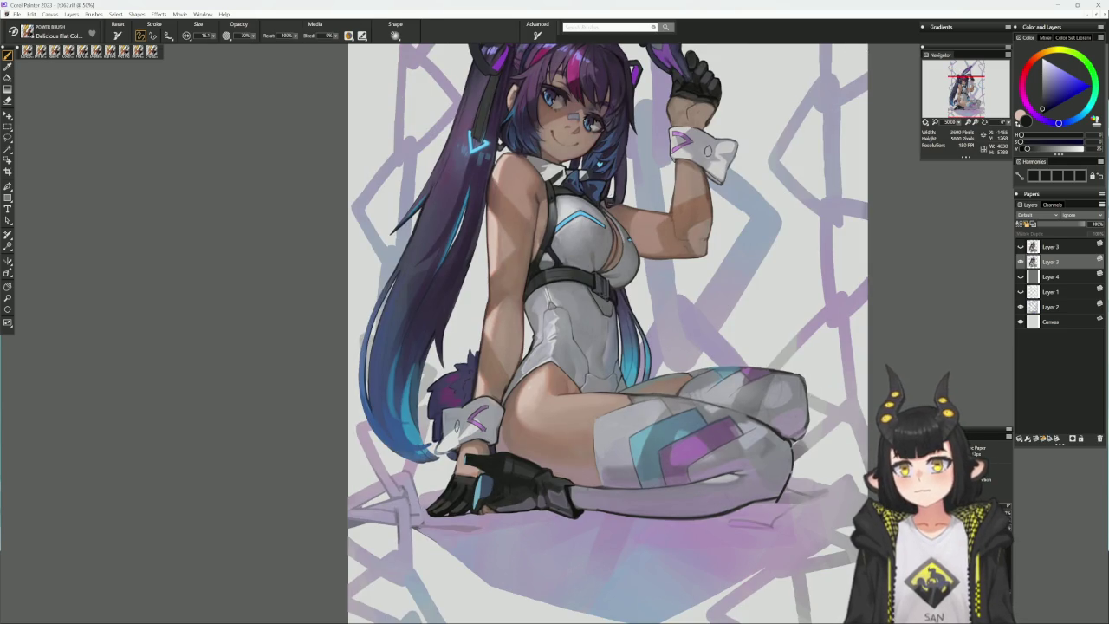
pyautogui.press('b')
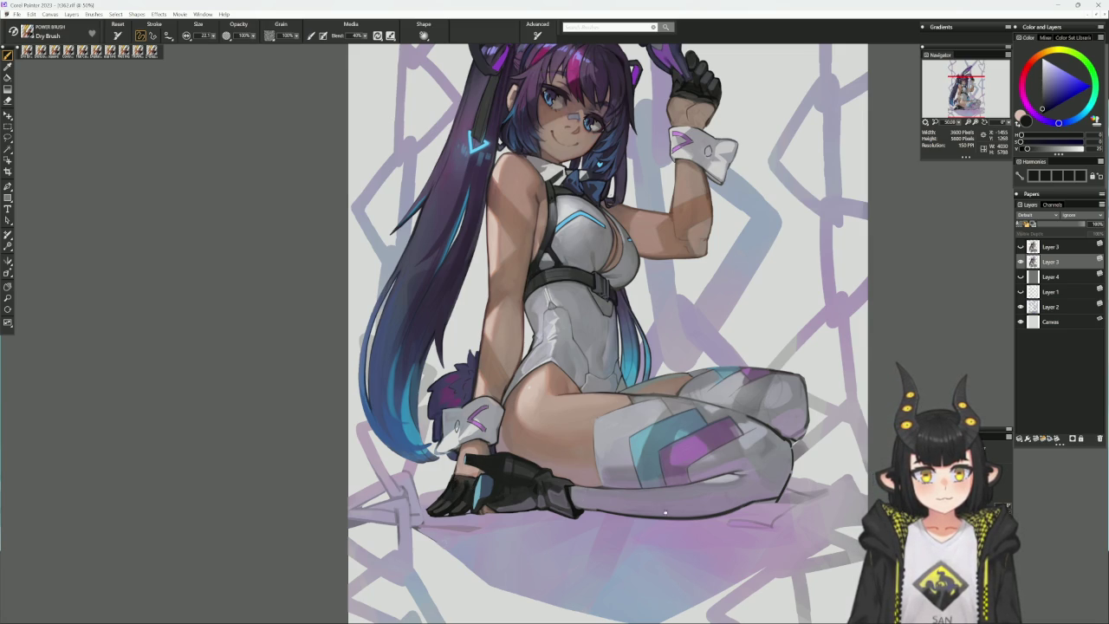
pyautogui.moveTo(665, 512); pyautogui.dragTo(1098, 277)
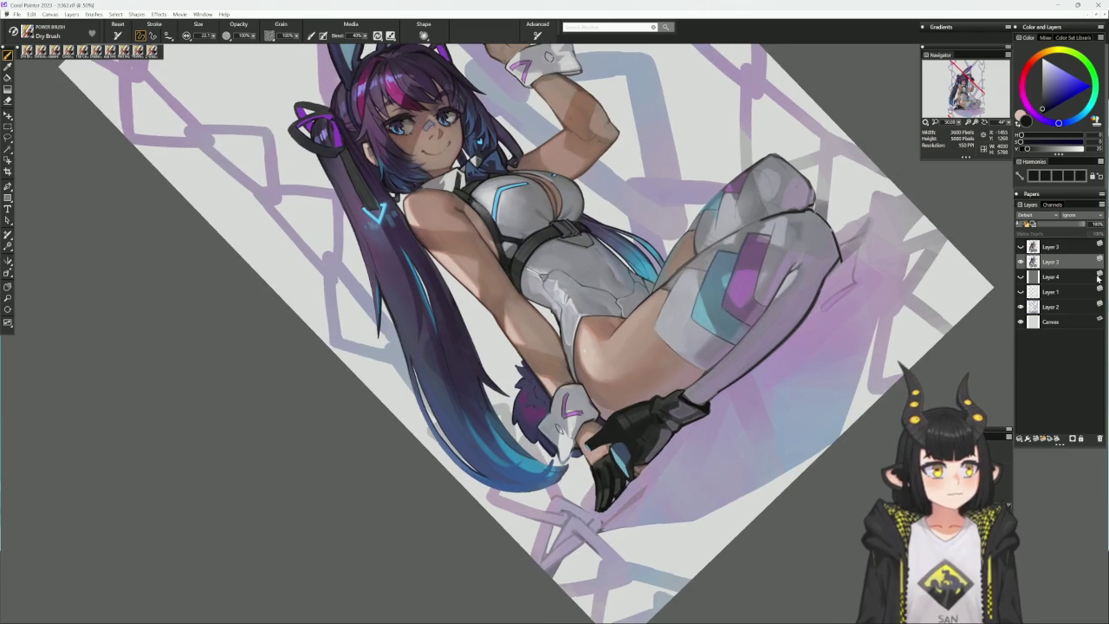
# - Make Layer 2 active, switch to the flat colour brush, and frame the figure tilted
pyautogui.click(1048, 306)
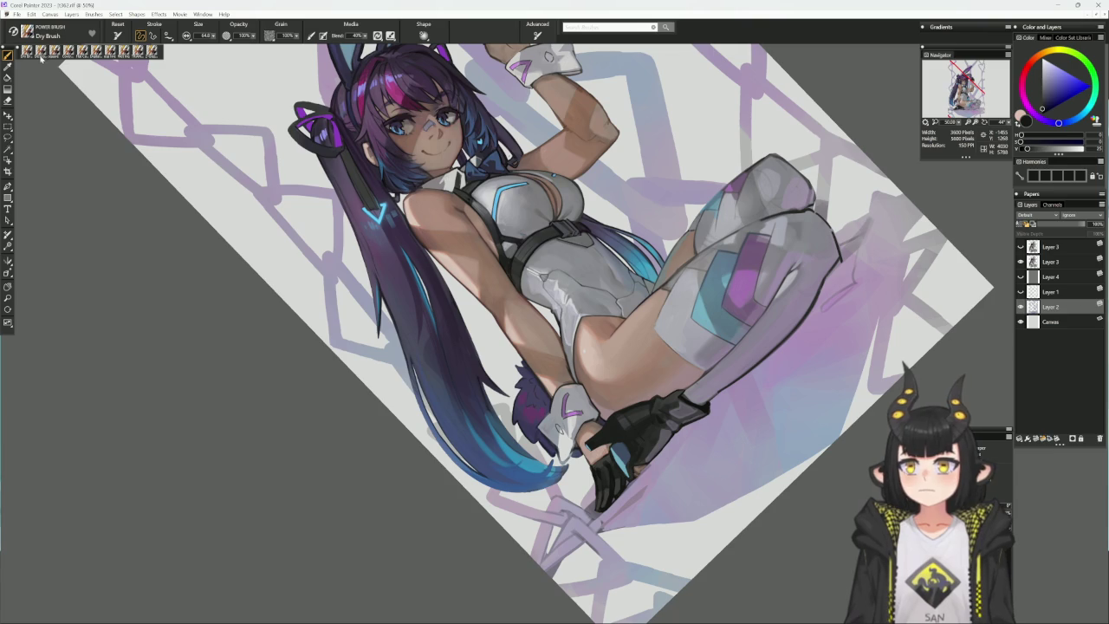
pyautogui.press('1')
pyautogui.keyDown('alt'); pyautogui.click(588, 494); pyautogui.keyUp('alt')
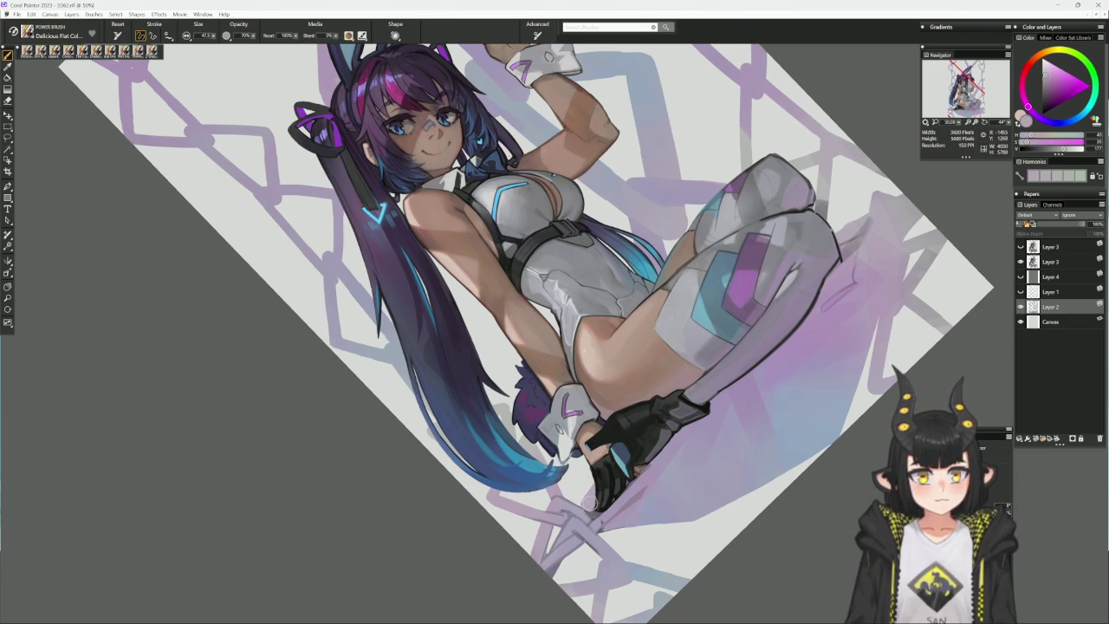
pyautogui.hotkey('ctrl', '0')
pyautogui.keyDown('alt'); pyautogui.click(452, 494); pyautogui.keyUp('alt')
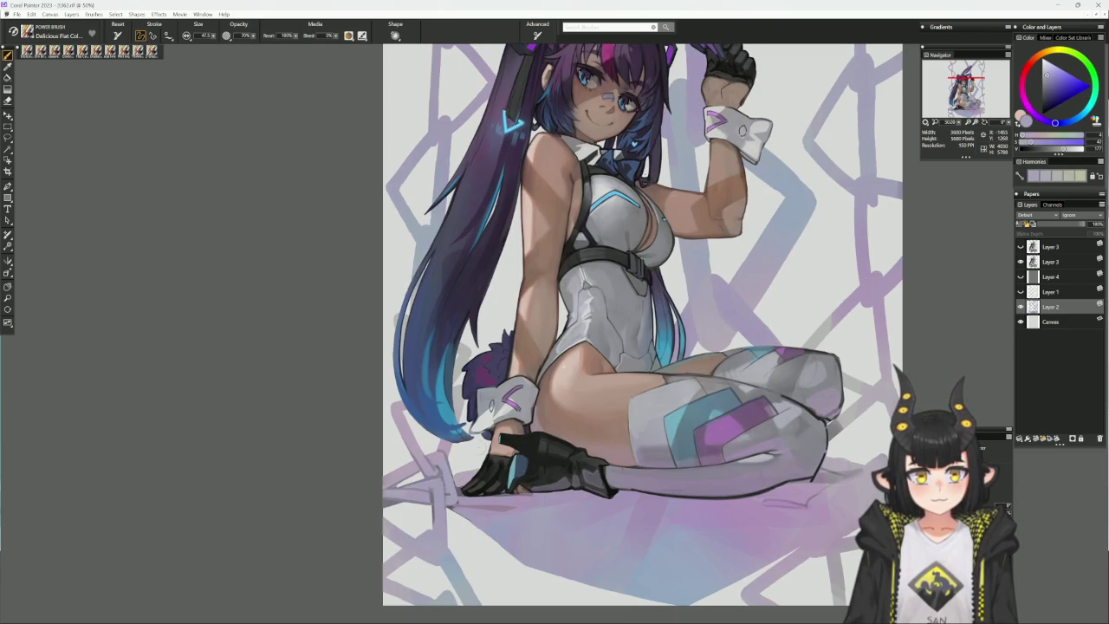
pyautogui.moveTo(836, 520); pyautogui.dragTo(738, 507)
pyautogui.moveTo(812, 502)
pyautogui.mouseDown()
pyautogui.moveTo(732, 482)
pyautogui.moveTo(486, 524)
pyautogui.mouseUp()
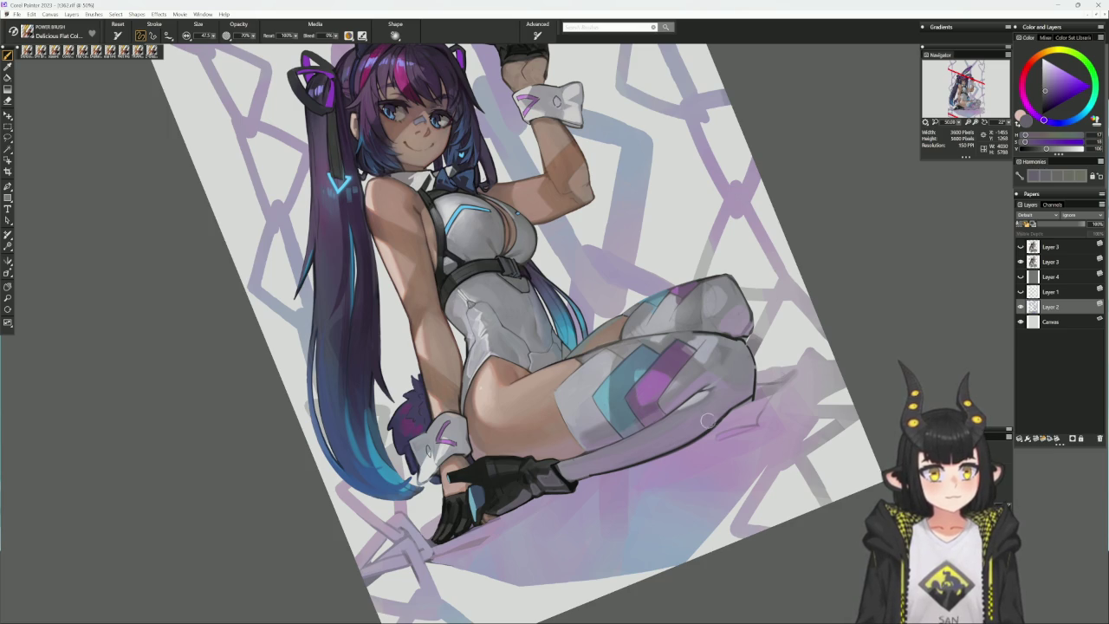
# - Paint a soft purple shadow beside the glove, undoing the dark thigh and darker purple tries
pyautogui.moveTo(756, 397)
pyautogui.mouseDown()
pyautogui.moveTo(685, 447)
pyautogui.moveTo(568, 485)
pyautogui.mouseUp()
pyautogui.moveTo(764, 460)
pyautogui.mouseDown()
pyautogui.moveTo(778, 419)
pyautogui.moveTo(543, 526)
pyautogui.moveTo(637, 499)
pyautogui.moveTo(544, 523)
pyautogui.mouseUp()
pyautogui.hotkey('ctrl', 'z')
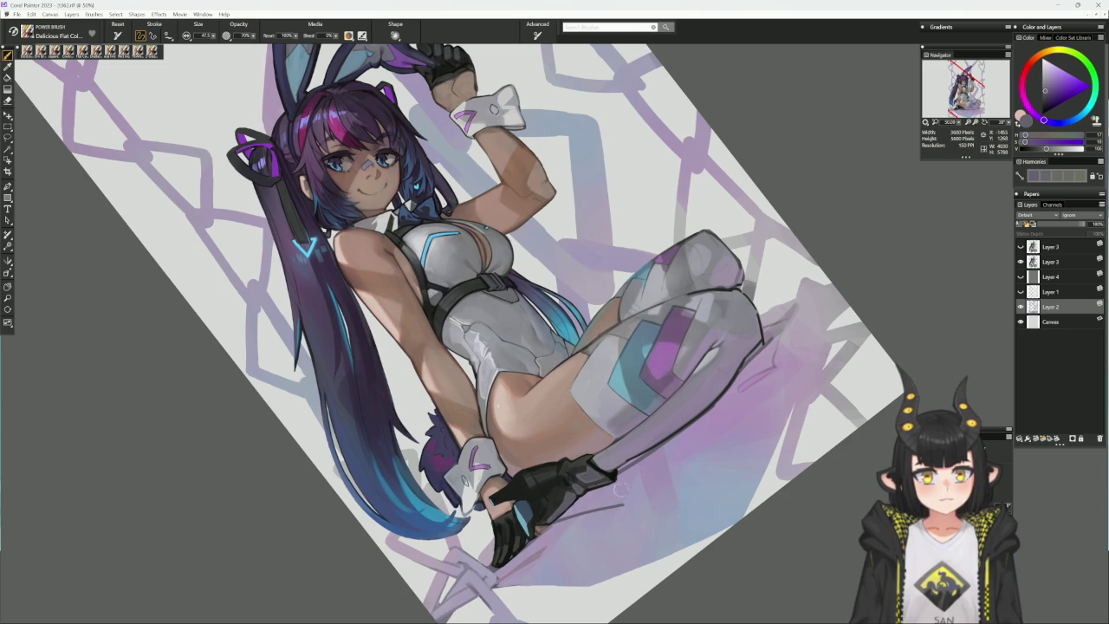
pyautogui.hotkey('ctrl', 'z')
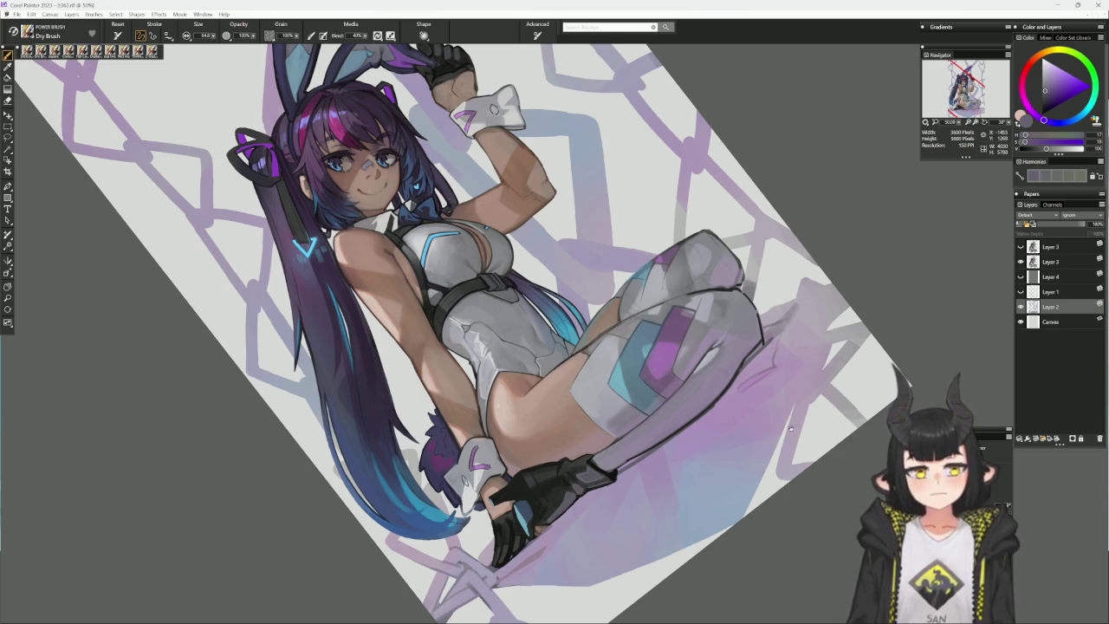
pyautogui.moveTo(791, 428); pyautogui.dragTo(780, 286)
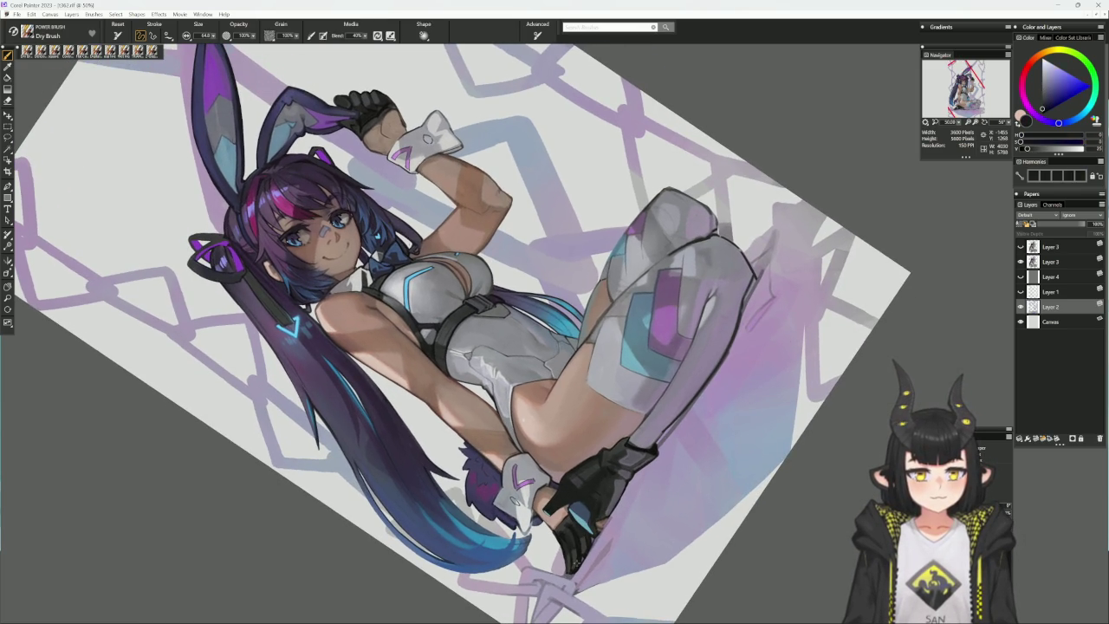
pyautogui.moveTo(667, 468); pyautogui.dragTo(586, 527)
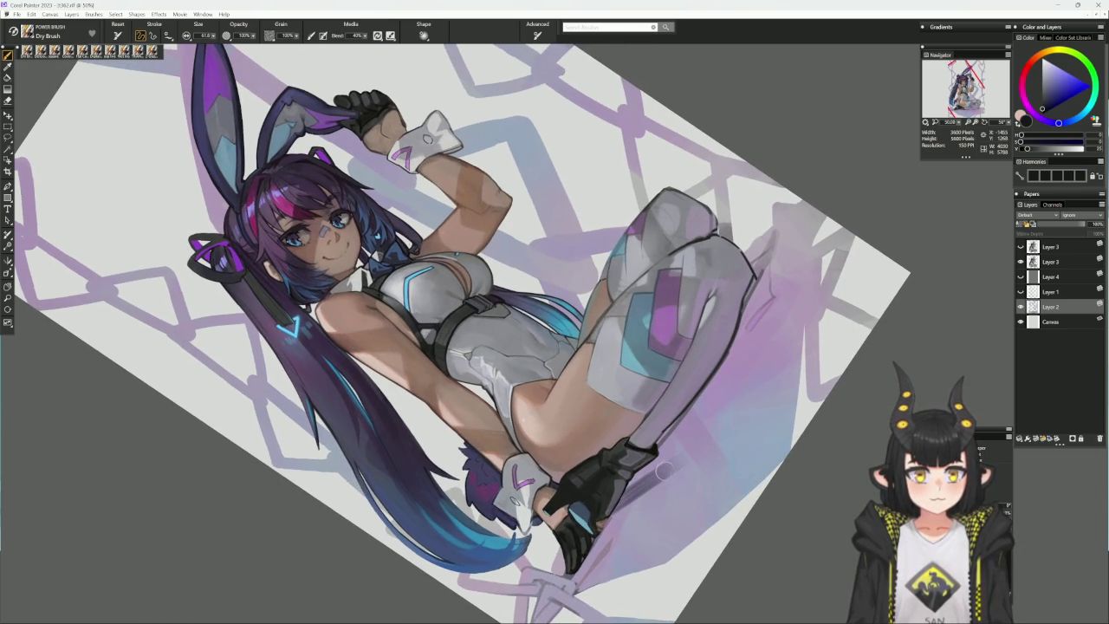
pyautogui.moveTo(667, 467); pyautogui.dragTo(612, 516)
pyautogui.hotkey('ctrl', 'z')
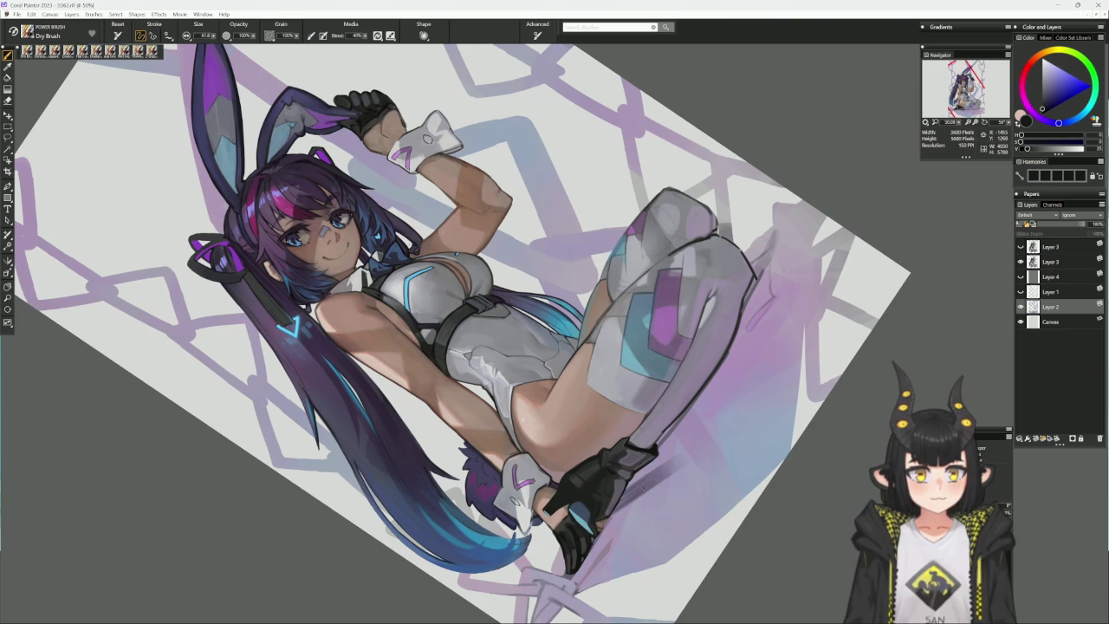
pyautogui.keyDown('alt'); pyautogui.click(612, 510); pyautogui.keyUp('alt')
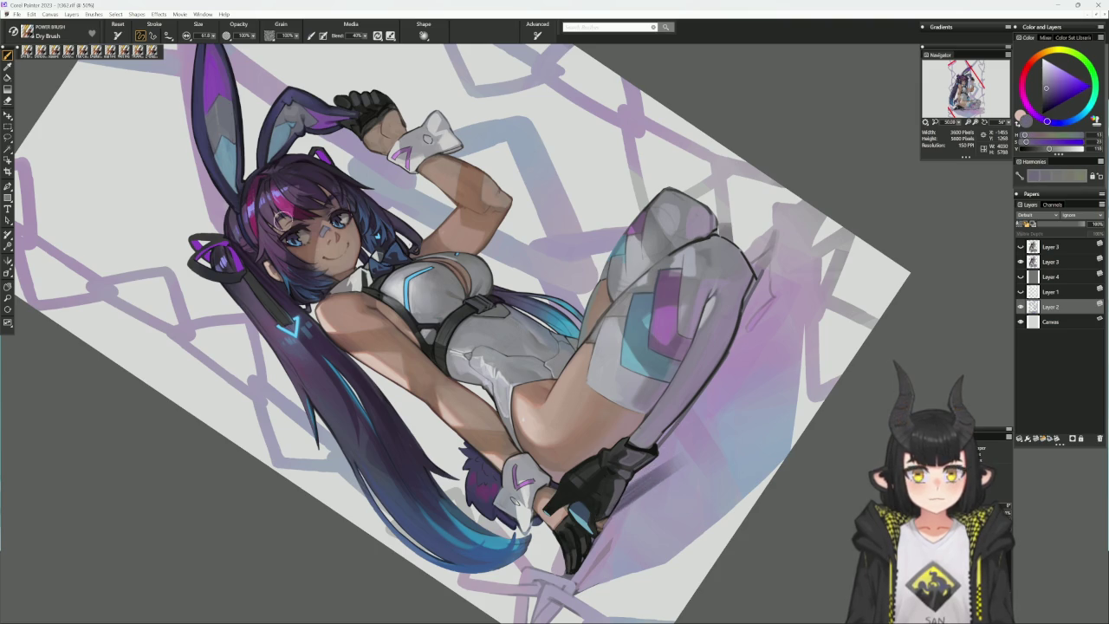
# - Load the square brush with purple and reframe the view from the legs up to the ears
pyautogui.press('1')
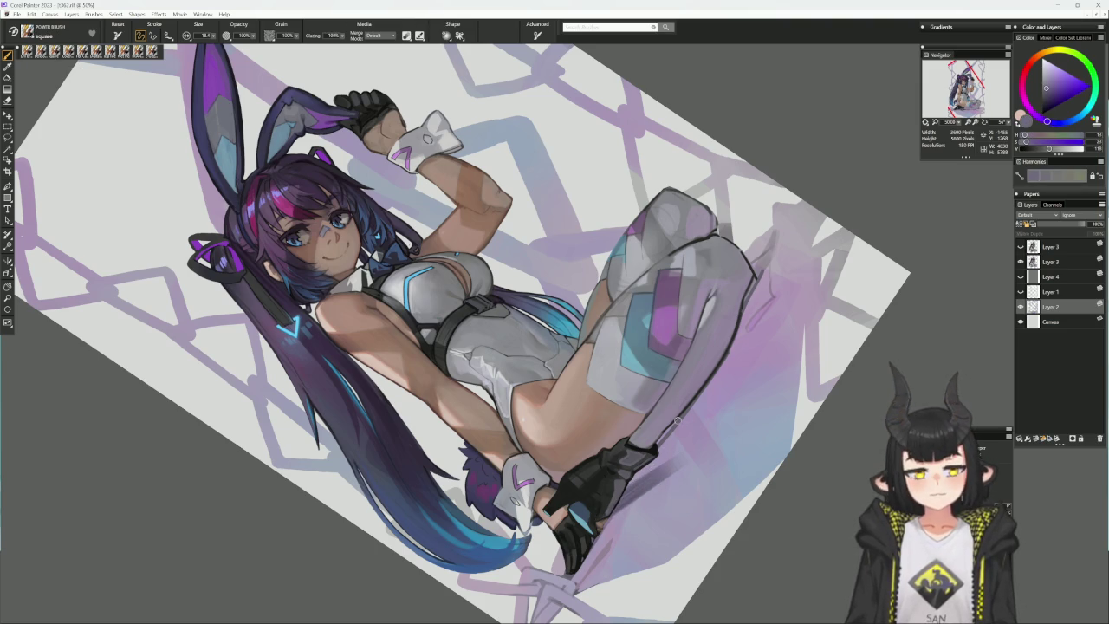
pyautogui.keyDown('alt'); pyautogui.click(645, 455); pyautogui.keyUp('alt')
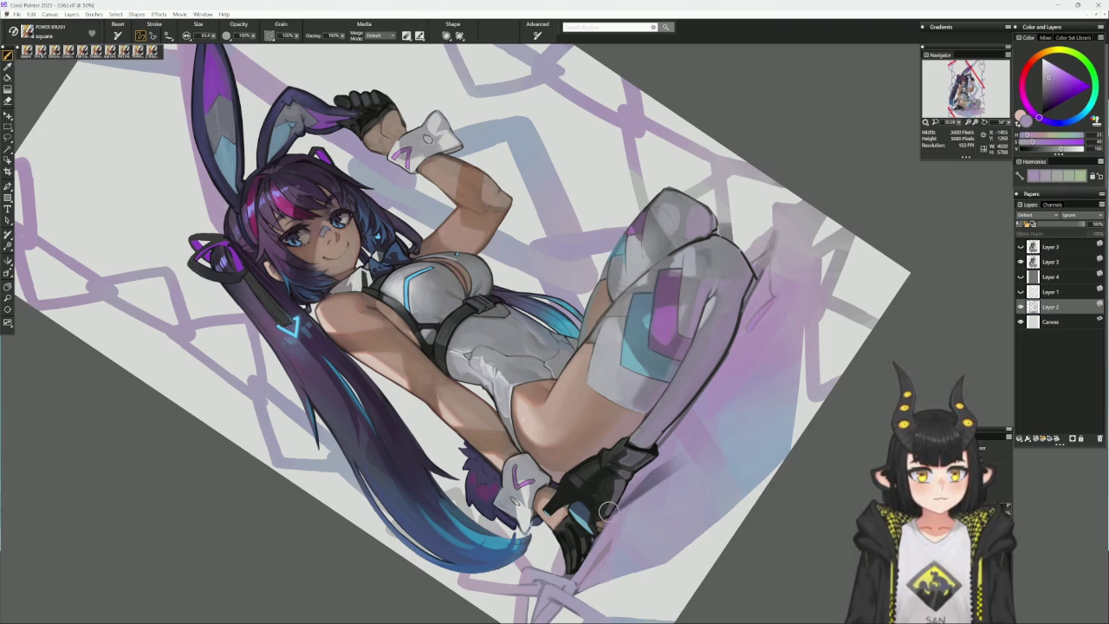
pyautogui.keyDown('alt'); pyautogui.click(677, 457); pyautogui.keyUp('alt')
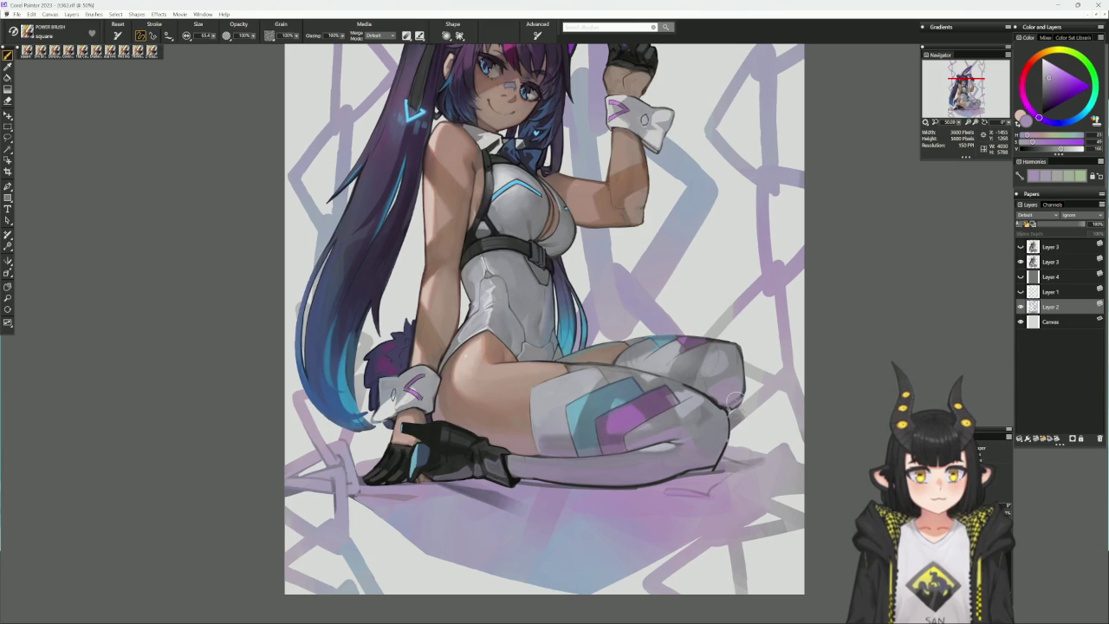
pyautogui.moveTo(693, 485); pyautogui.dragTo(364, 347)
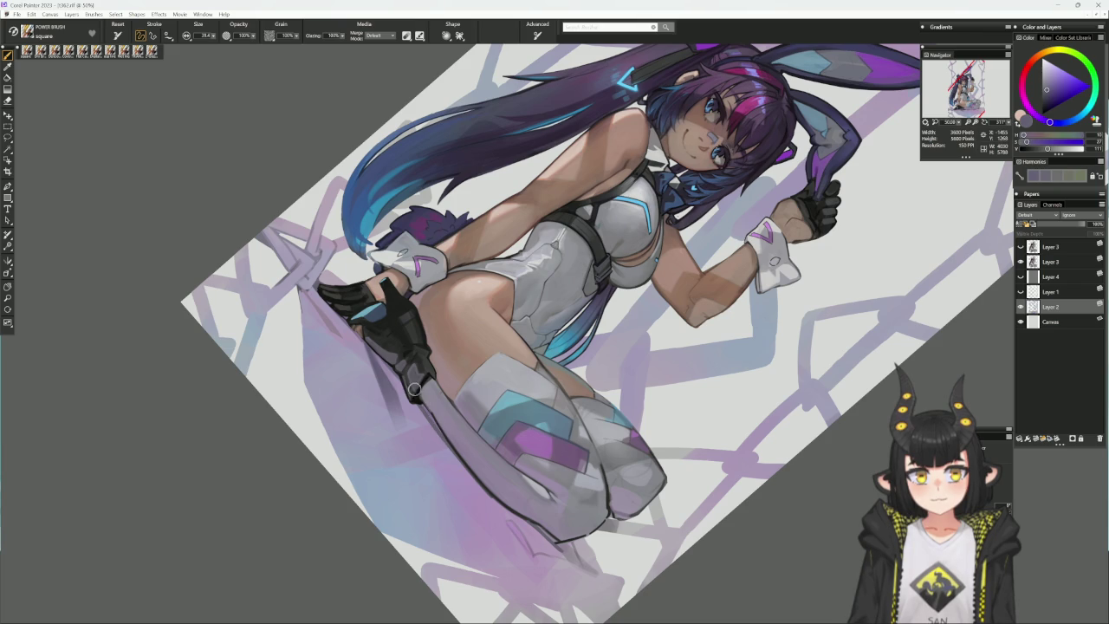
pyautogui.keyDown('alt'); pyautogui.click(551, 537); pyautogui.keyUp('alt')
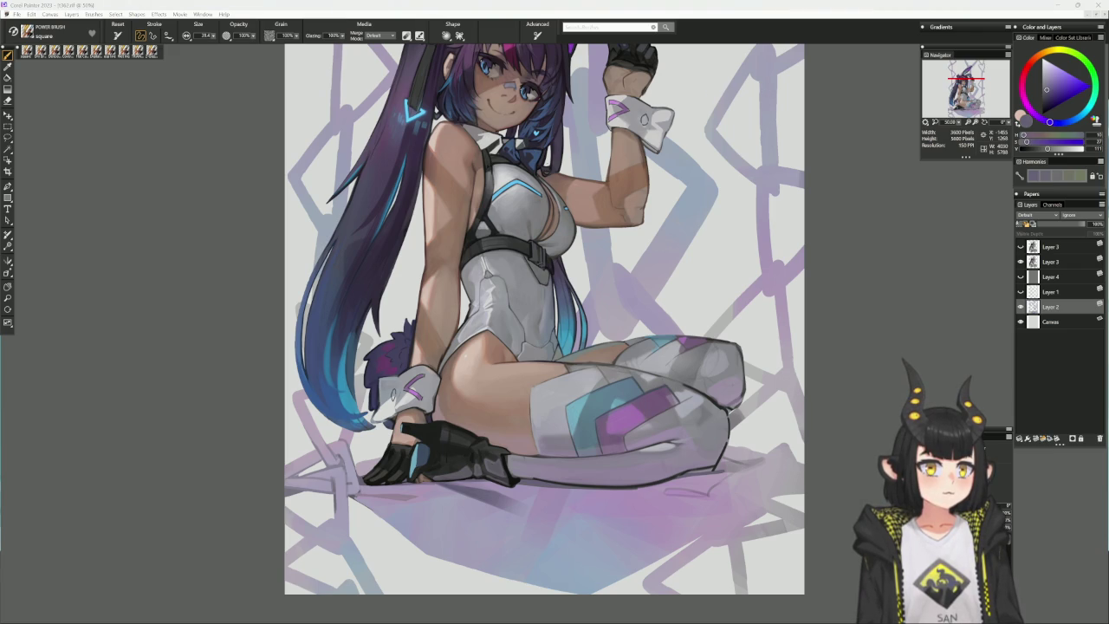
pyautogui.moveTo(528, 334); pyautogui.dragTo(499, 485)
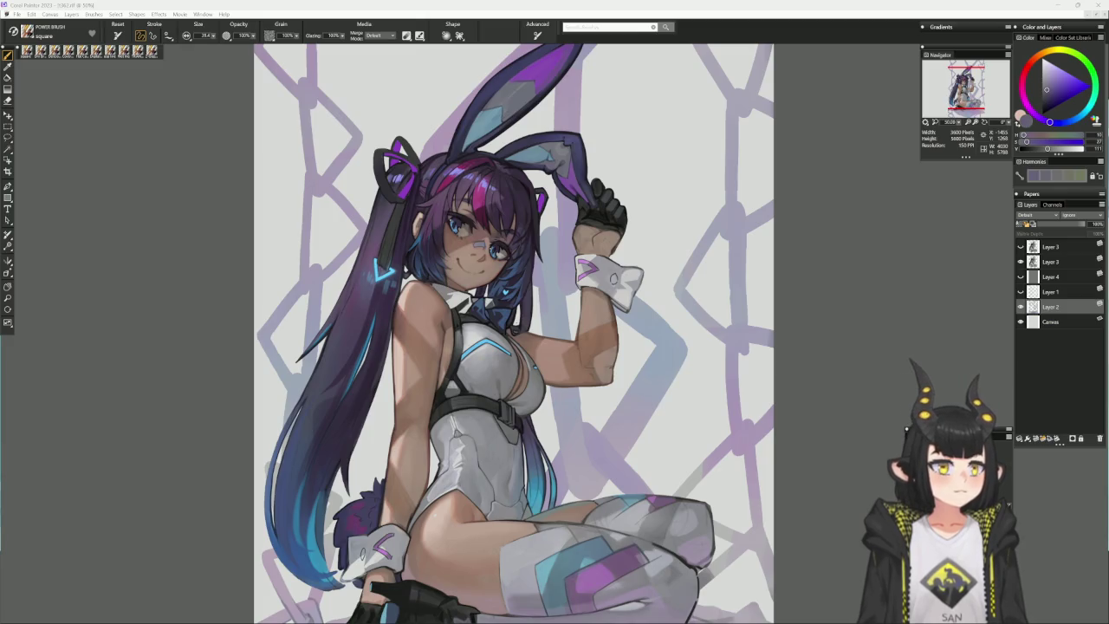
pyautogui.moveTo(662, 274); pyautogui.dragTo(659, 374)
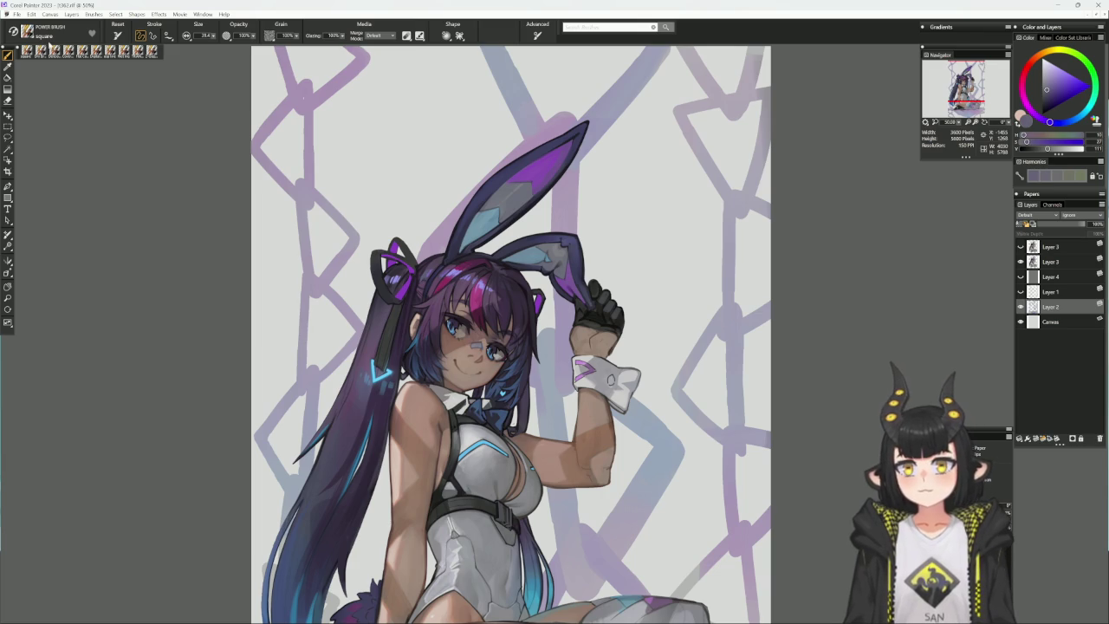
# - On the second Layer 3, paint darker shading on the upper bunny ear with an enlarged Cover Pencil
pyautogui.click(73, 50)
pyautogui.moveTo(596, 283); pyautogui.dragTo(577, 384)
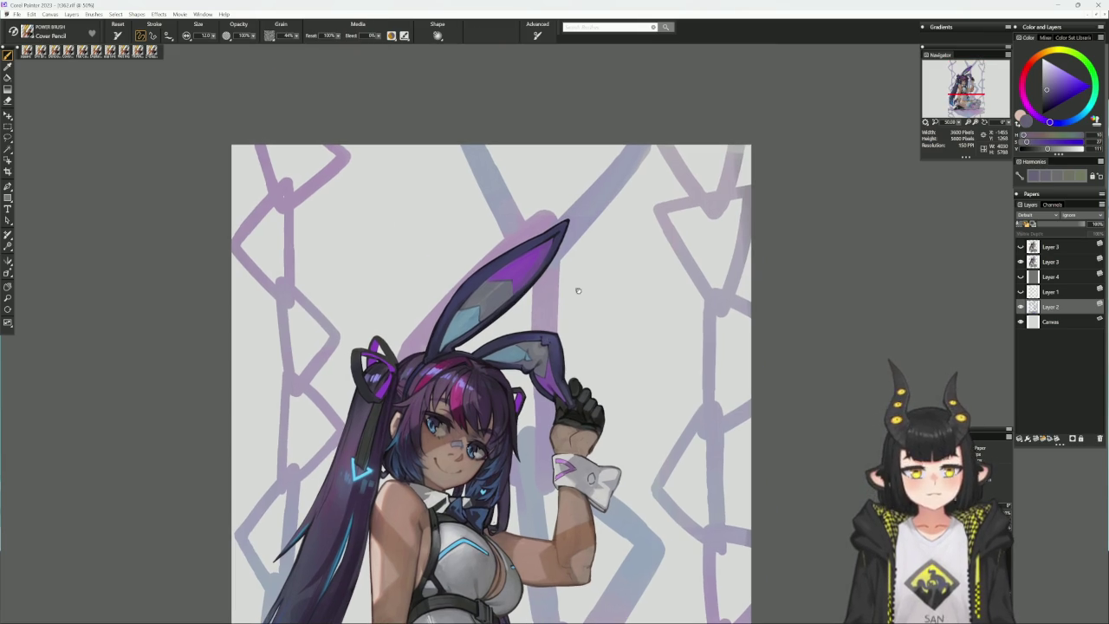
pyautogui.keyDown('alt'); pyautogui.click(572, 391); pyautogui.keyUp('alt')
pyautogui.moveTo(498, 277); pyautogui.dragTo(487, 320)
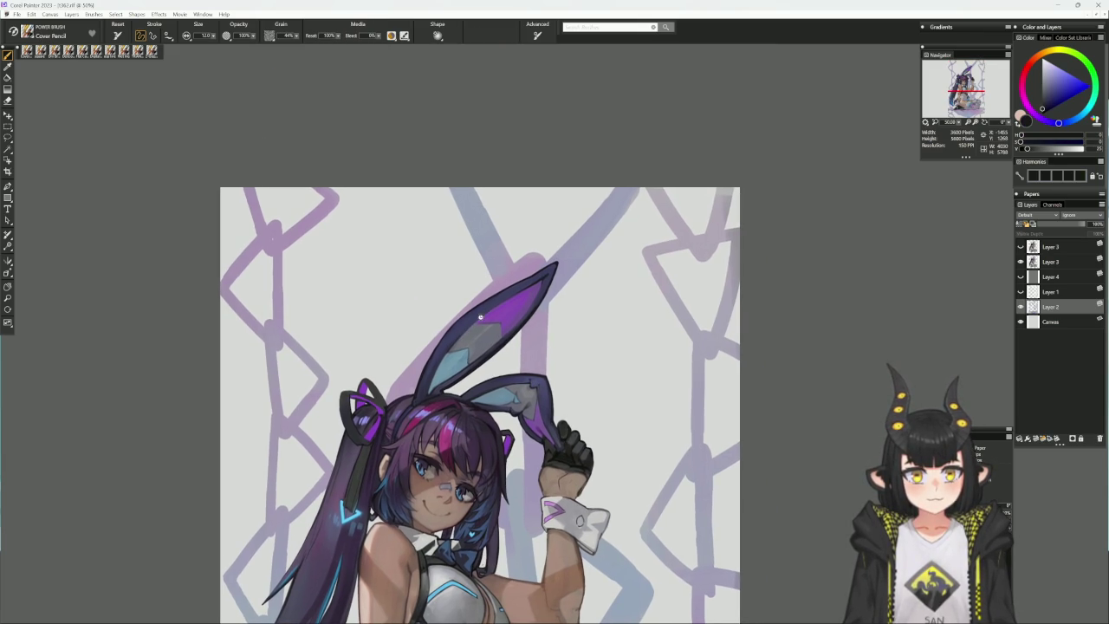
pyautogui.click(1050, 261)
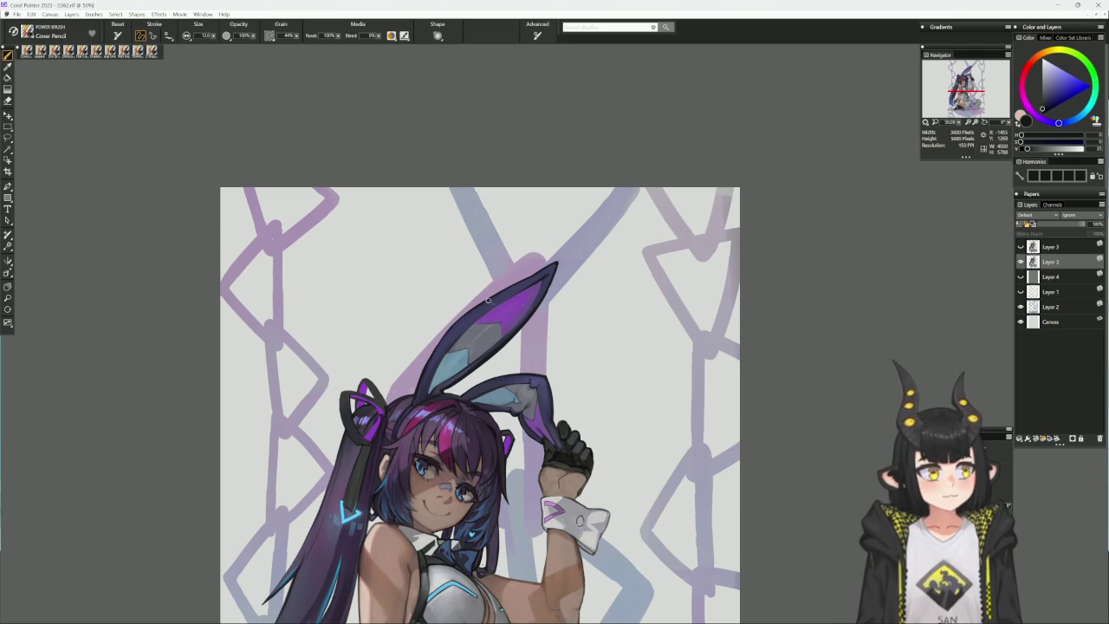
pyautogui.press(']')
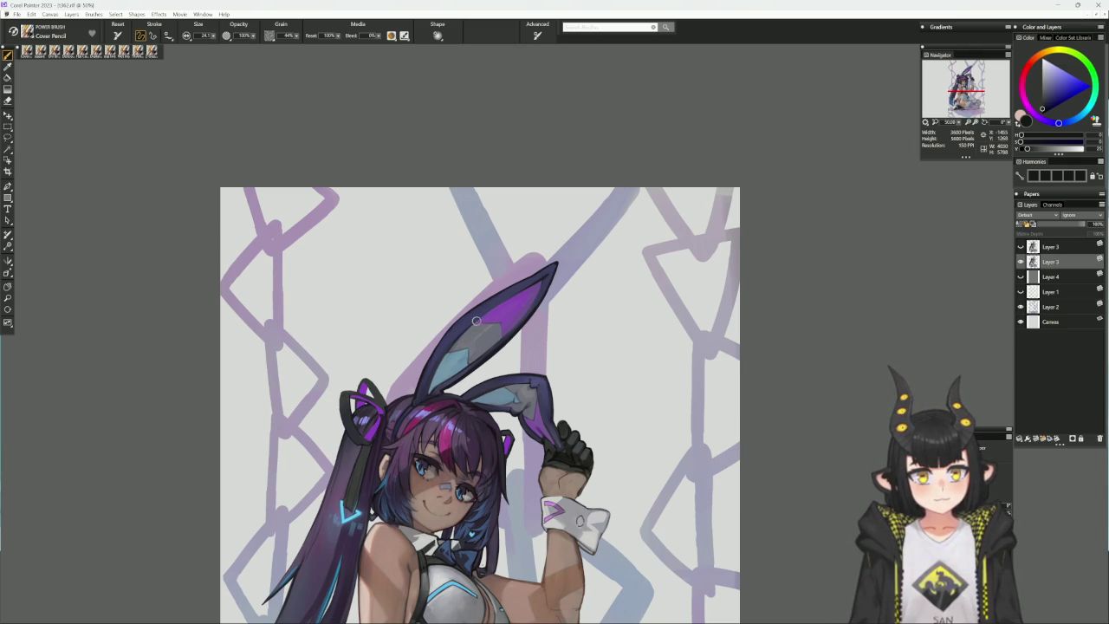
pyautogui.moveTo(459, 338); pyautogui.dragTo(511, 296)
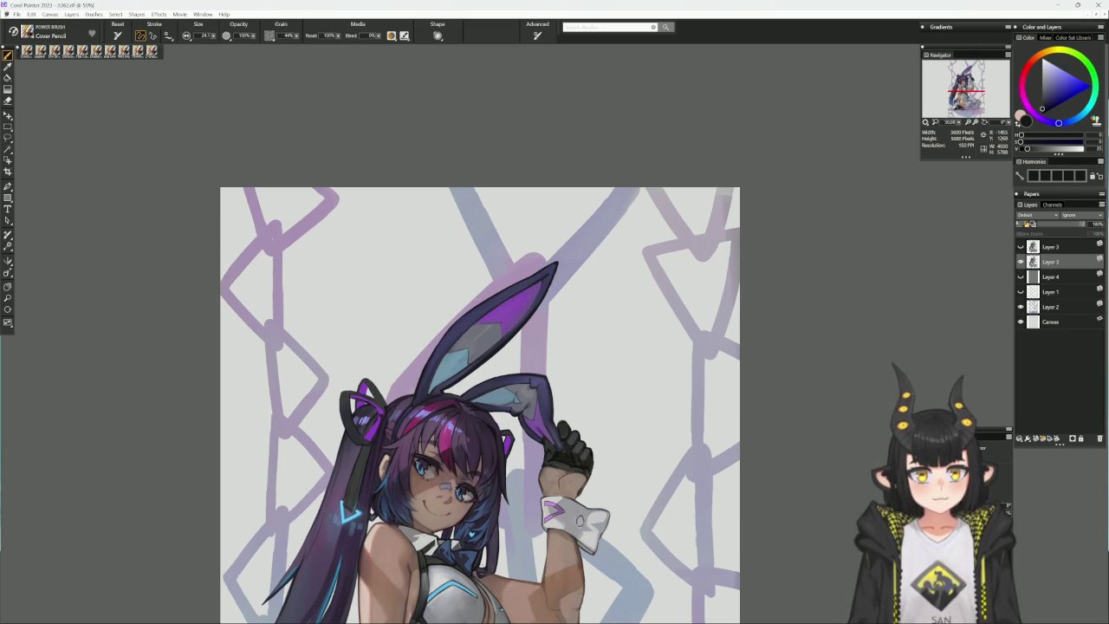
pyautogui.moveTo(477, 320); pyautogui.dragTo(452, 348)
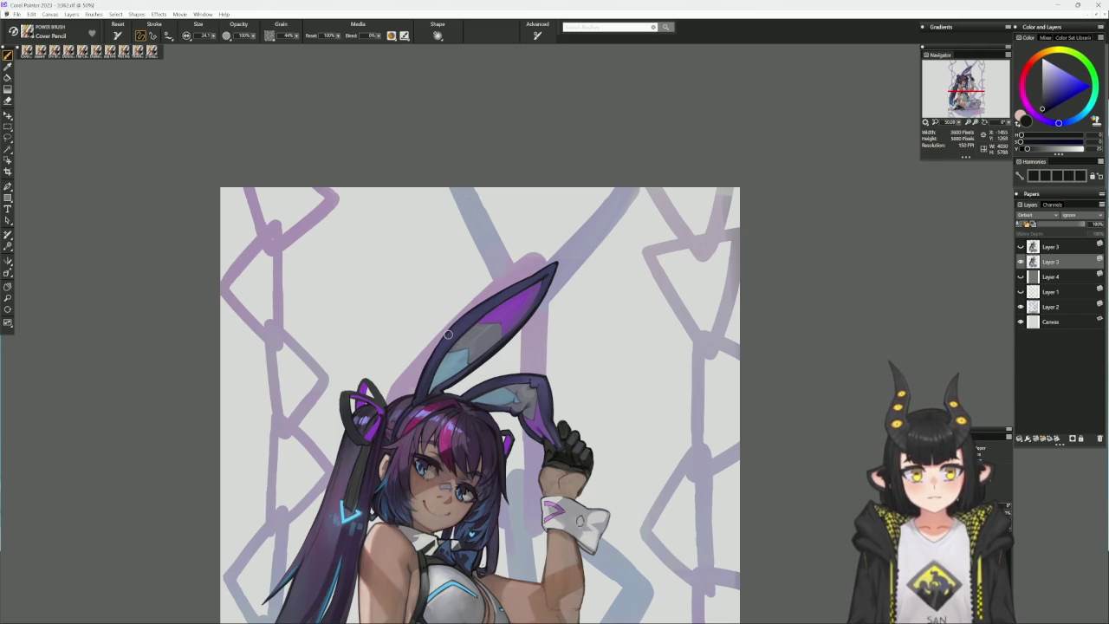
# - Tilt the view about 40 degrees and load a dark purple at brush size about 21.5
pyautogui.scroll(-2, 641, 384)
pyautogui.moveTo(641, 384)
pyautogui.mouseDown()
pyautogui.moveTo(648, 257)
pyautogui.moveTo(656, 302)
pyautogui.moveTo(596, 278)
pyautogui.mouseUp()
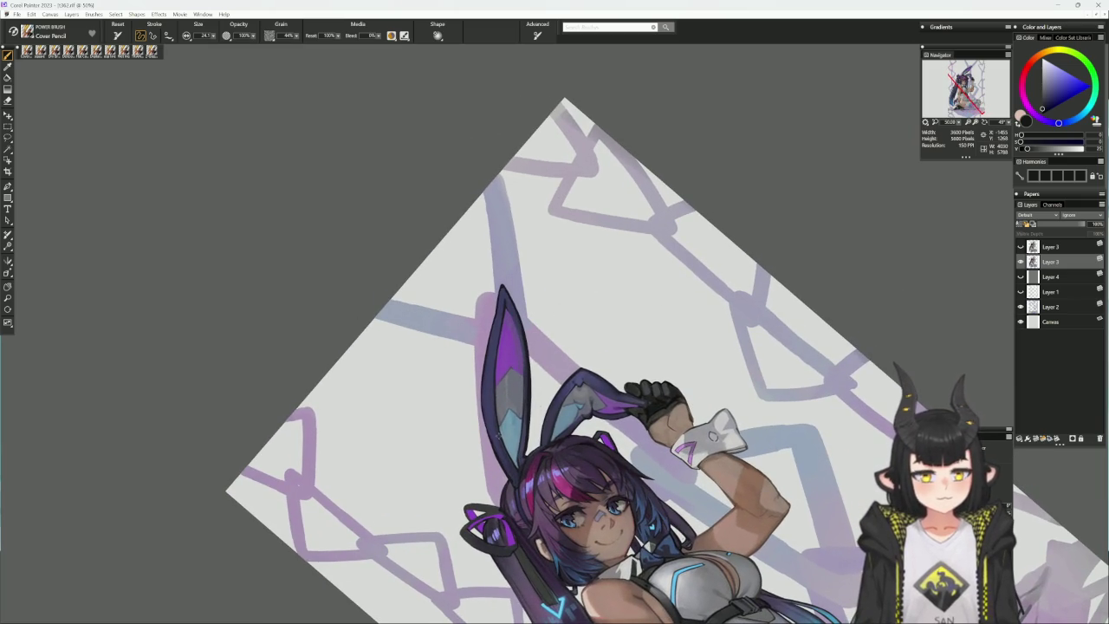
pyautogui.keyDown('alt'); pyautogui.click(496, 442); pyautogui.keyUp('alt')
pyautogui.press('[')
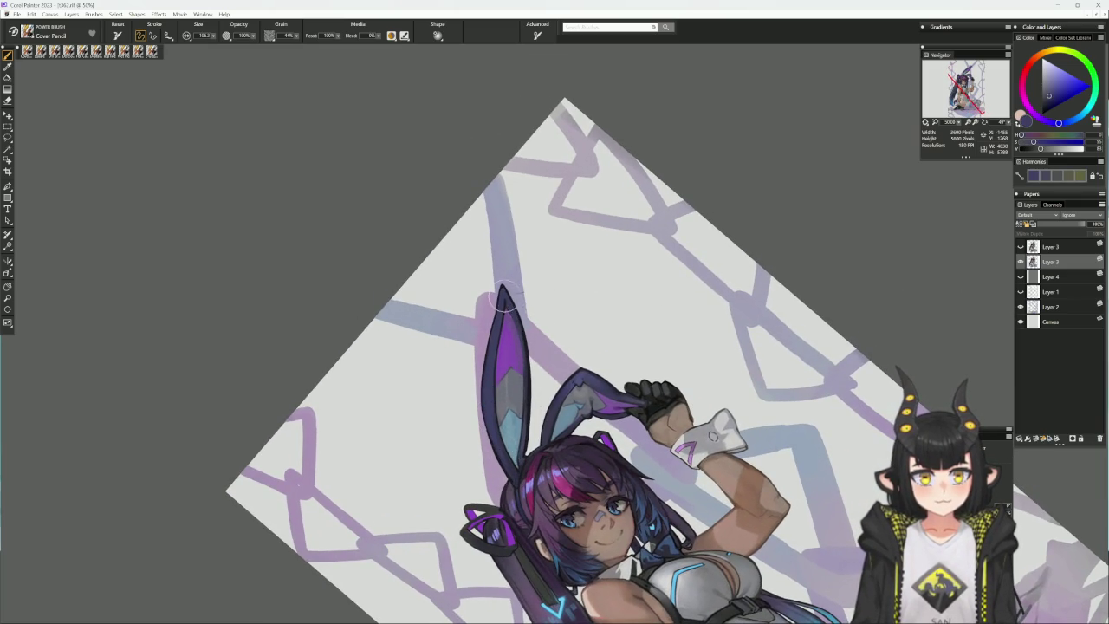
pyautogui.keyDown('alt'); pyautogui.click(521, 330); pyautogui.keyUp('alt')
pyautogui.press(']')
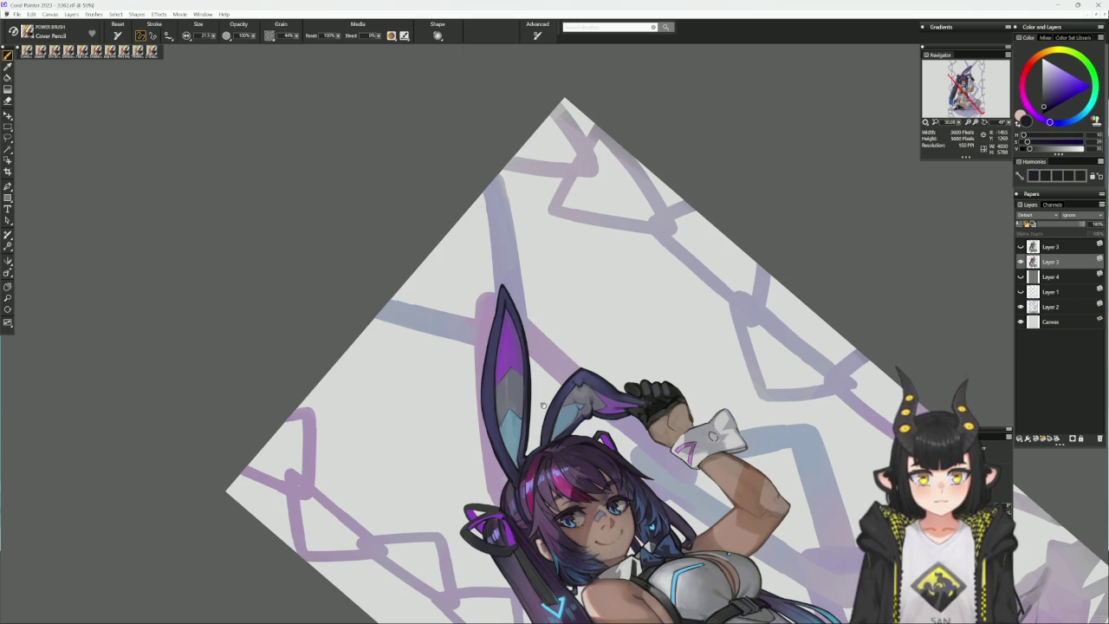
# - Sample several purples and the light blue fill from the upper bunny ear
pyautogui.moveTo(544, 405); pyautogui.dragTo(521, 339)
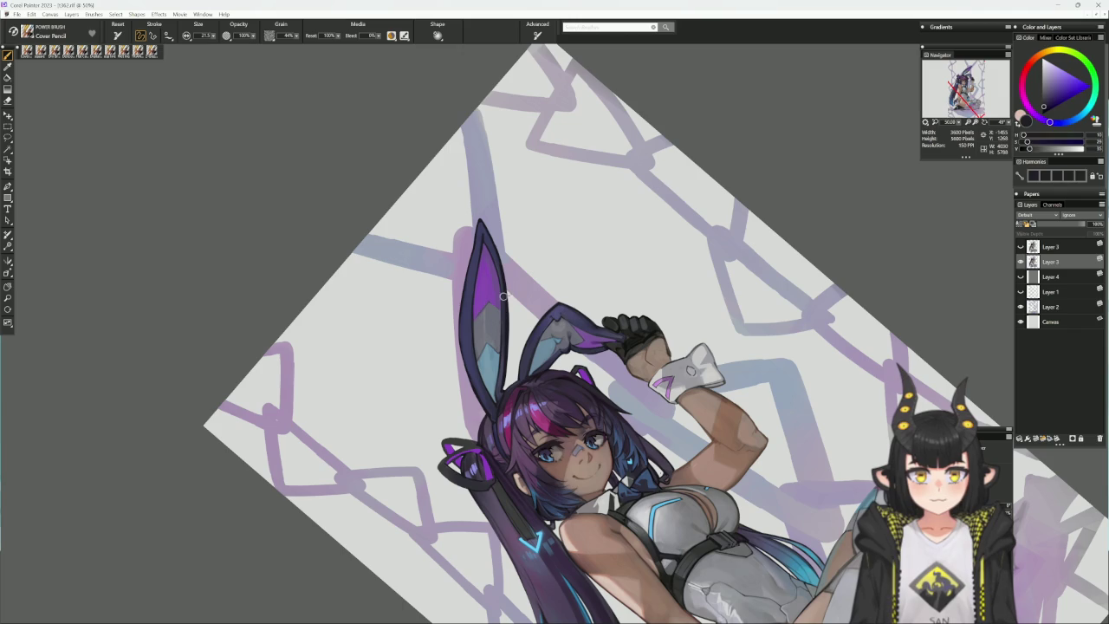
pyautogui.keyDown('alt'); pyautogui.click(503, 298); pyautogui.keyUp('alt')
pyautogui.keyDown('alt'); pyautogui.click(501, 279); pyautogui.keyUp('alt')
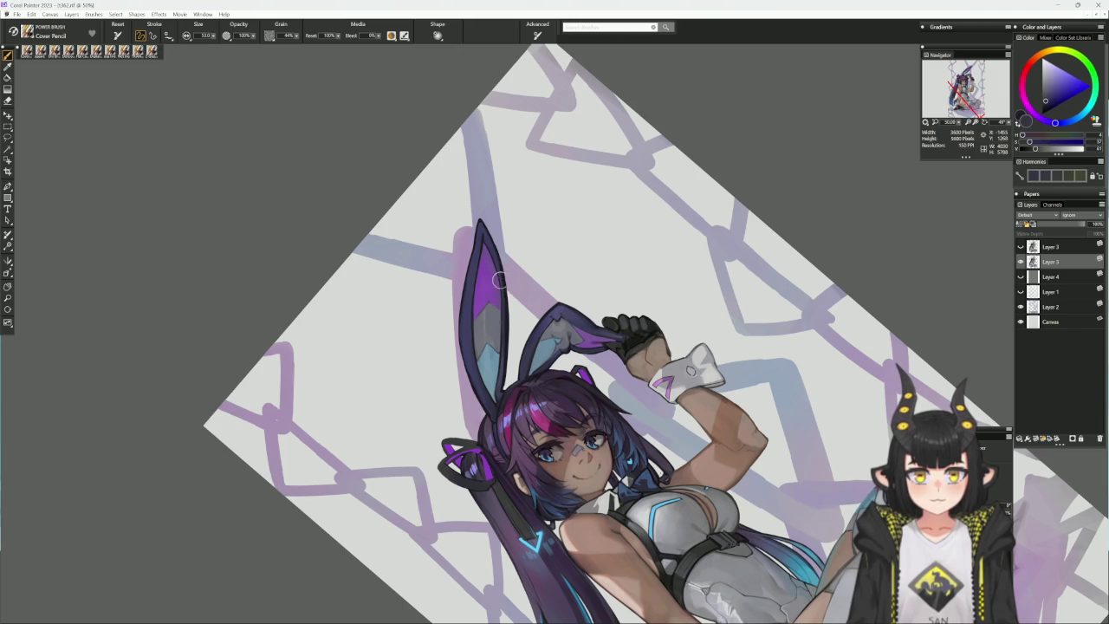
pyautogui.keyDown('alt'); pyautogui.click(500, 336); pyautogui.keyUp('alt')
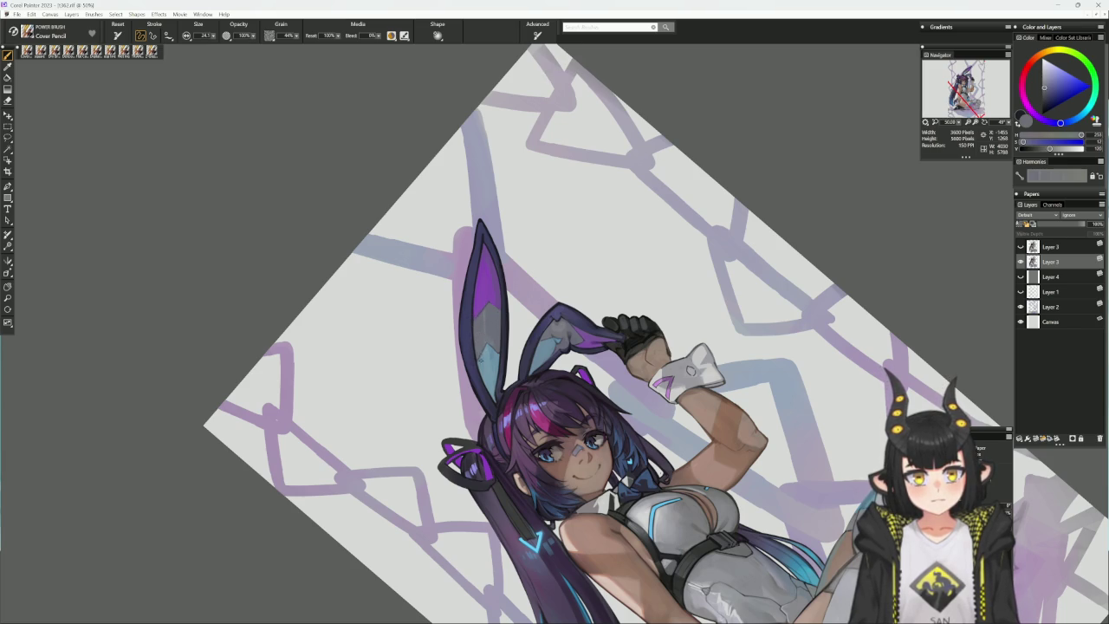
pyautogui.keyDown('alt'); pyautogui.click(485, 349); pyautogui.keyUp('alt')
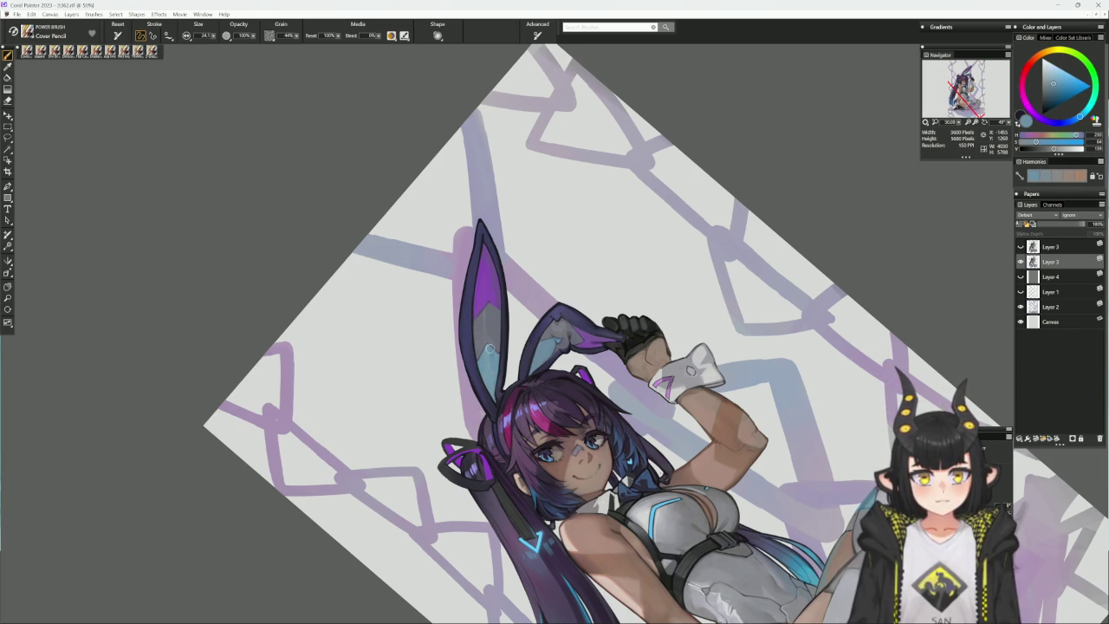
pyautogui.keyDown('alt'); pyautogui.click(490, 289); pyautogui.keyUp('alt')
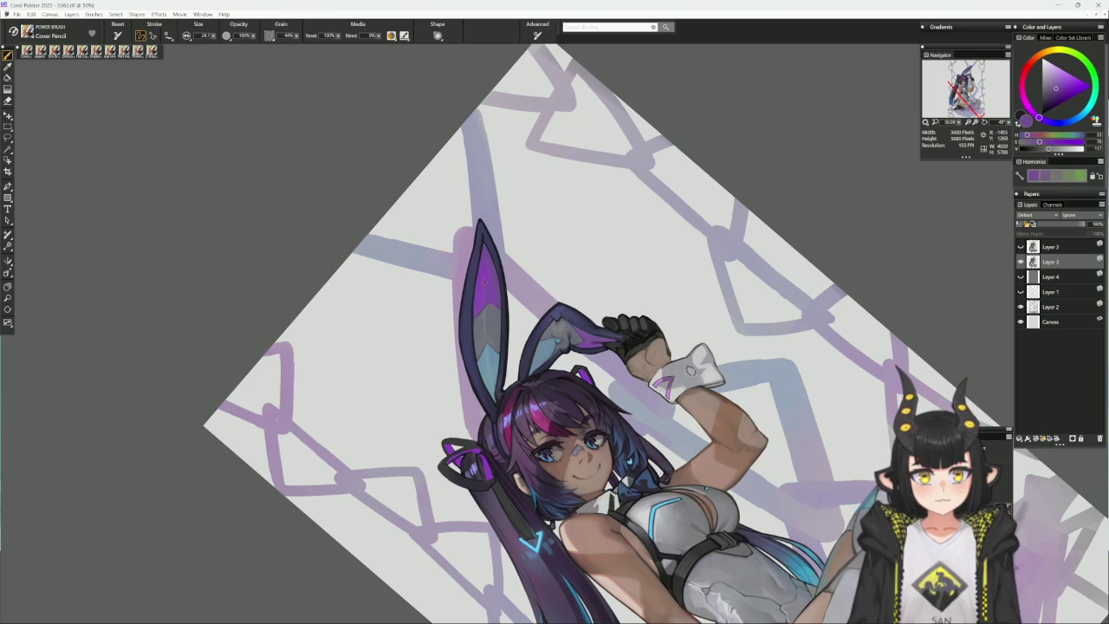
pyautogui.keyDown('alt'); pyautogui.click(486, 303); pyautogui.keyUp('alt')
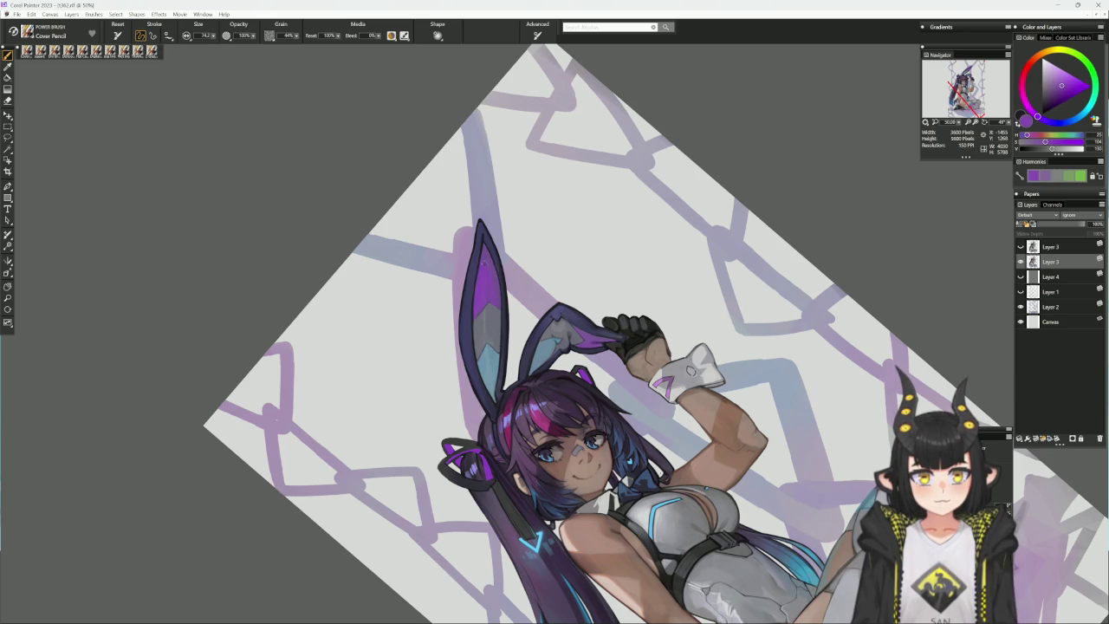
pyautogui.keyDown('alt'); pyautogui.click(487, 264); pyautogui.keyUp('alt')
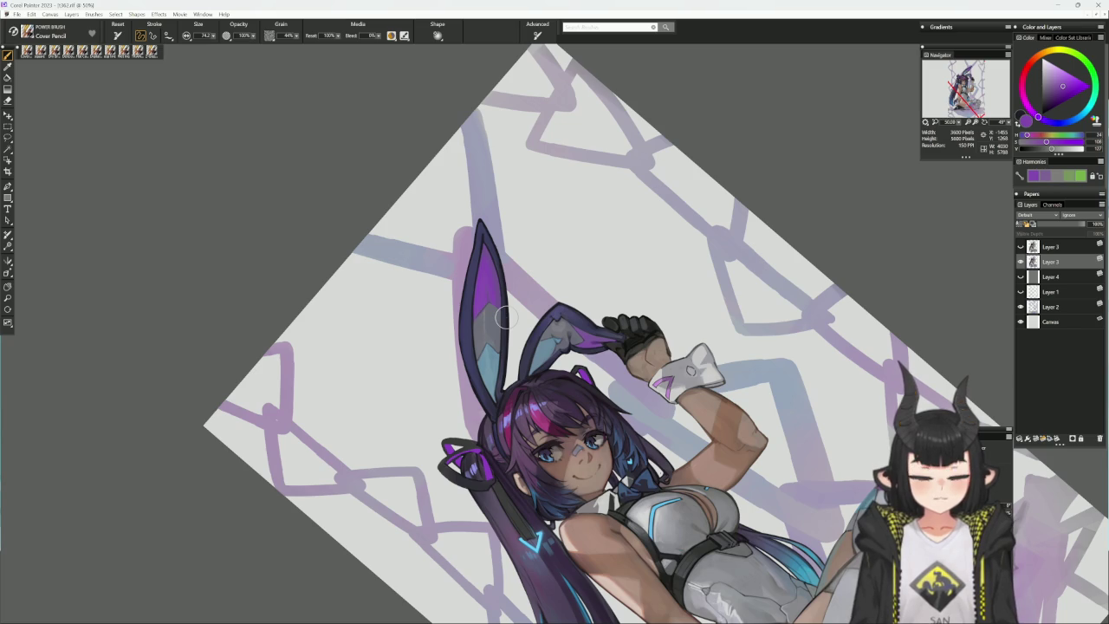
pyautogui.moveTo(508, 321); pyautogui.dragTo(485, 373)
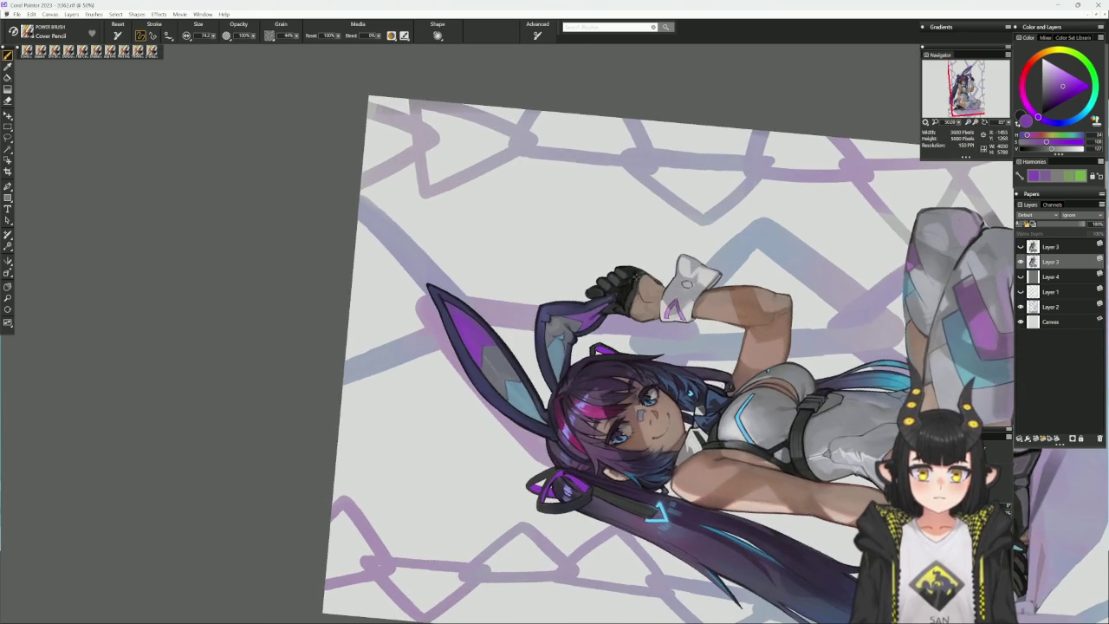
pyautogui.keyDown('alt'); pyautogui.click(568, 345); pyautogui.keyUp('alt')
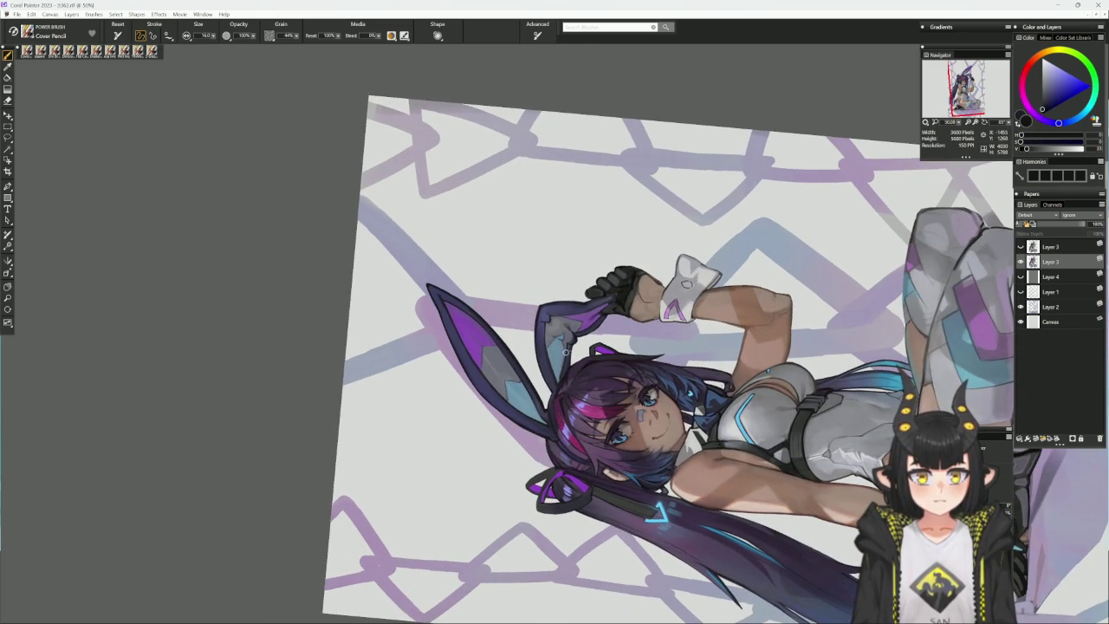
pyautogui.keyDown('alt'); pyautogui.click(564, 355); pyautogui.keyUp('alt')
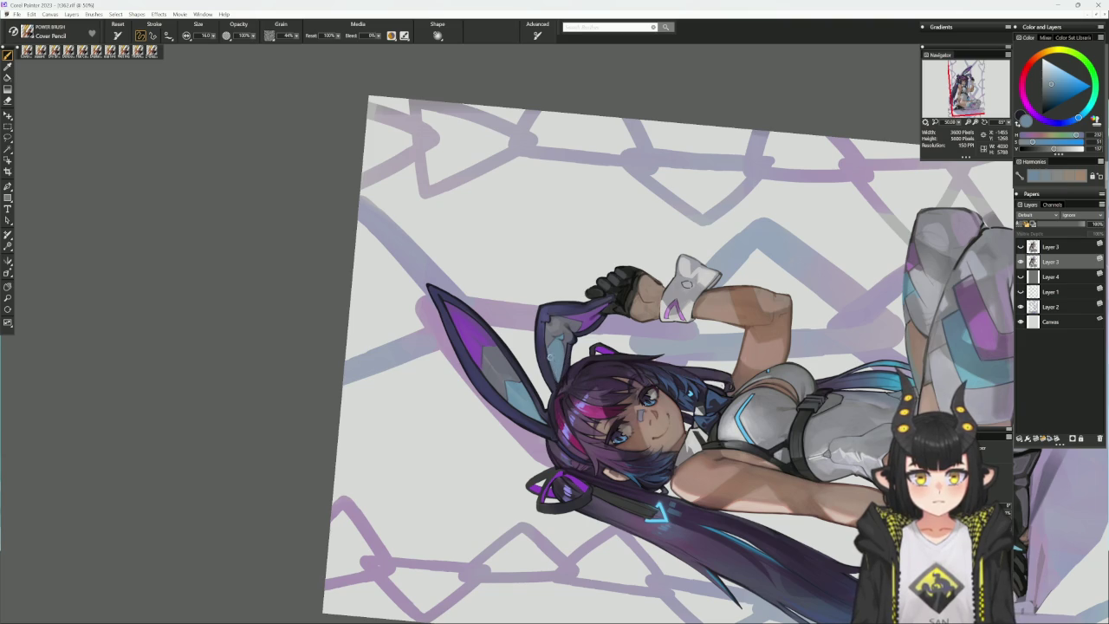
pyautogui.keyDown('alt'); pyautogui.click(544, 330); pyautogui.keyUp('alt')
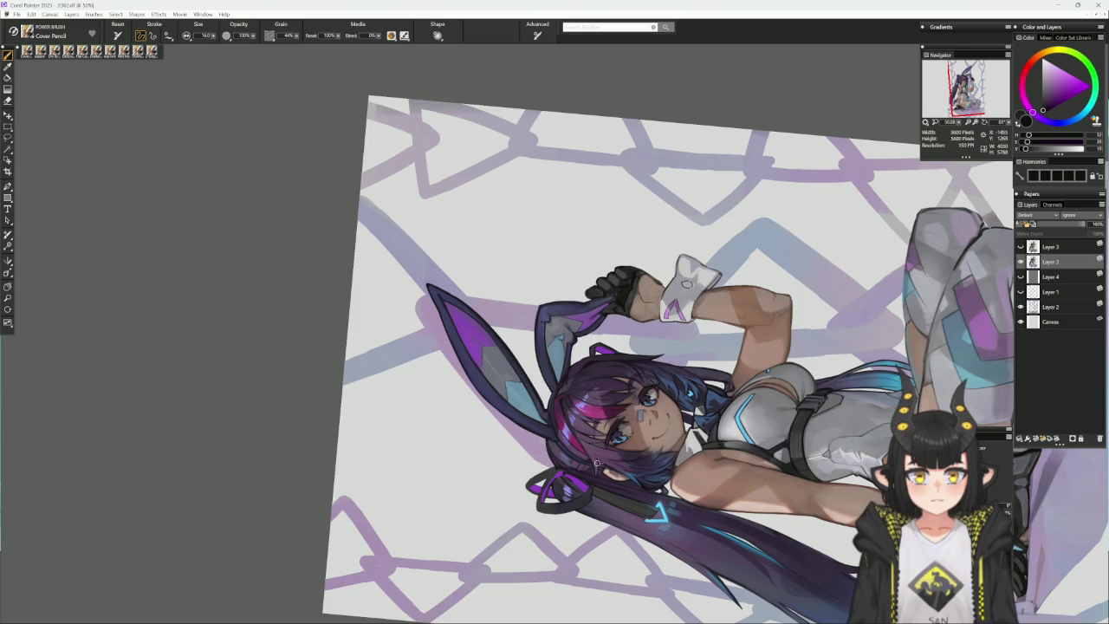
pyautogui.keyDown('alt'); pyautogui.click(597, 463); pyautogui.keyUp('alt')
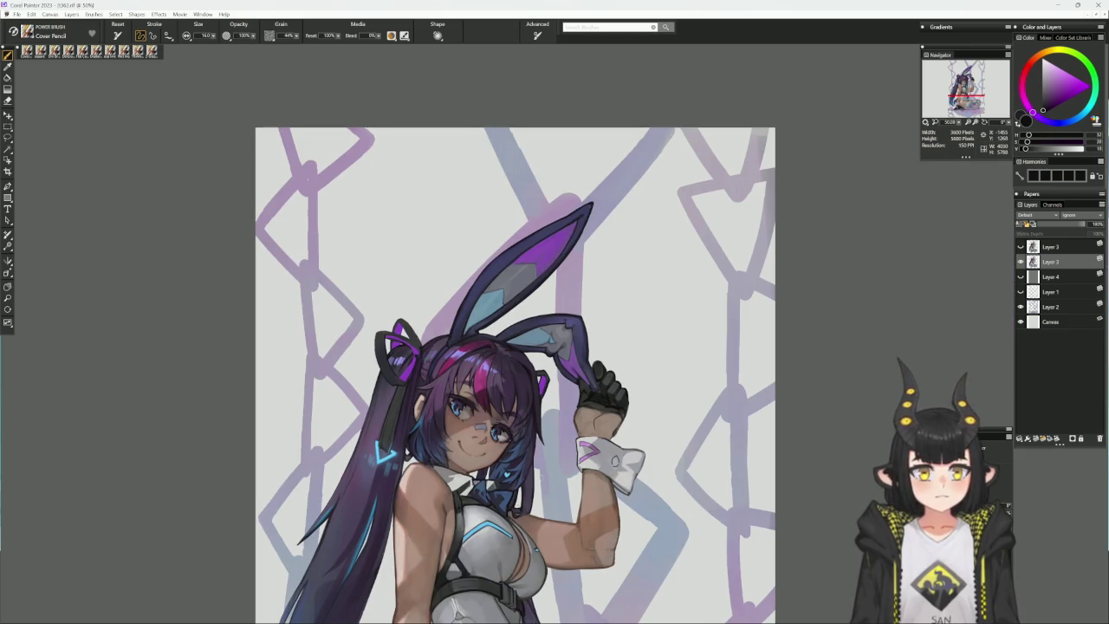
pyautogui.moveTo(607, 260); pyautogui.dragTo(533, 340)
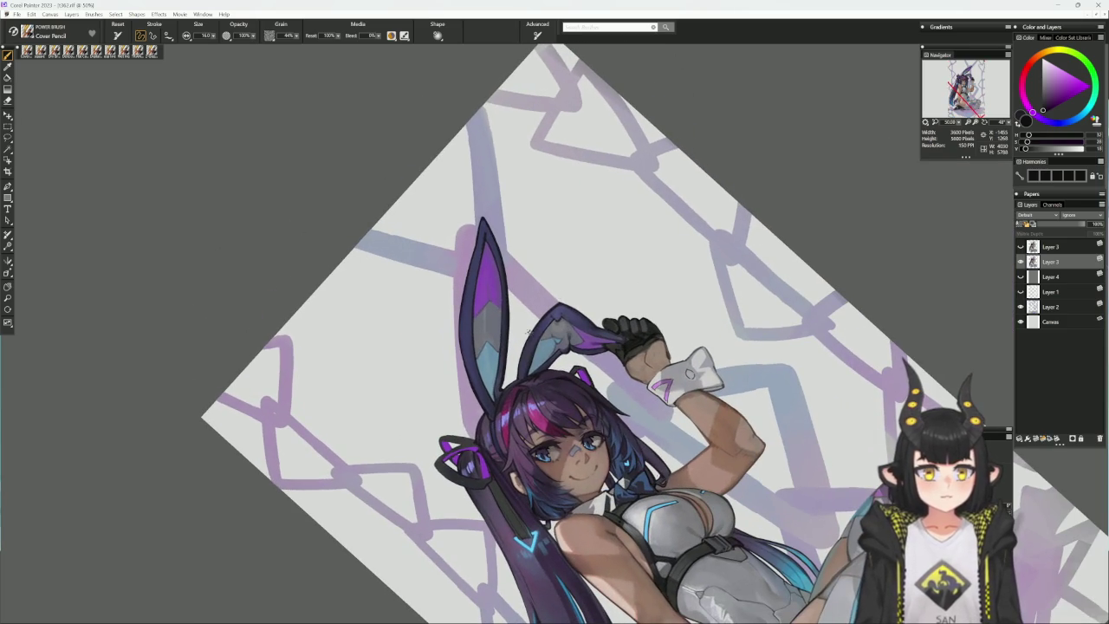
pyautogui.keyDown('alt'); pyautogui.click(534, 341); pyautogui.keyUp('alt')
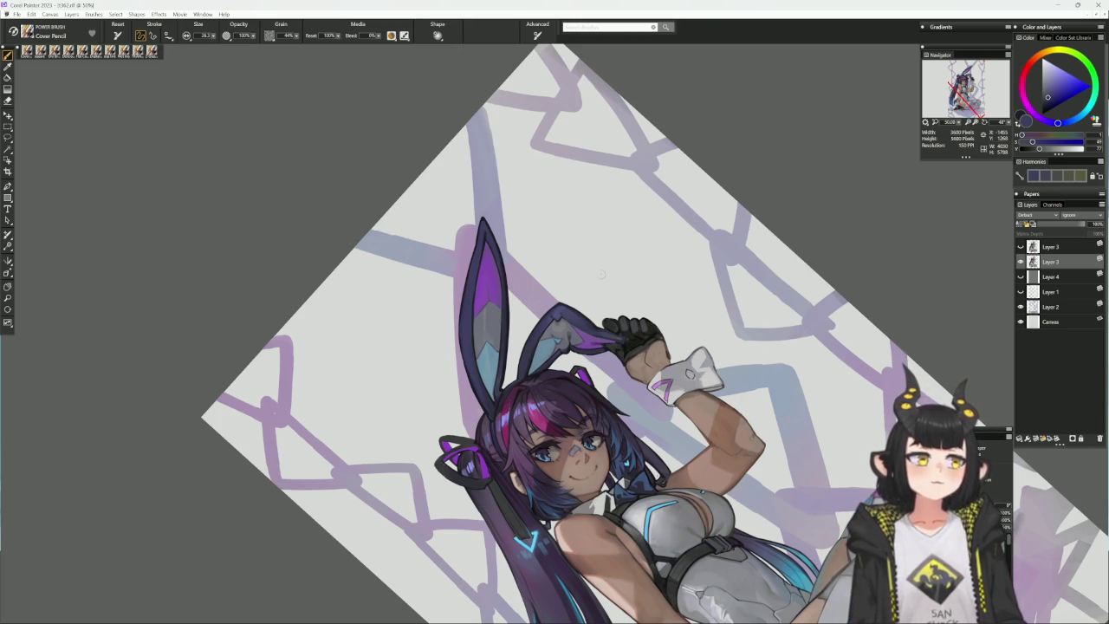
pyautogui.keyDown('alt'); pyautogui.click(607, 450); pyautogui.keyUp('alt')
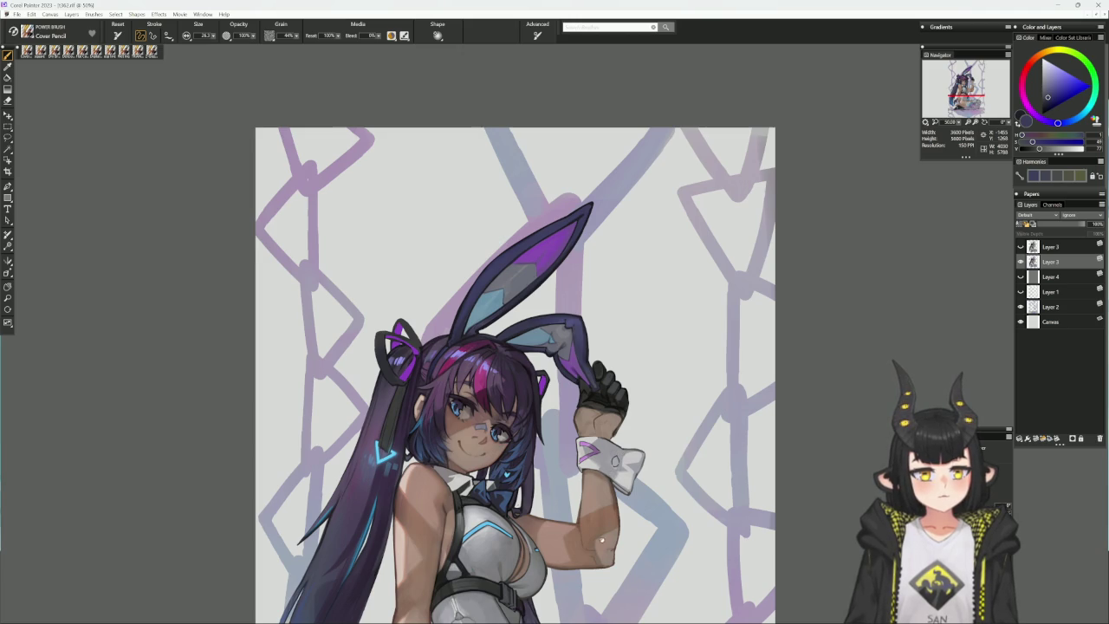
pyautogui.moveTo(602, 541); pyautogui.dragTo(604, 488)
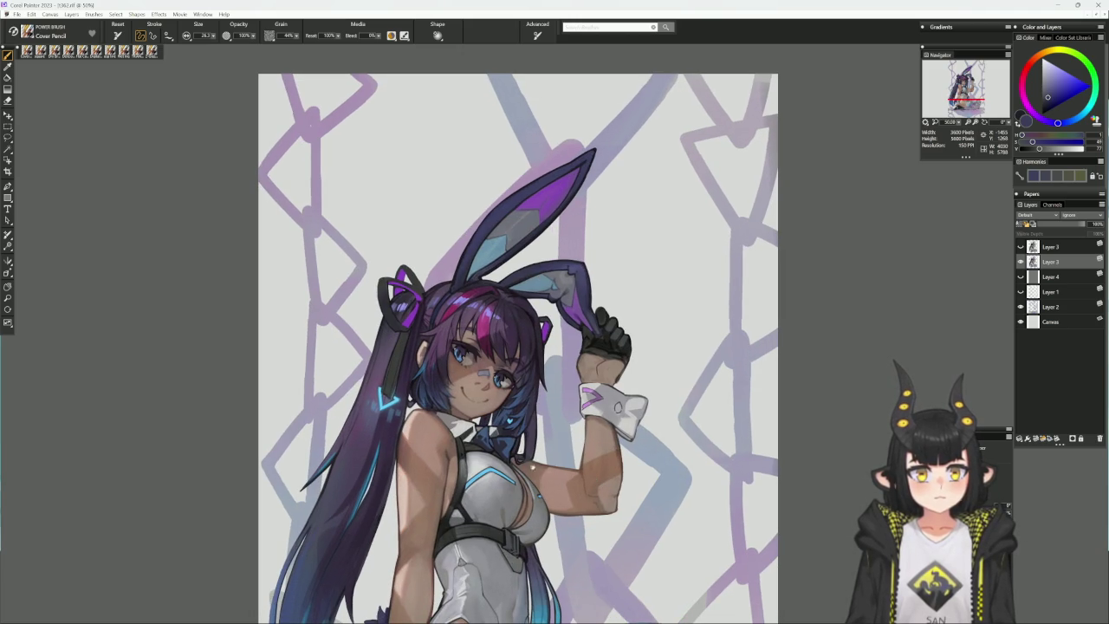
pyautogui.moveTo(518, 492); pyautogui.dragTo(573, 484)
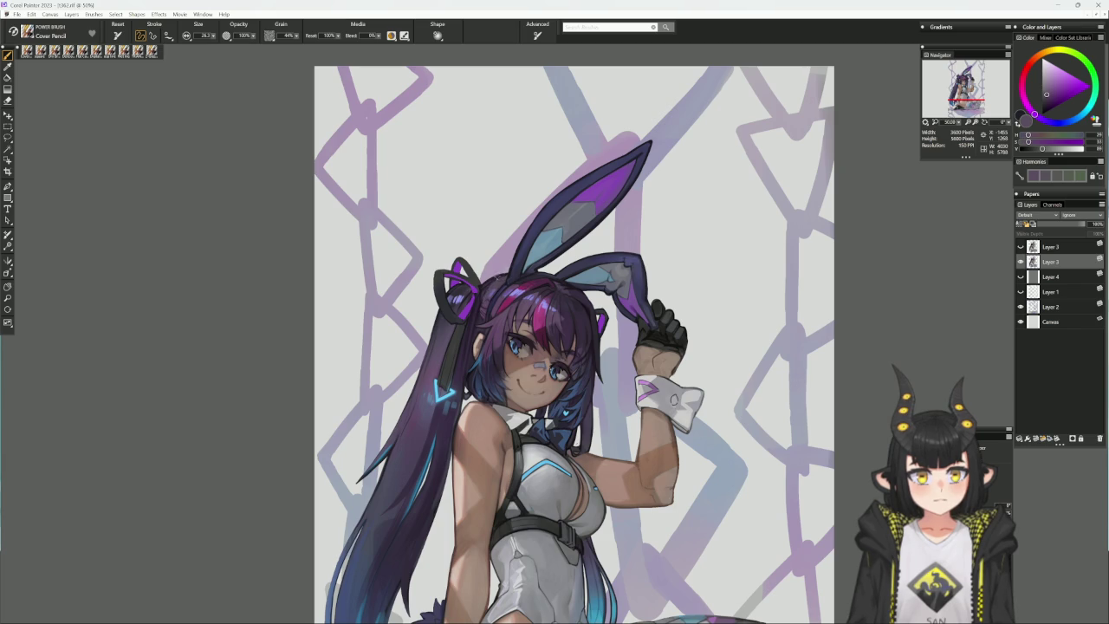
pyautogui.keyDown('alt'); pyautogui.click(488, 283); pyautogui.keyUp('alt')
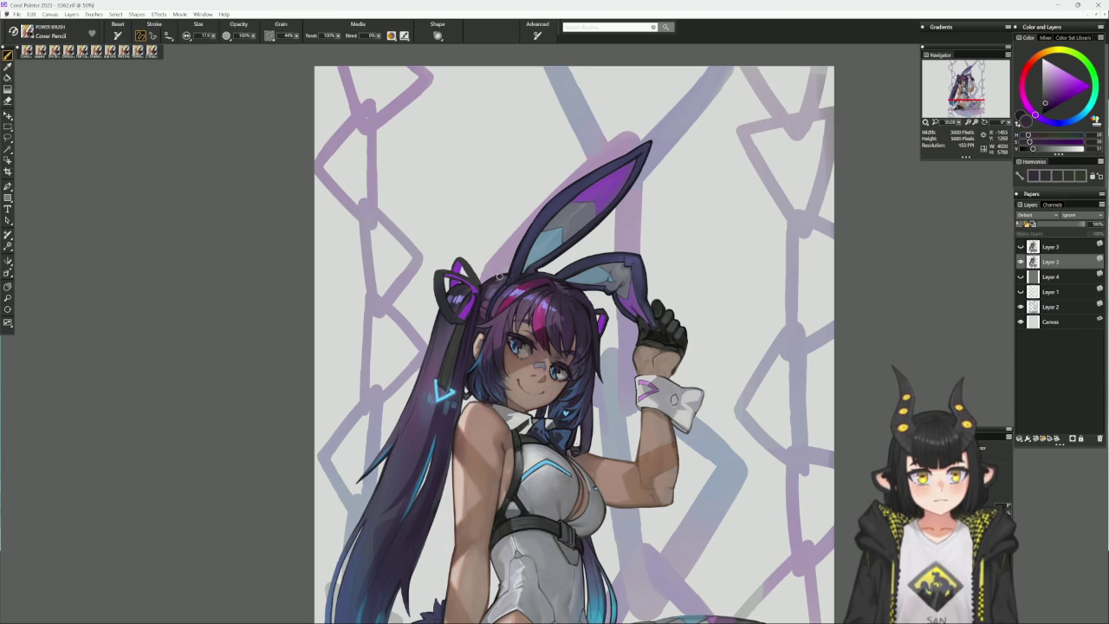
pyautogui.keyDown('alt'); pyautogui.click(488, 301); pyautogui.keyUp('alt')
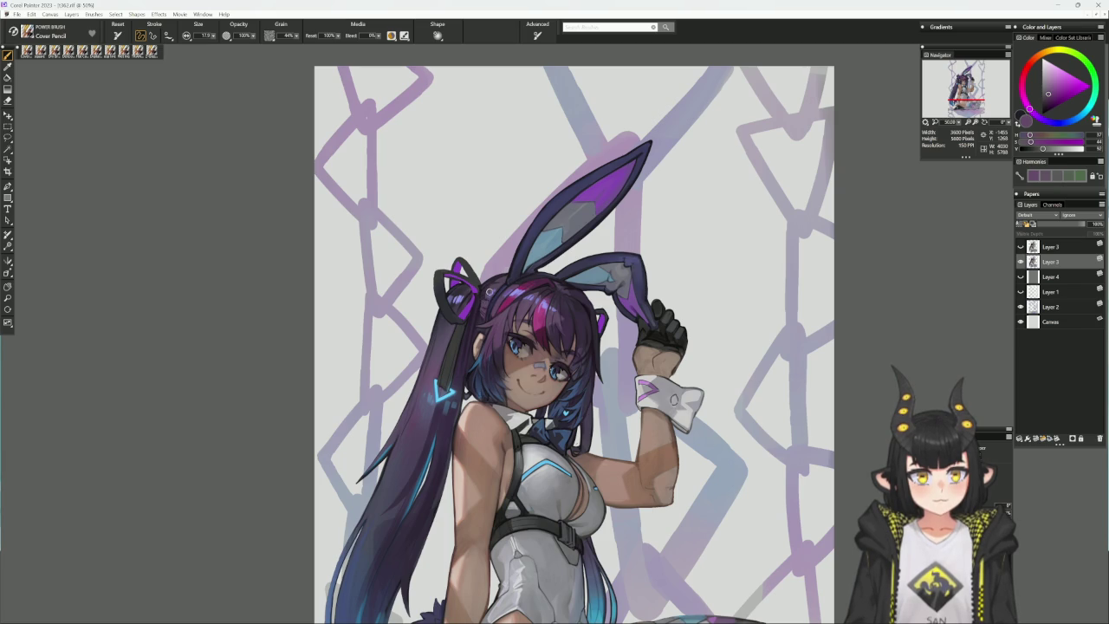
pyautogui.moveTo(691, 186); pyautogui.dragTo(516, 391)
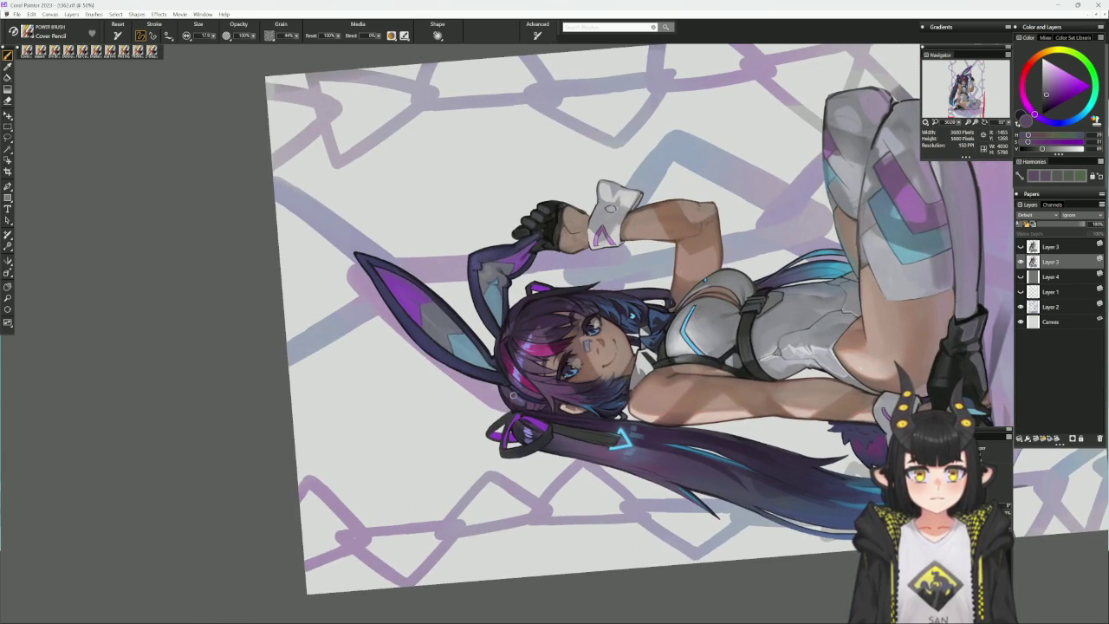
# - Sample purple and light-blue tones, straighten the view, and settle on a pale light blue
pyautogui.keyDown('alt'); pyautogui.click(516, 397); pyautogui.keyUp('alt')
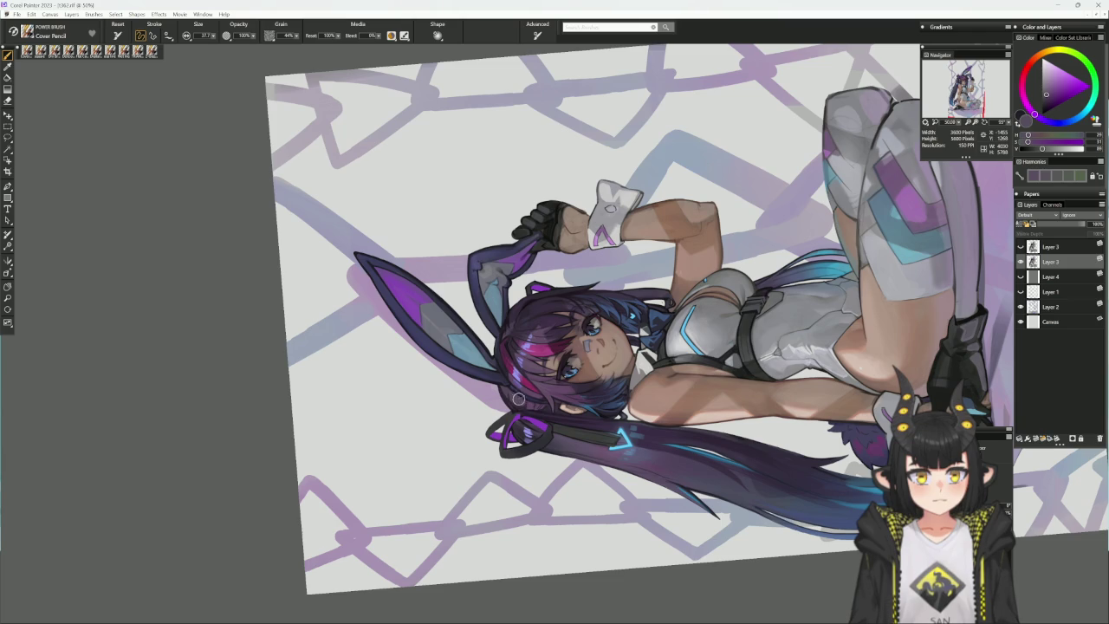
pyautogui.keyDown('alt'); pyautogui.click(519, 385); pyautogui.keyUp('alt')
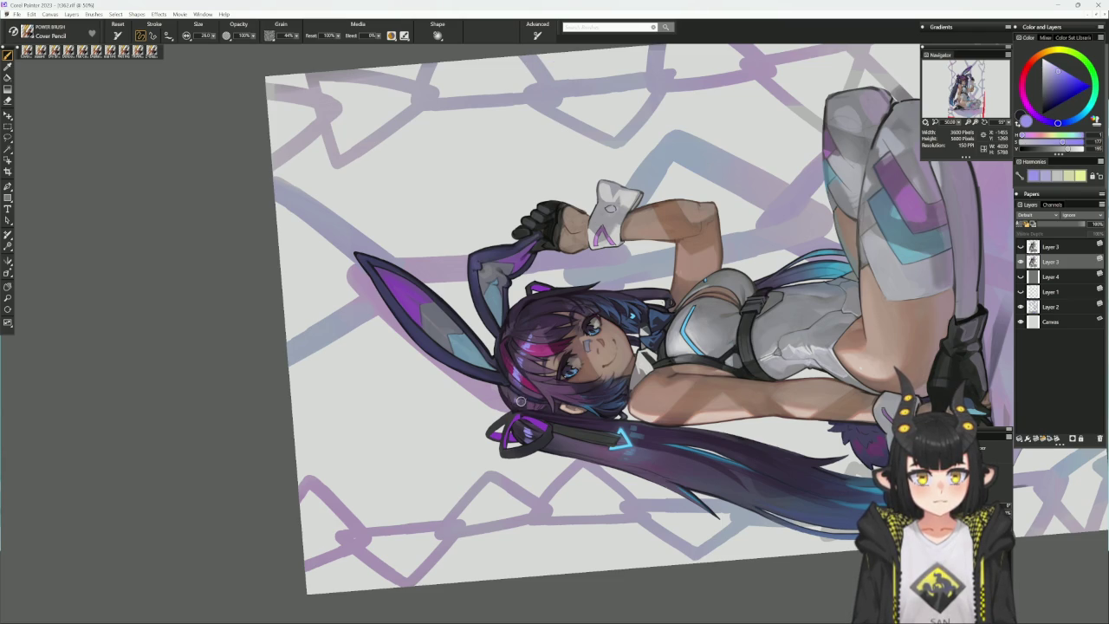
pyautogui.keyDown('alt'); pyautogui.click(537, 334); pyautogui.keyUp('alt')
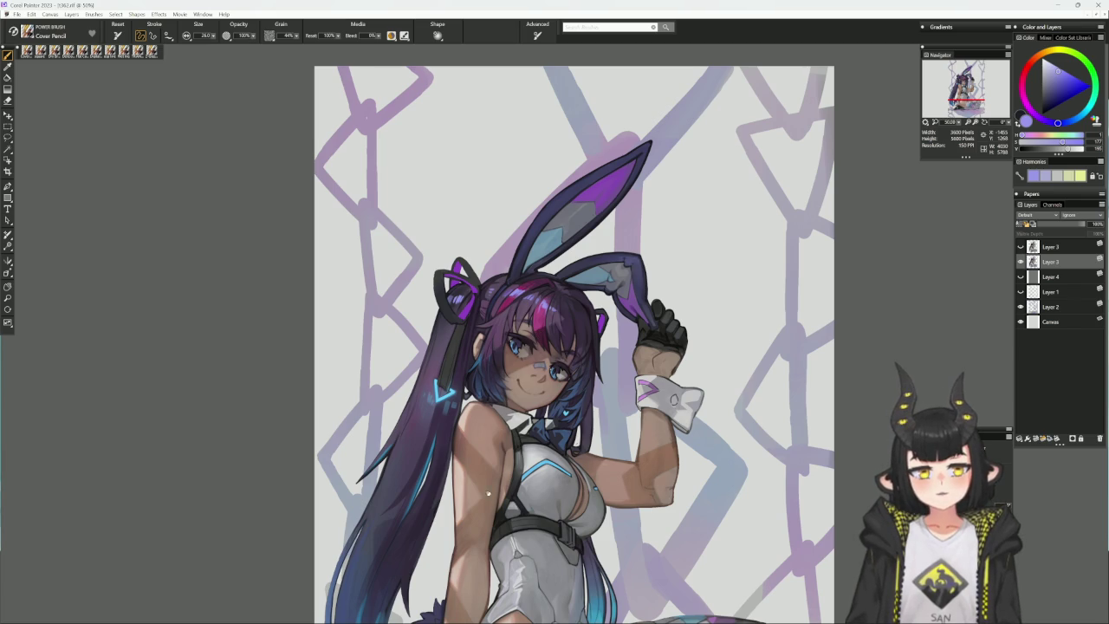
pyautogui.scroll(-2, 492, 445)
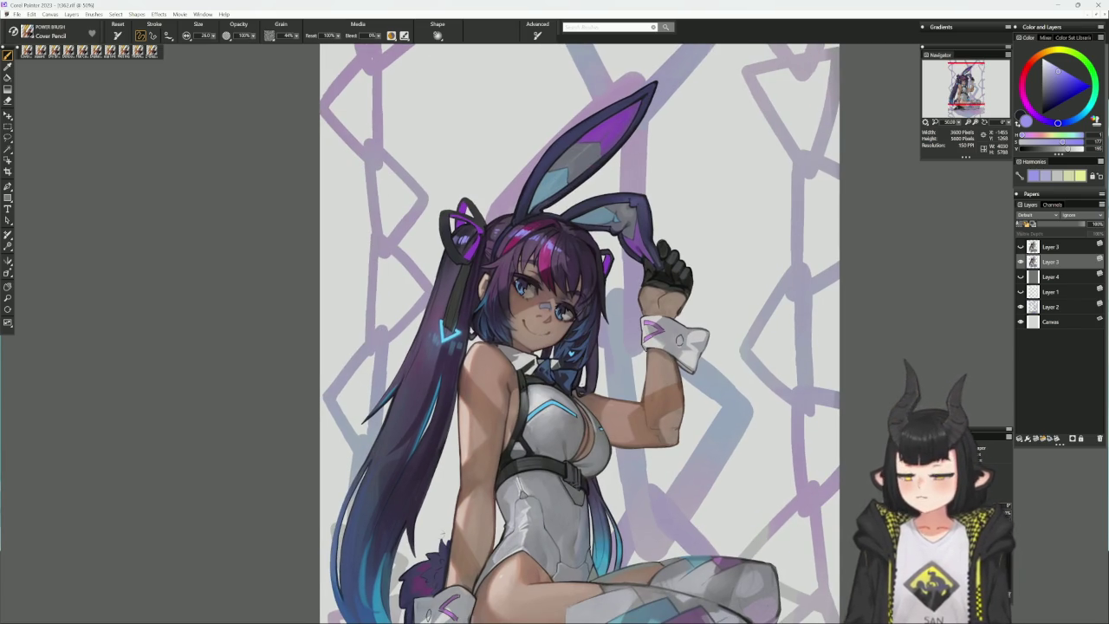
pyautogui.keyDown('alt'); pyautogui.click(441, 351); pyautogui.keyUp('alt')
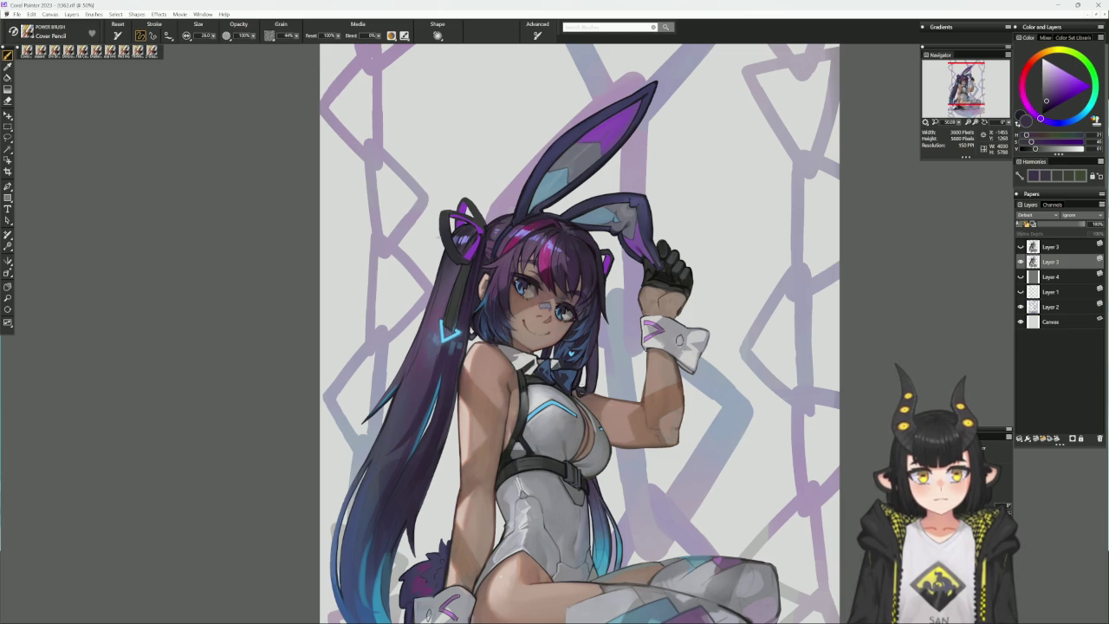
pyautogui.moveTo(451, 334); pyautogui.dragTo(449, 349)
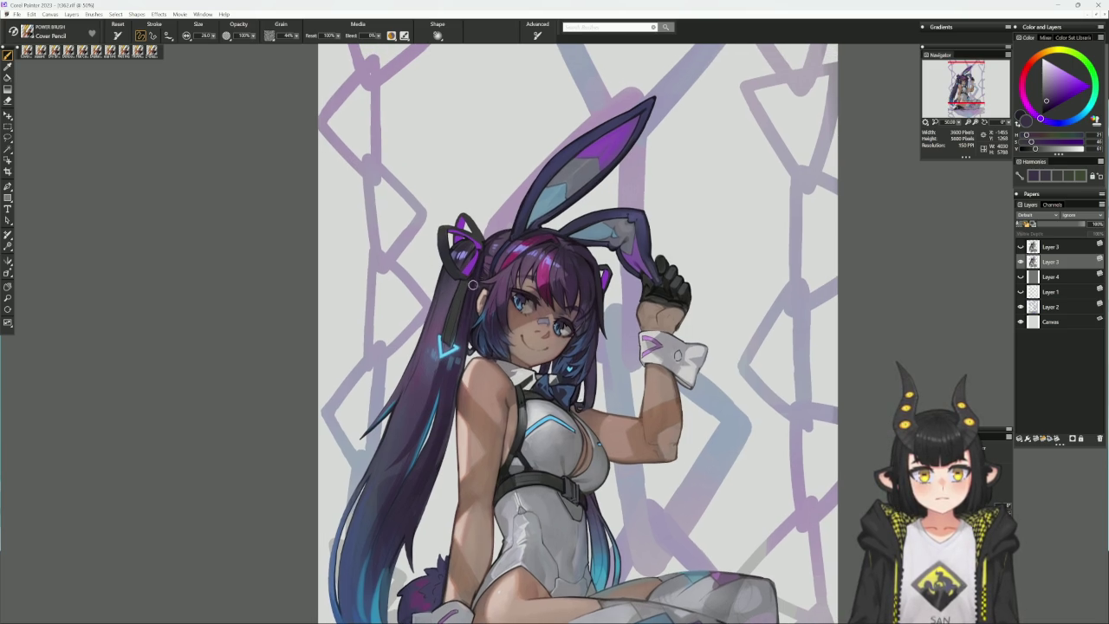
pyautogui.keyDown('alt'); pyautogui.click(450, 329); pyautogui.keyUp('alt')
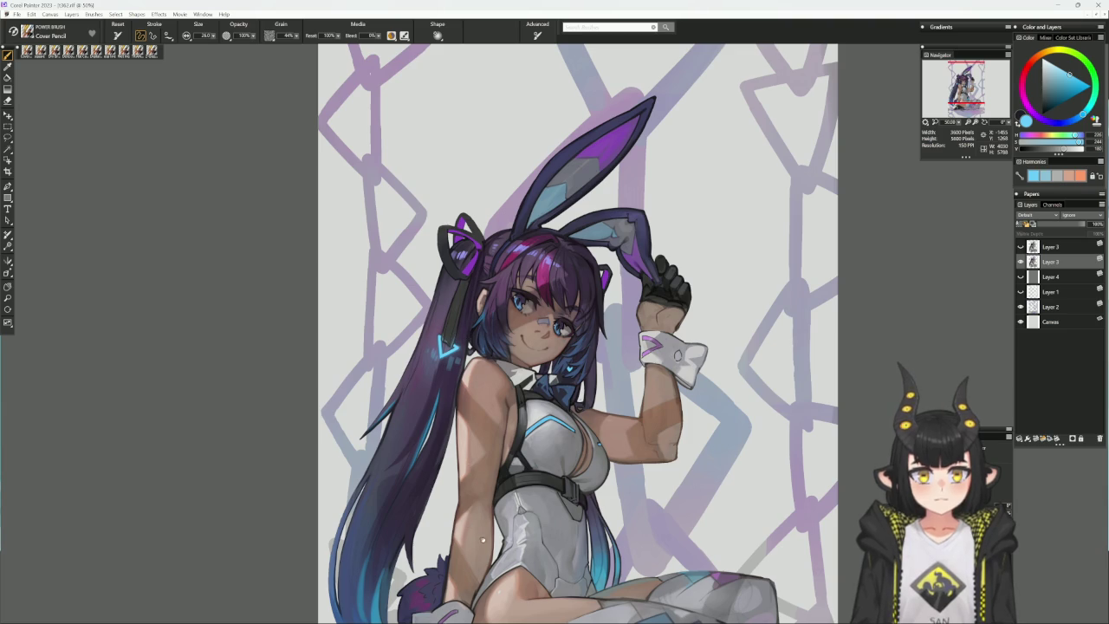
pyautogui.moveTo(448, 340); pyautogui.dragTo(454, 287)
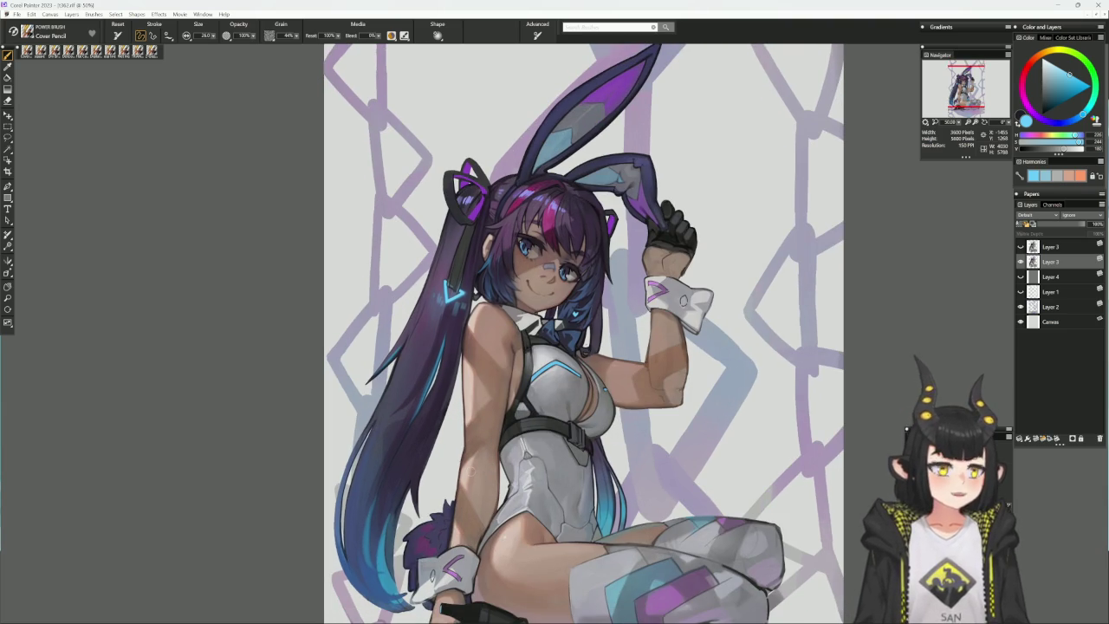
# - Try the Digital Airbrush, then return to the Cover Pencil and shrink its size
pyautogui.click(55, 50)
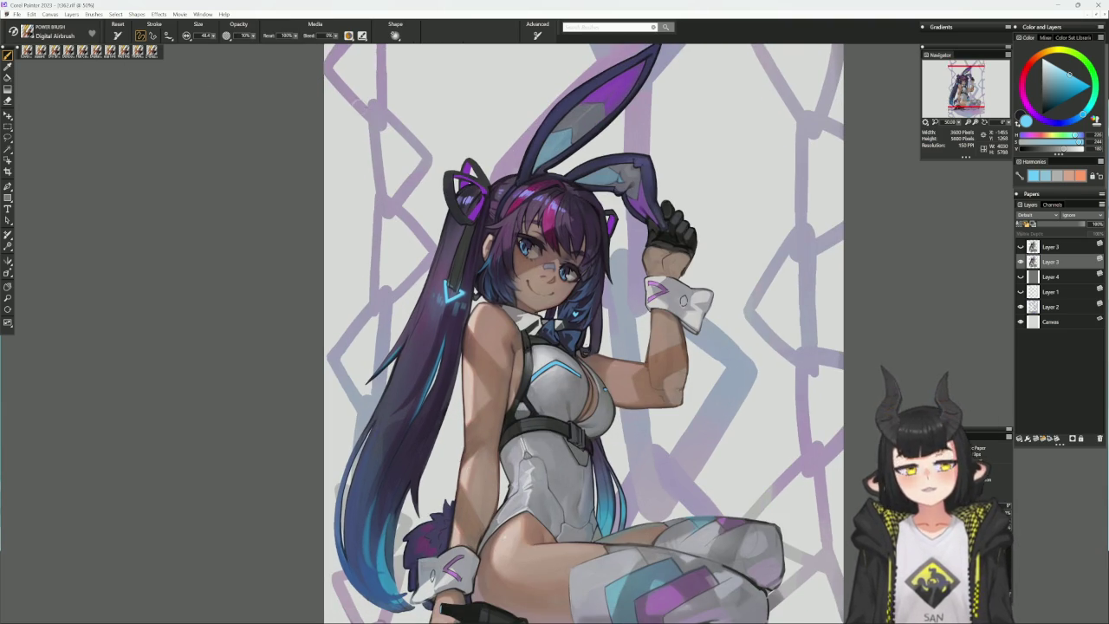
pyautogui.press(']')
pyautogui.press(']')
pyautogui.press(']')
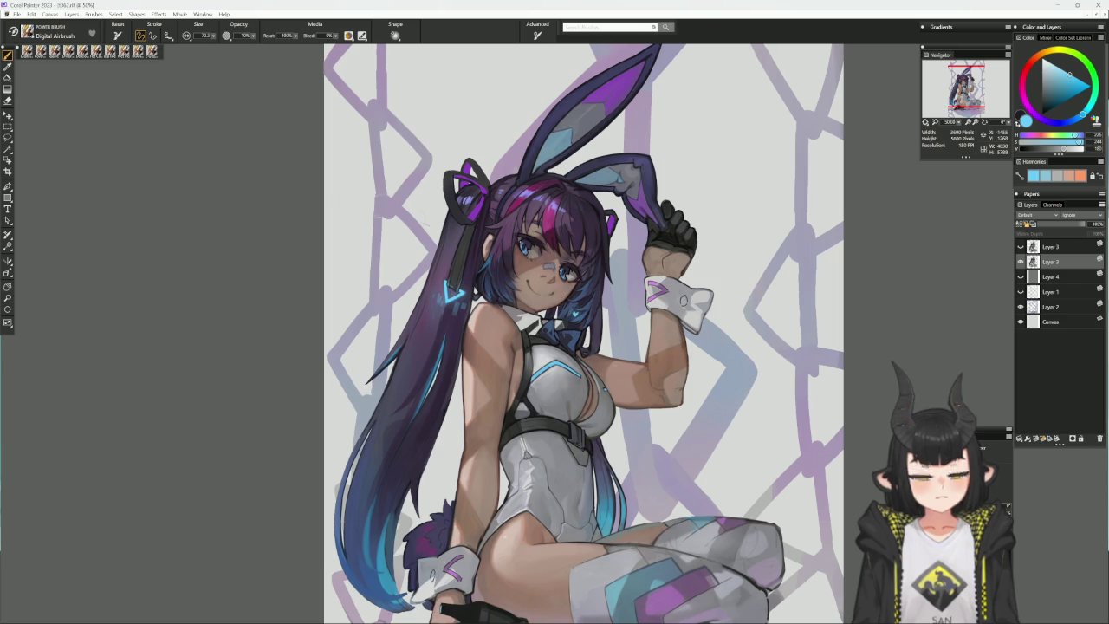
pyautogui.click(40, 50)
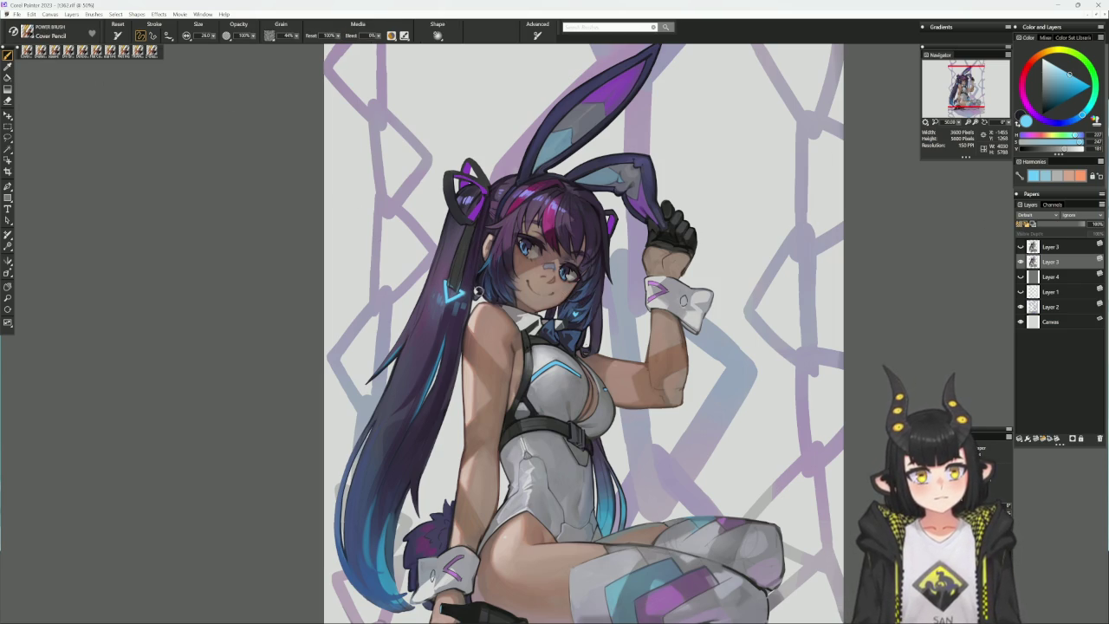
pyautogui.press('[')
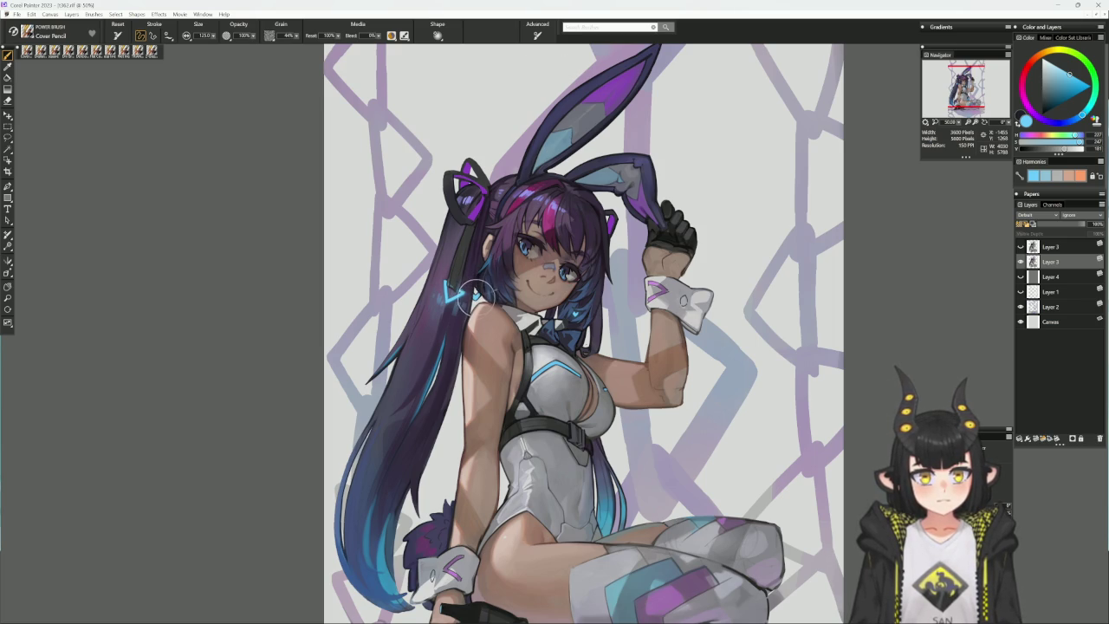
pyautogui.press('[')
pyautogui.press('[')
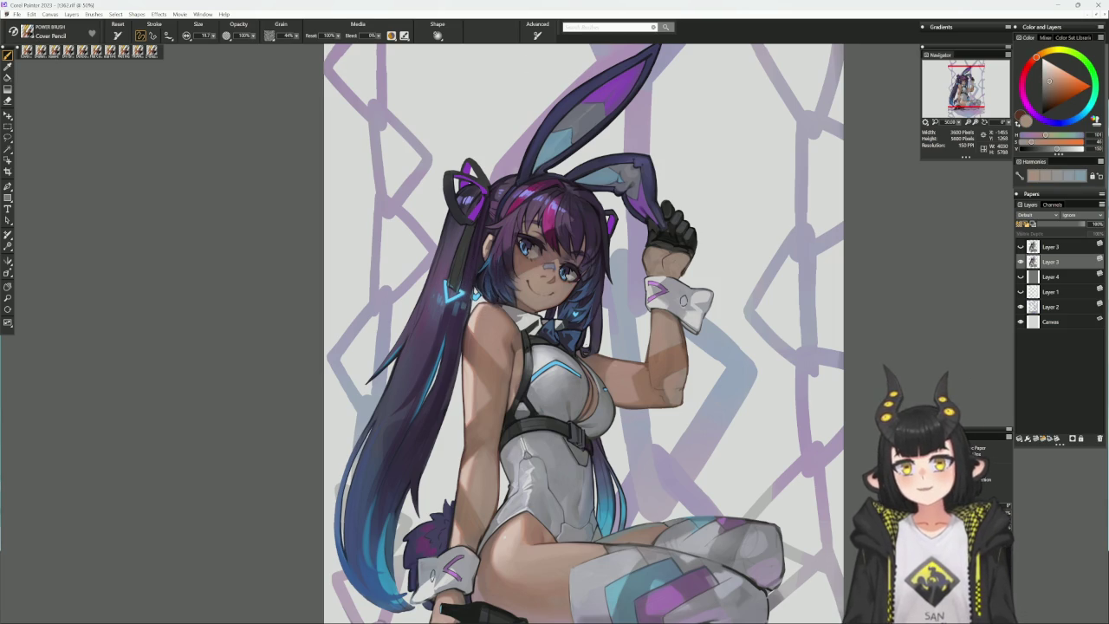
# - Load the Cover Pencil with a light, muted skin tone after briefly trying the square brush
pyautogui.press('b')
pyautogui.keyDown('alt'); pyautogui.click(483, 317); pyautogui.keyUp('alt')
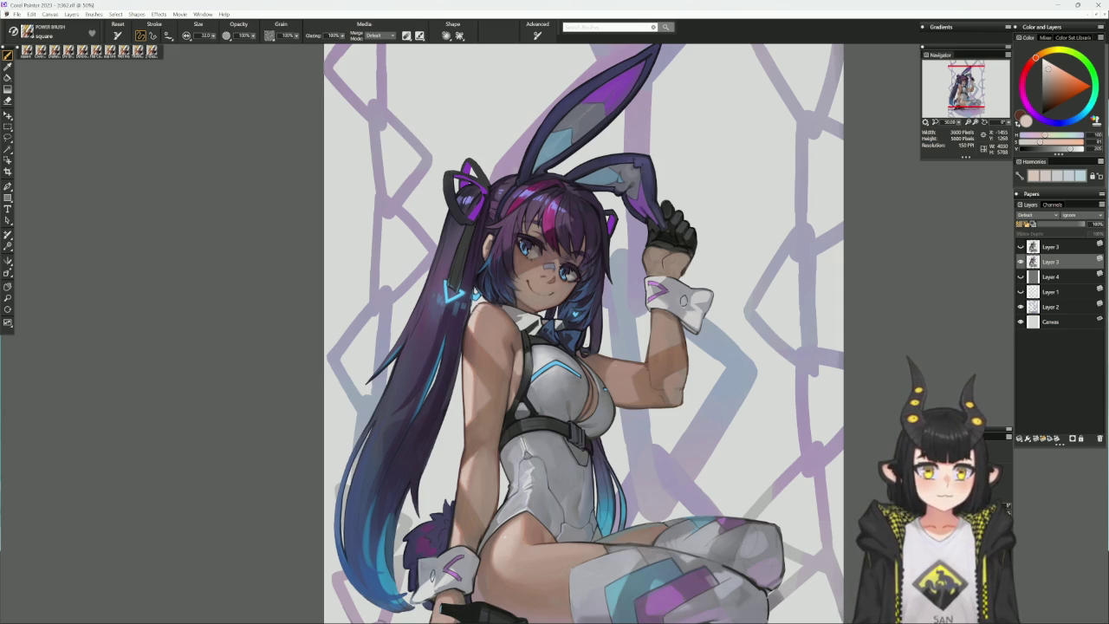
pyautogui.keyDown('alt'); pyautogui.click(473, 333); pyautogui.keyUp('alt')
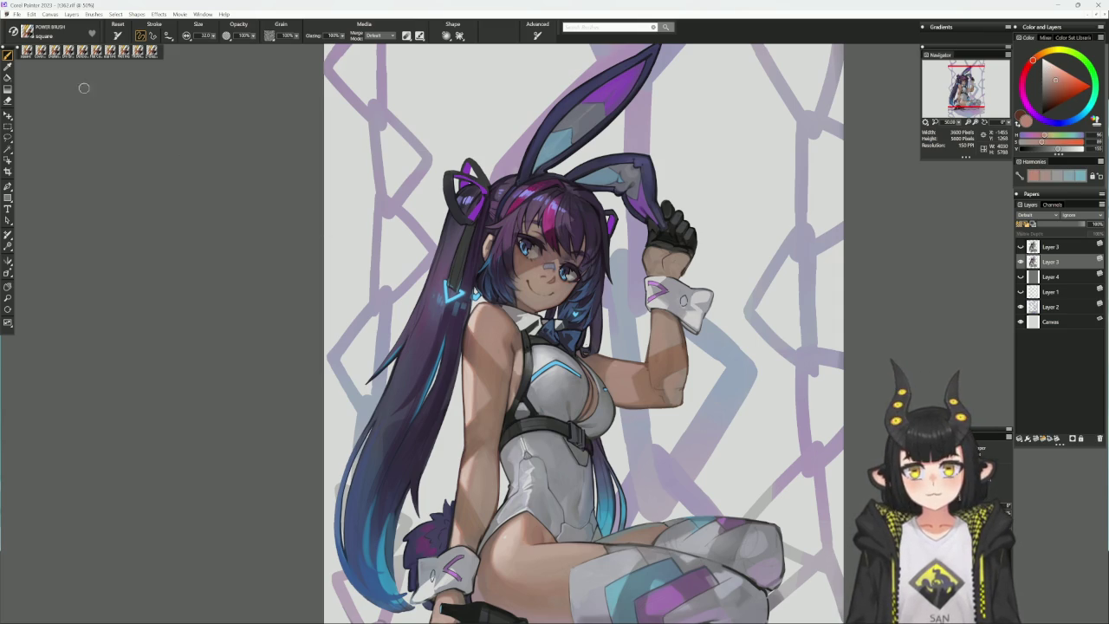
pyautogui.click(81, 50)
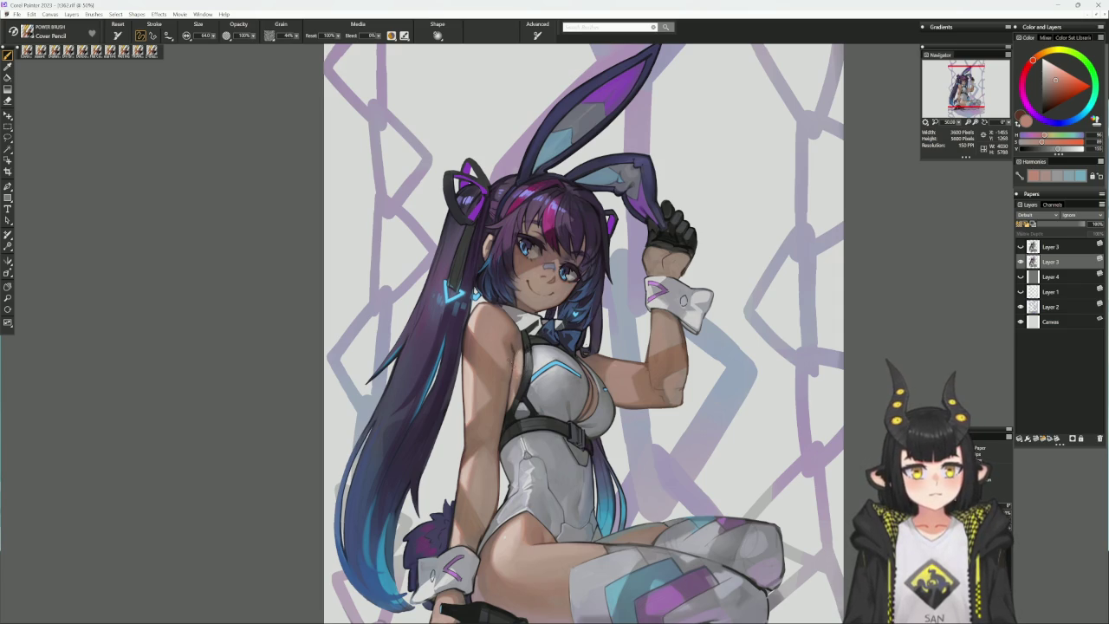
pyautogui.keyDown('alt'); pyautogui.click(517, 355); pyautogui.keyUp('alt')
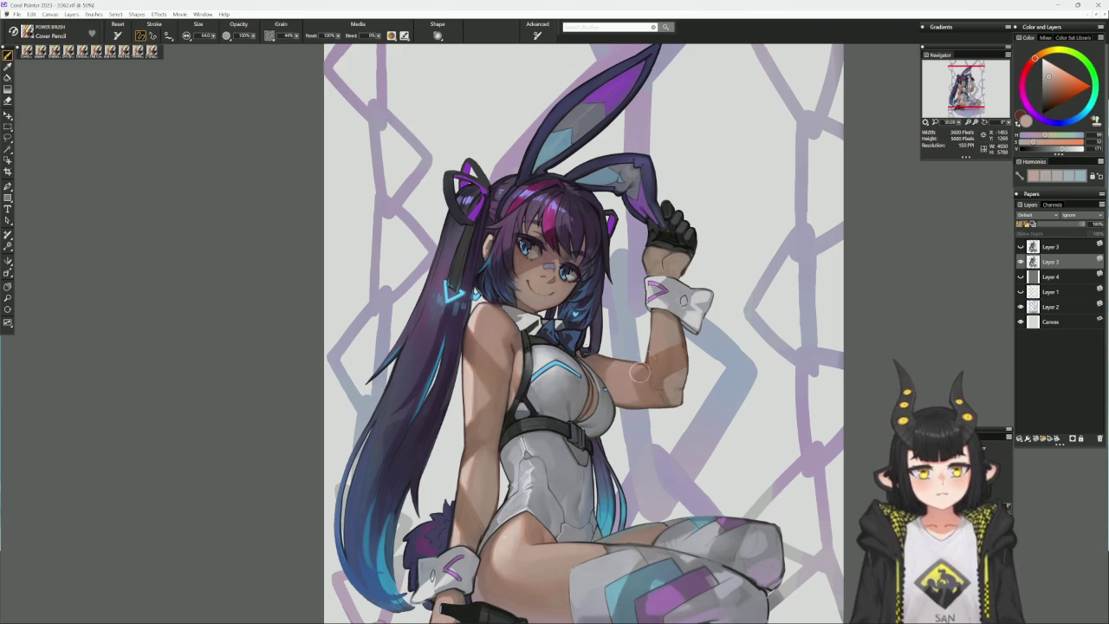
# - Sample skin tones from the neck and shoulder, shrink the brush, and rotate the view
pyautogui.moveTo(603, 390); pyautogui.dragTo(619, 364)
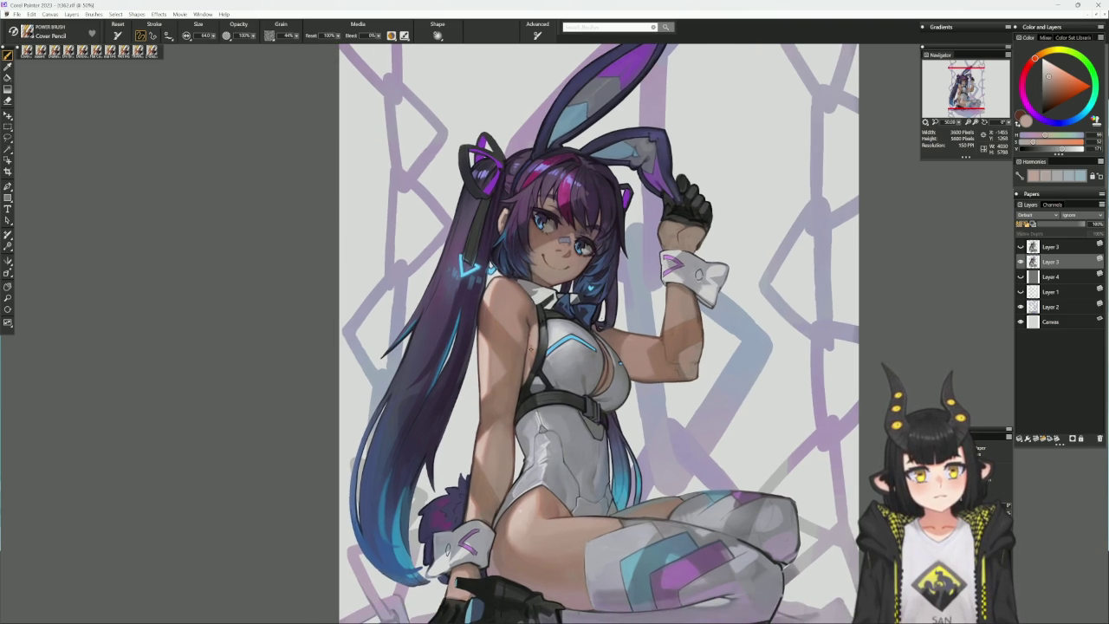
pyautogui.keyDown('alt'); pyautogui.click(534, 319); pyautogui.keyUp('alt')
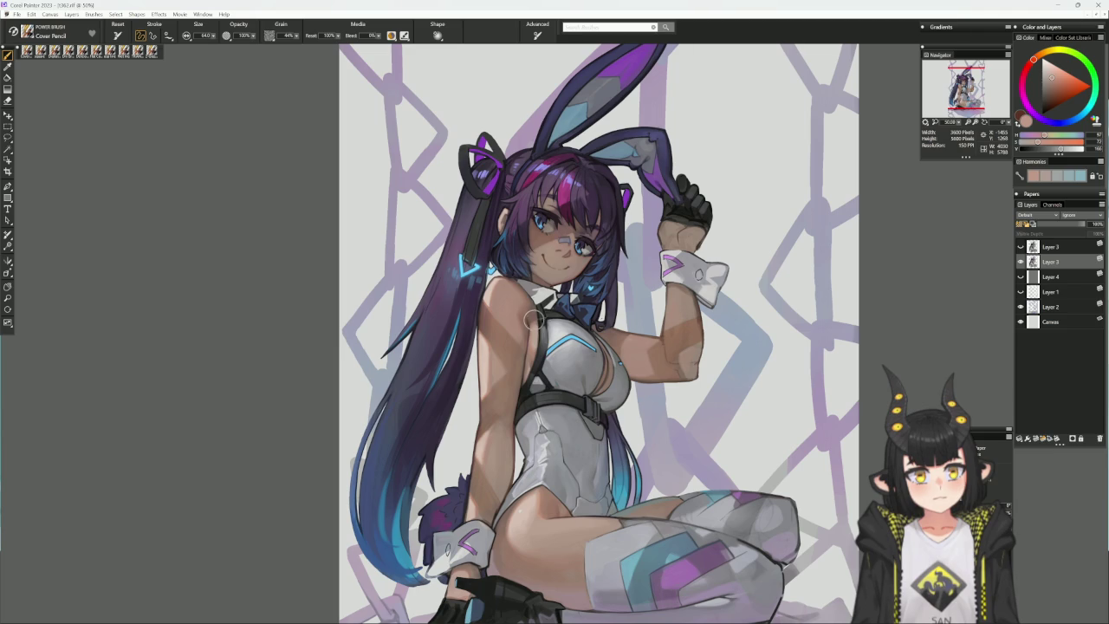
pyautogui.keyDown('alt'); pyautogui.click(532, 327); pyautogui.keyUp('alt')
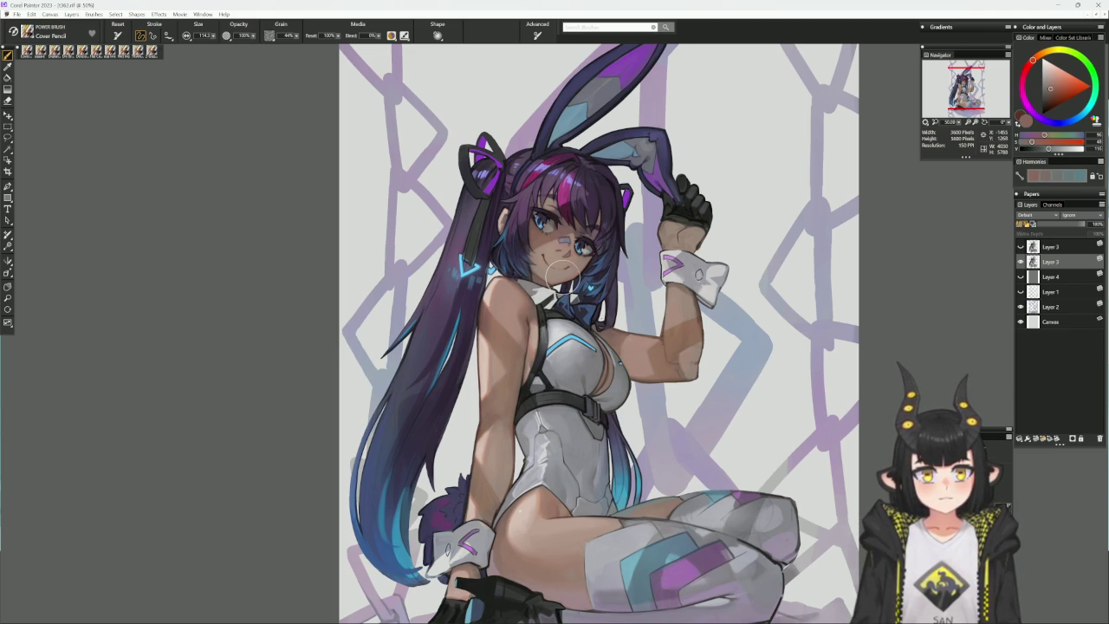
pyautogui.moveTo(561, 275); pyautogui.dragTo(554, 248)
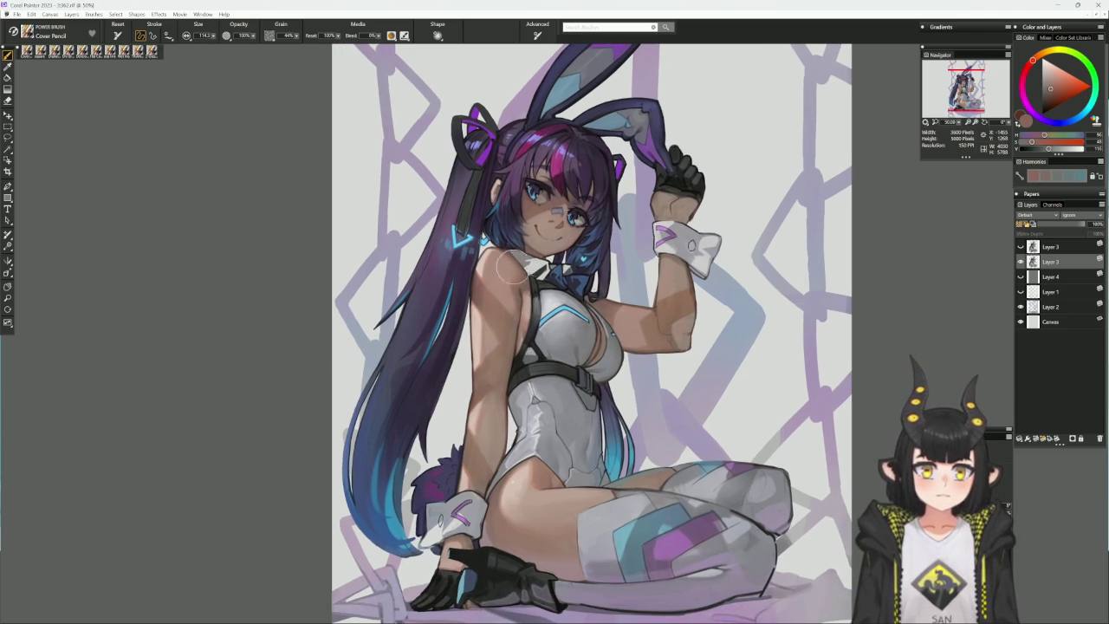
pyautogui.keyDown('alt'); pyautogui.click(513, 286); pyautogui.keyUp('alt')
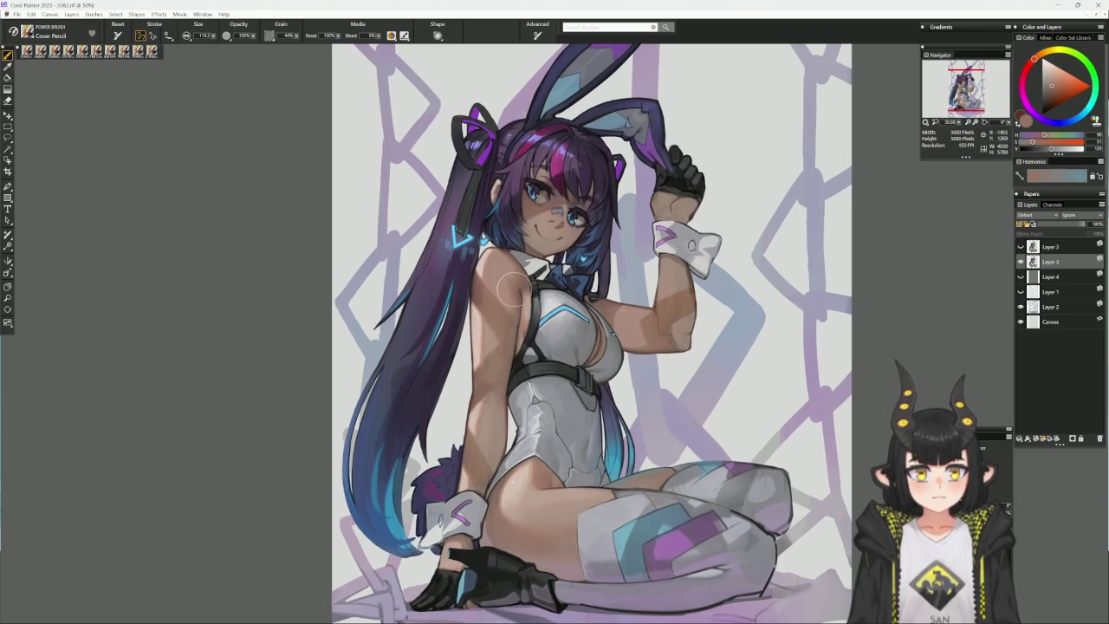
pyautogui.keyDown('alt'); pyautogui.click(509, 318); pyautogui.keyUp('alt')
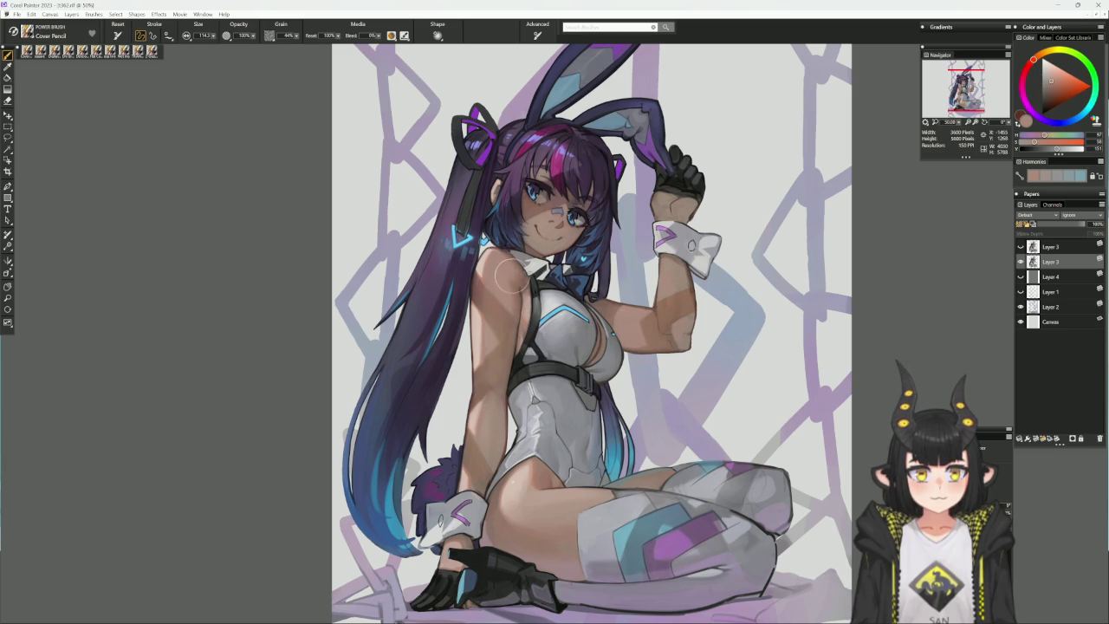
pyautogui.keyDown('alt'); pyautogui.click(521, 295); pyautogui.keyUp('alt')
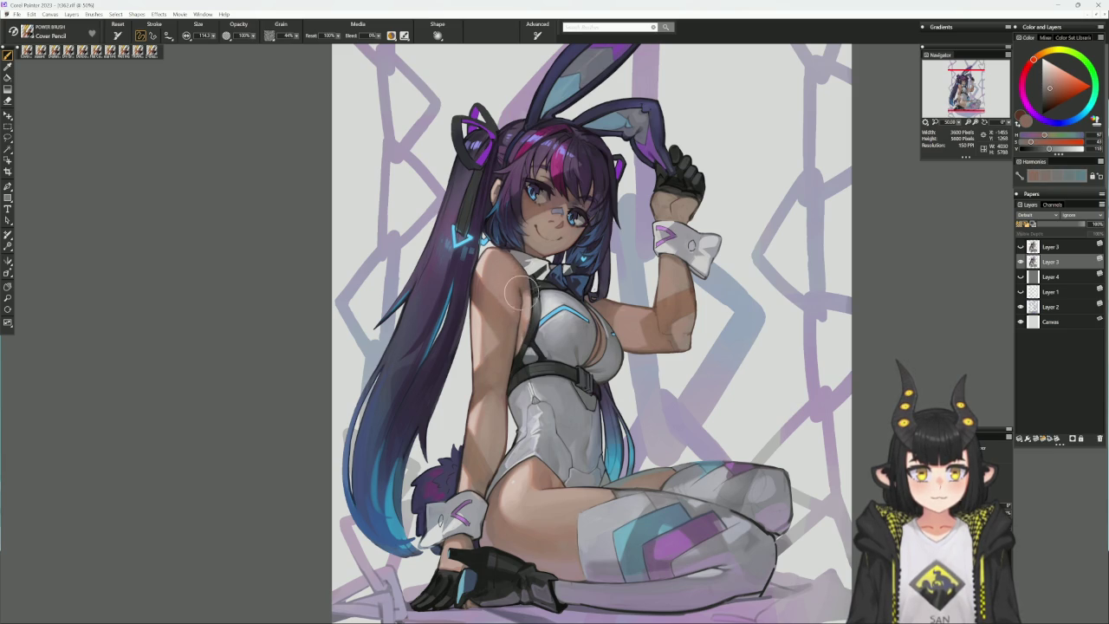
pyautogui.keyDown('alt'); pyautogui.click(520, 299); pyautogui.keyUp('alt')
pyautogui.press('[')
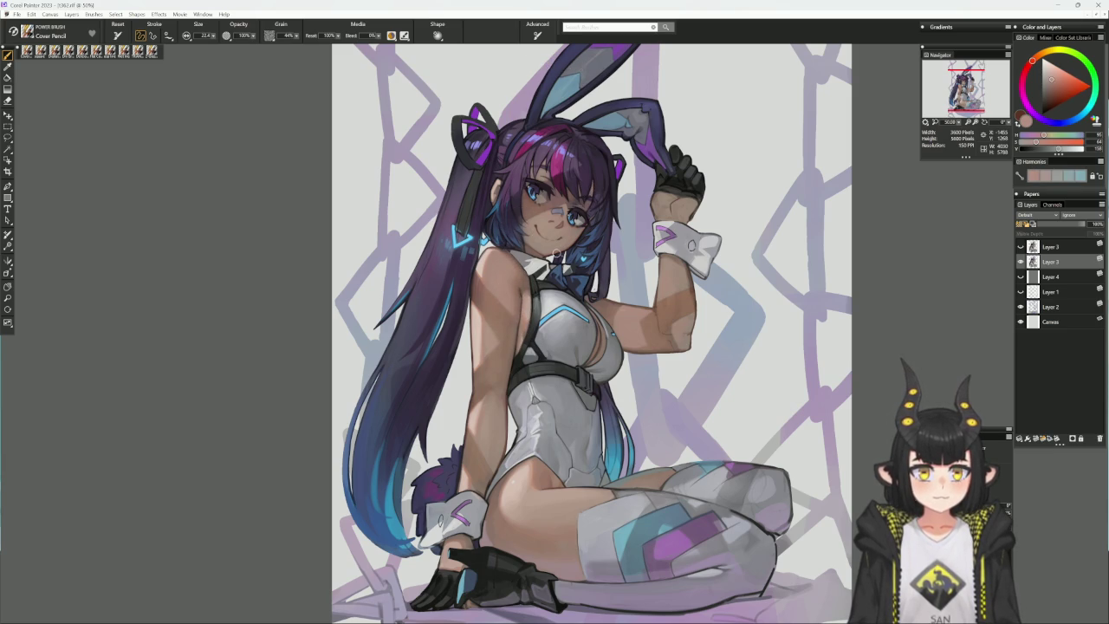
pyautogui.keyDown('alt'); pyautogui.click(527, 297); pyautogui.keyUp('alt')
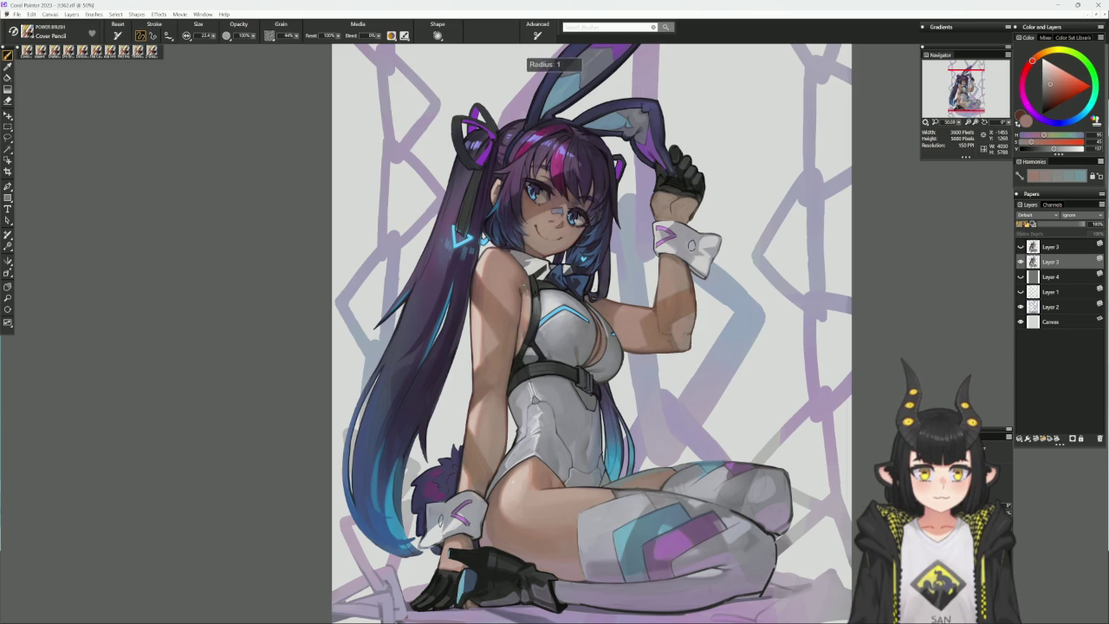
pyautogui.keyDown('alt'); pyautogui.click(527, 296); pyautogui.keyUp('alt')
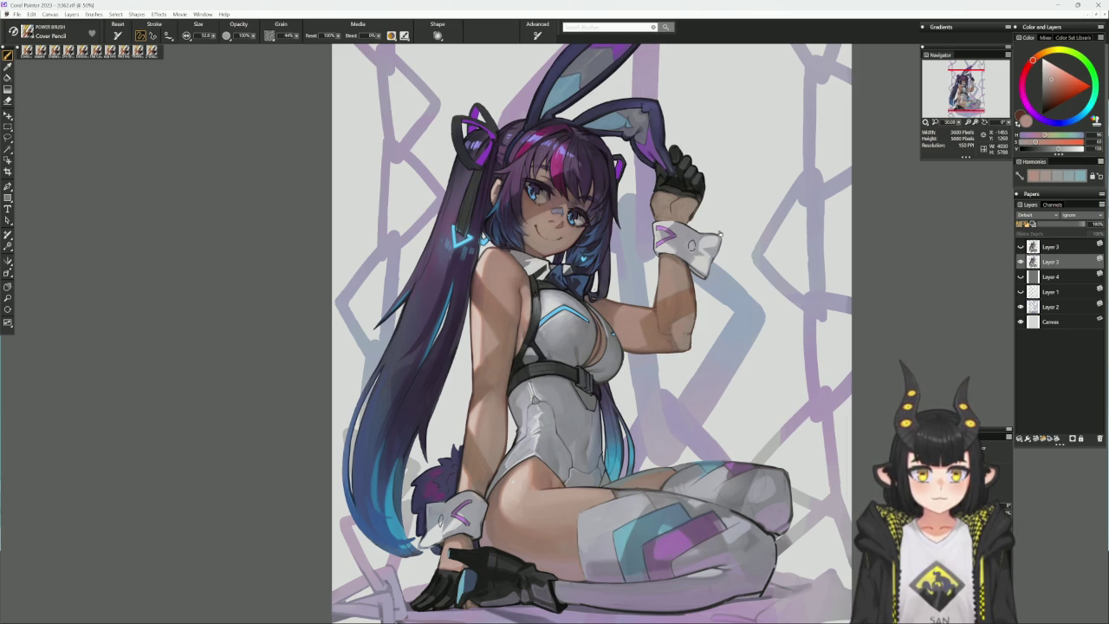
pyautogui.moveTo(693, 179)
pyautogui.mouseDown()
pyautogui.moveTo(607, 130)
pyautogui.moveTo(407, 182)
pyautogui.mouseUp()
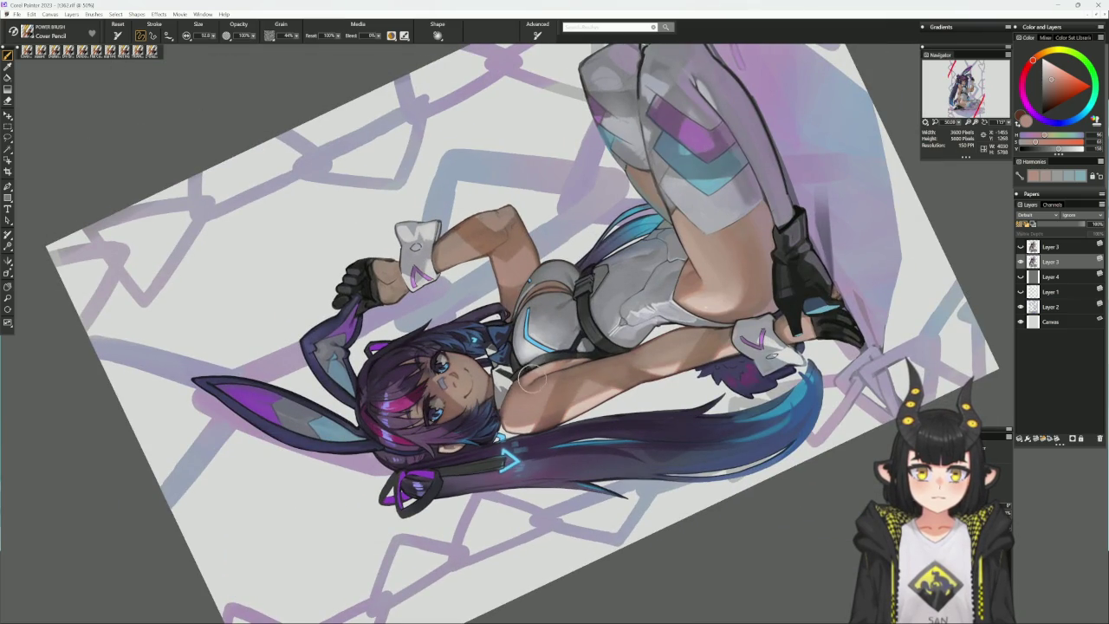
# - Straighten the view and pick a light desaturated orange after trying dark red-brown
pyautogui.click(557, 344)
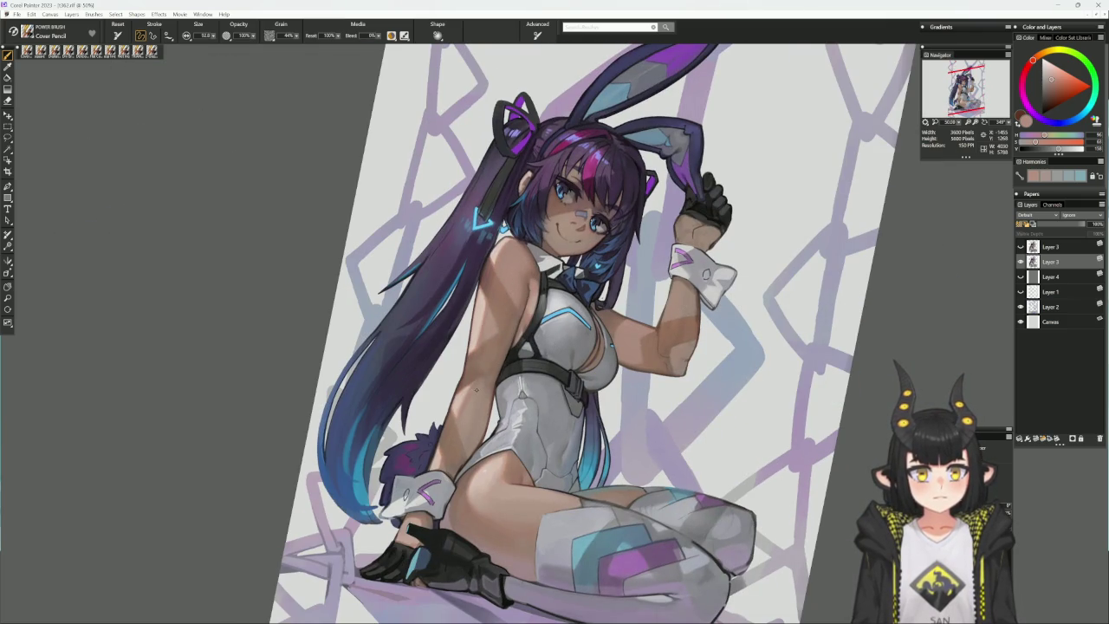
pyautogui.keyDown('alt'); pyautogui.click(459, 381); pyautogui.keyUp('alt')
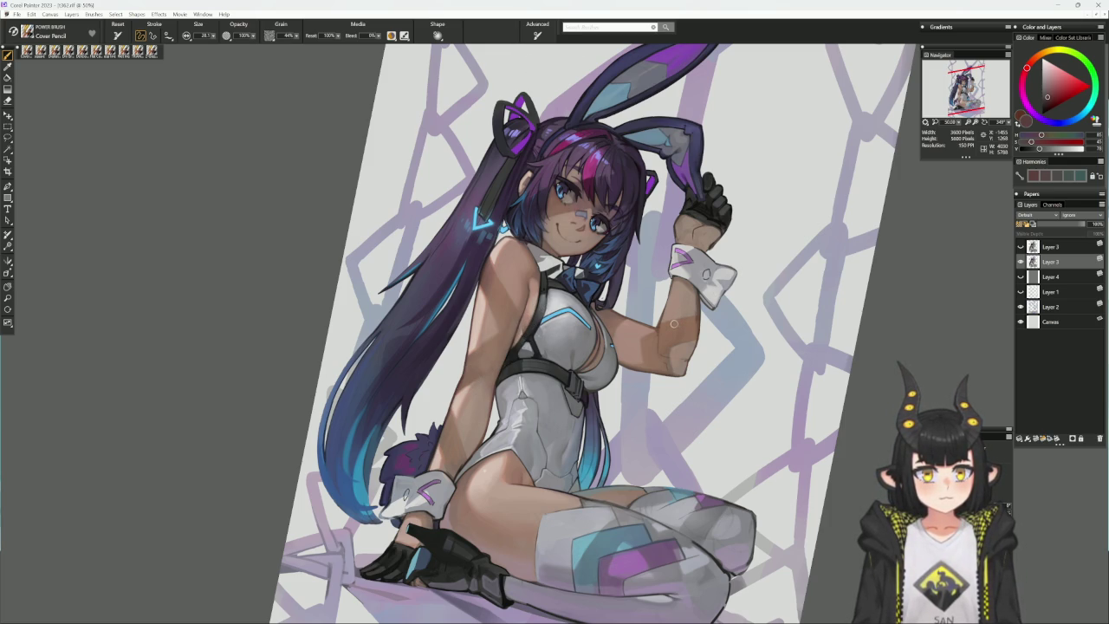
pyautogui.keyDown('alt'); pyautogui.click(528, 323); pyautogui.keyUp('alt')
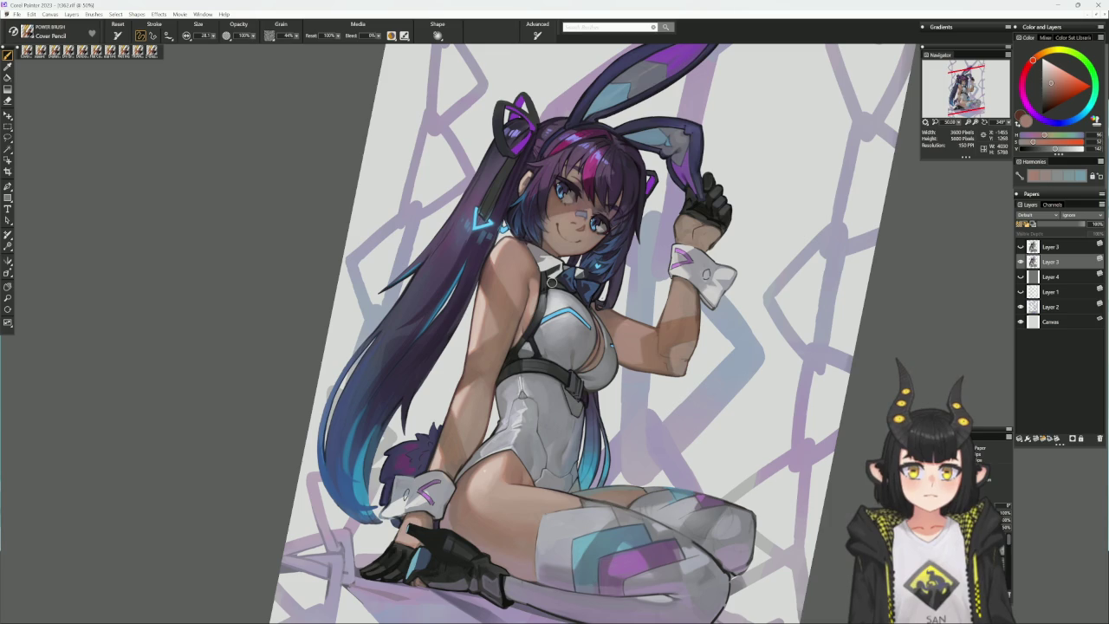
# - Straighten and reframe the view, switch to the Flat Color brush and sample skin from the figure
pyautogui.click(725, 431)
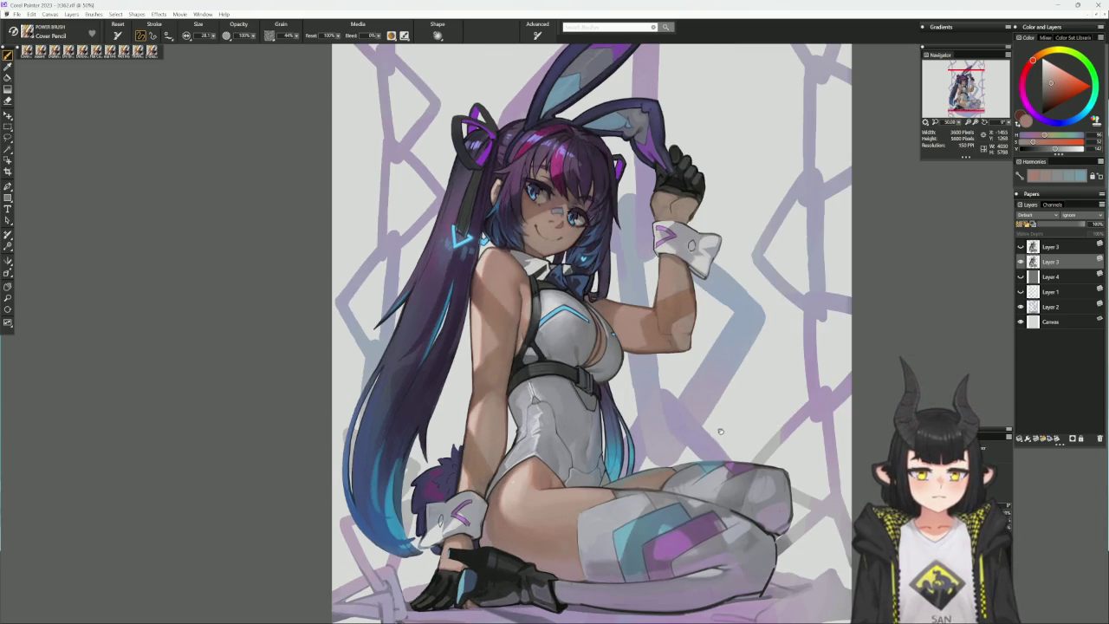
pyautogui.moveTo(582, 518); pyautogui.dragTo(604, 476)
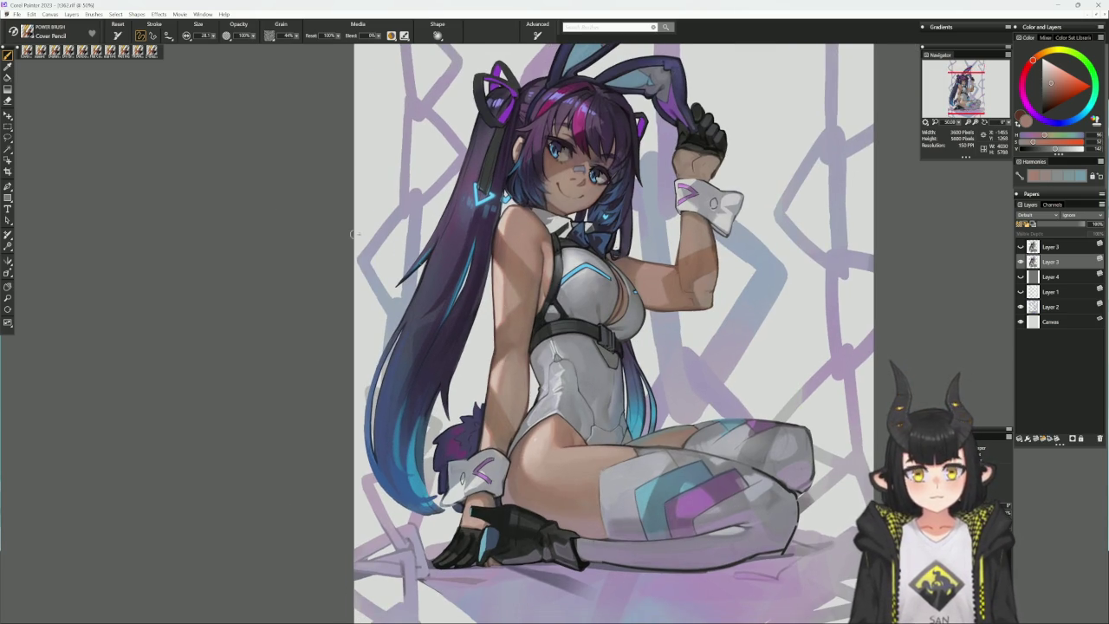
pyautogui.click(96, 50)
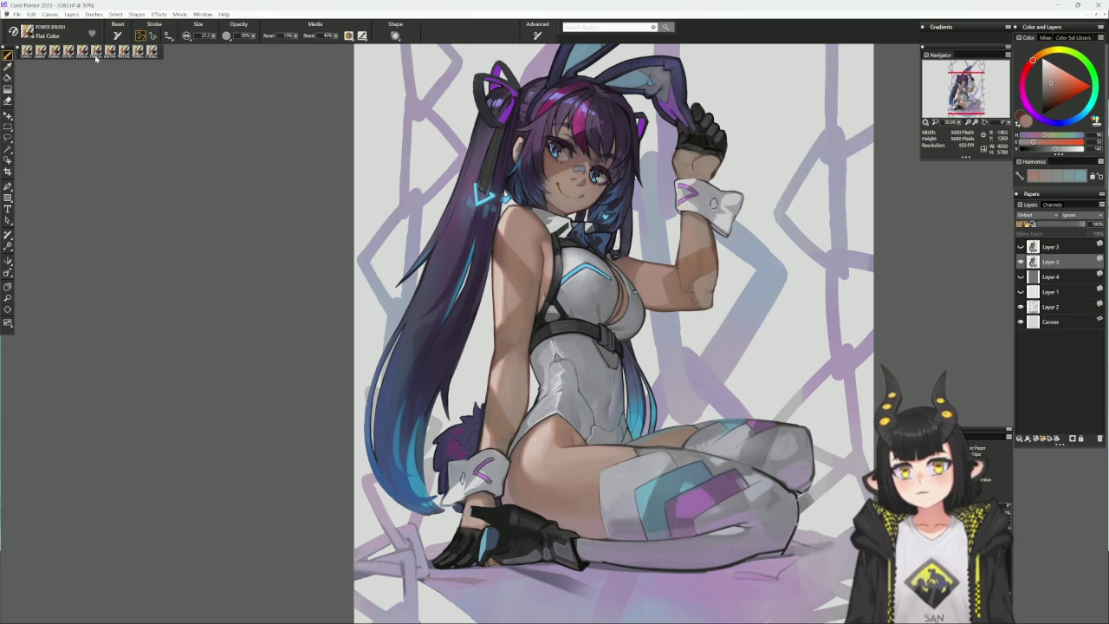
pyautogui.keyDown('alt'); pyautogui.click(500, 398); pyautogui.keyUp('alt')
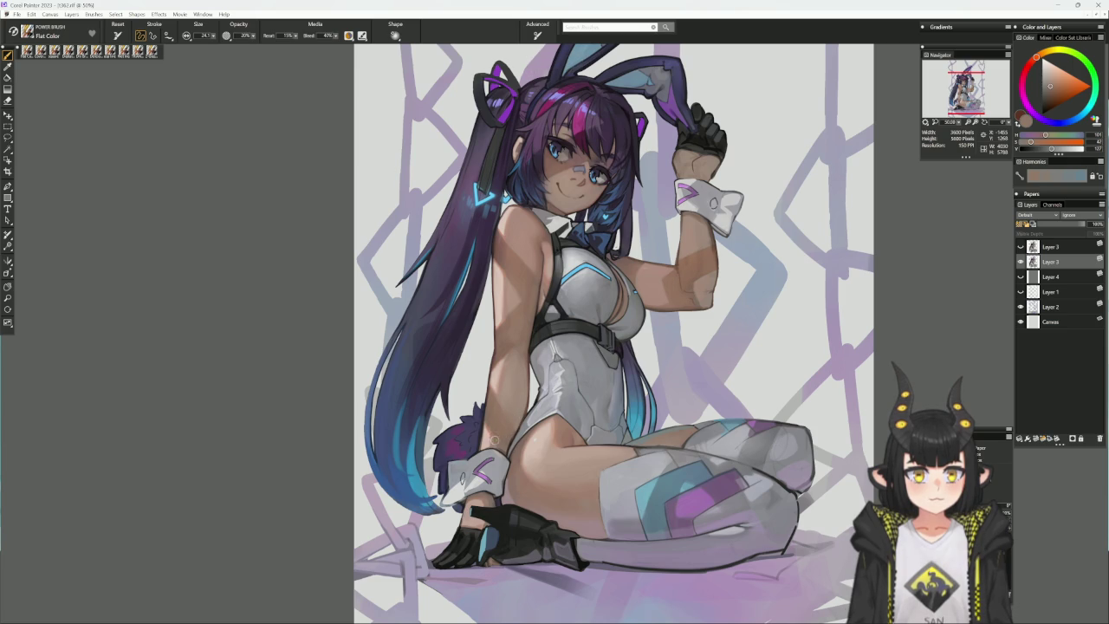
pyautogui.keyDown('alt'); pyautogui.click(495, 441); pyautogui.keyUp('alt')
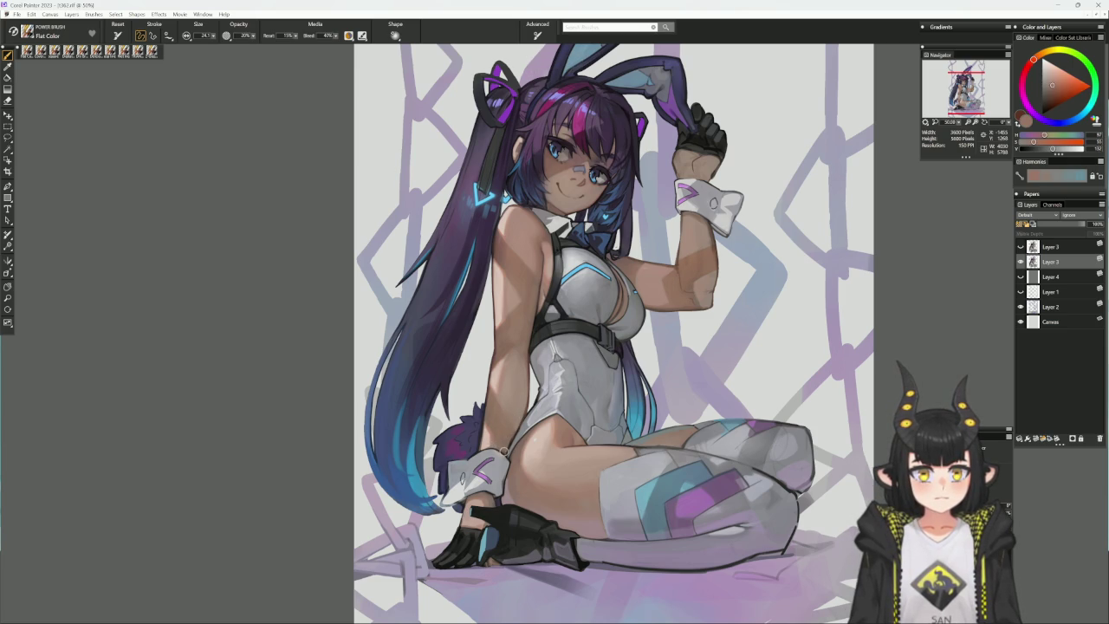
# - Repaint the shoulder with several freshly sampled skin tones, then turn the canvas upside down
pyautogui.keyDown('alt'); pyautogui.click(521, 346); pyautogui.keyUp('alt')
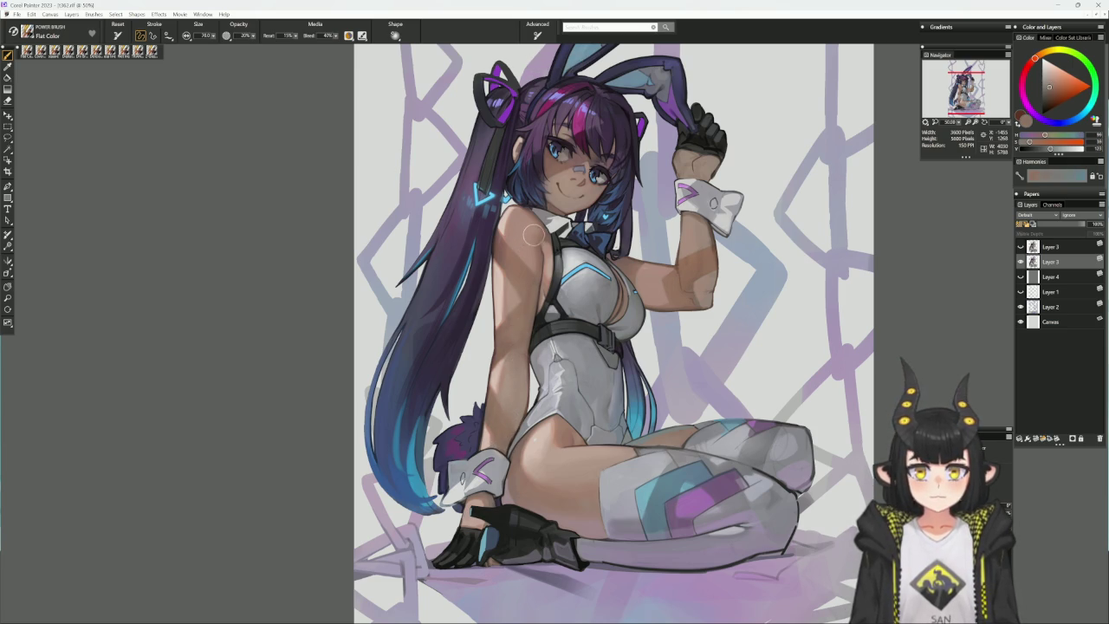
pyautogui.keyDown('alt'); pyautogui.click(512, 309); pyautogui.keyUp('alt')
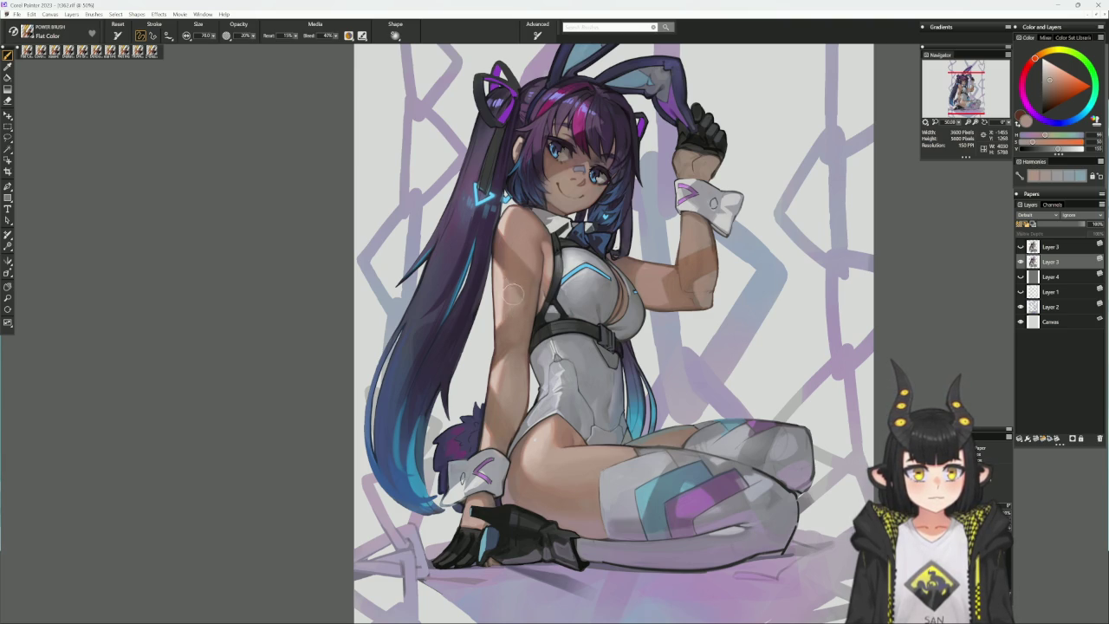
pyautogui.keyDown('alt'); pyautogui.click(517, 234); pyautogui.keyUp('alt')
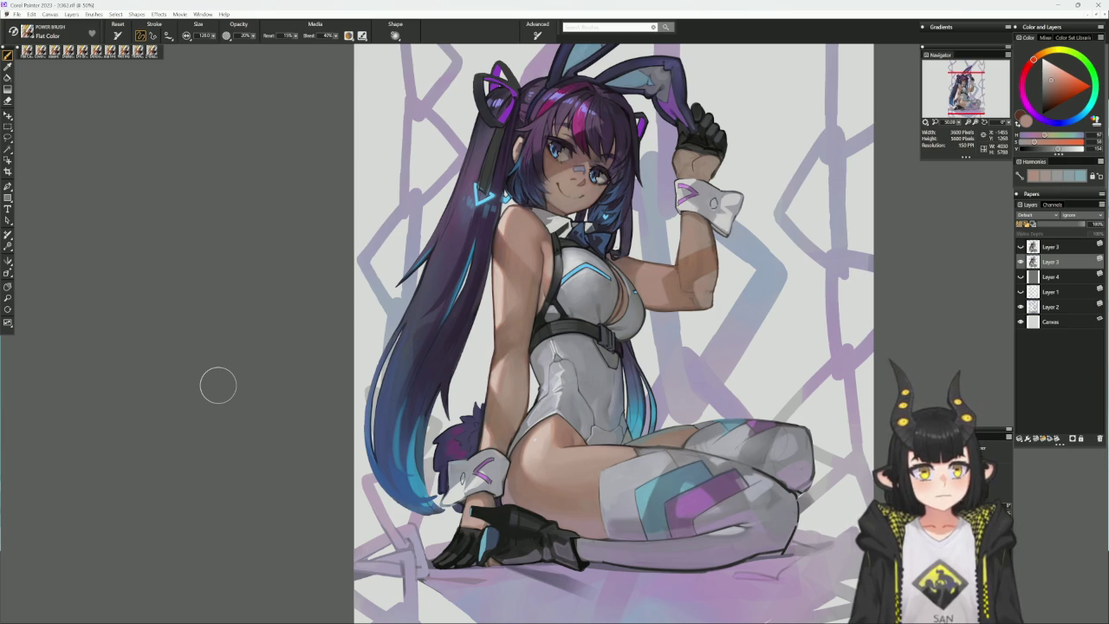
pyautogui.keyDown('alt'); pyautogui.click(506, 250); pyautogui.keyUp('alt')
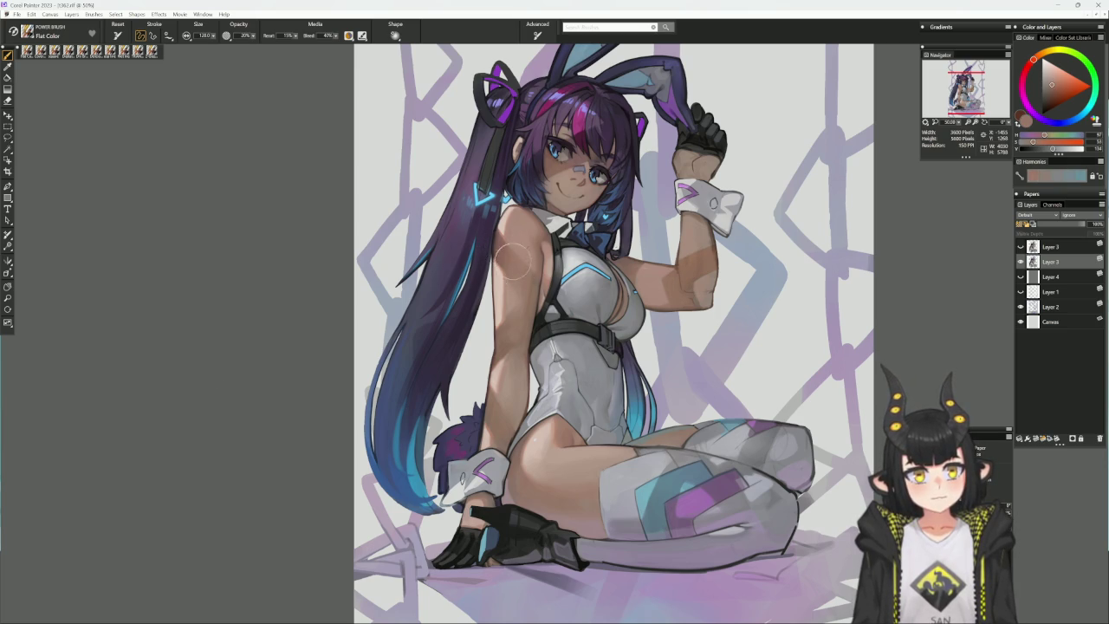
pyautogui.keyDown('alt'); pyautogui.click(522, 257); pyautogui.keyUp('alt')
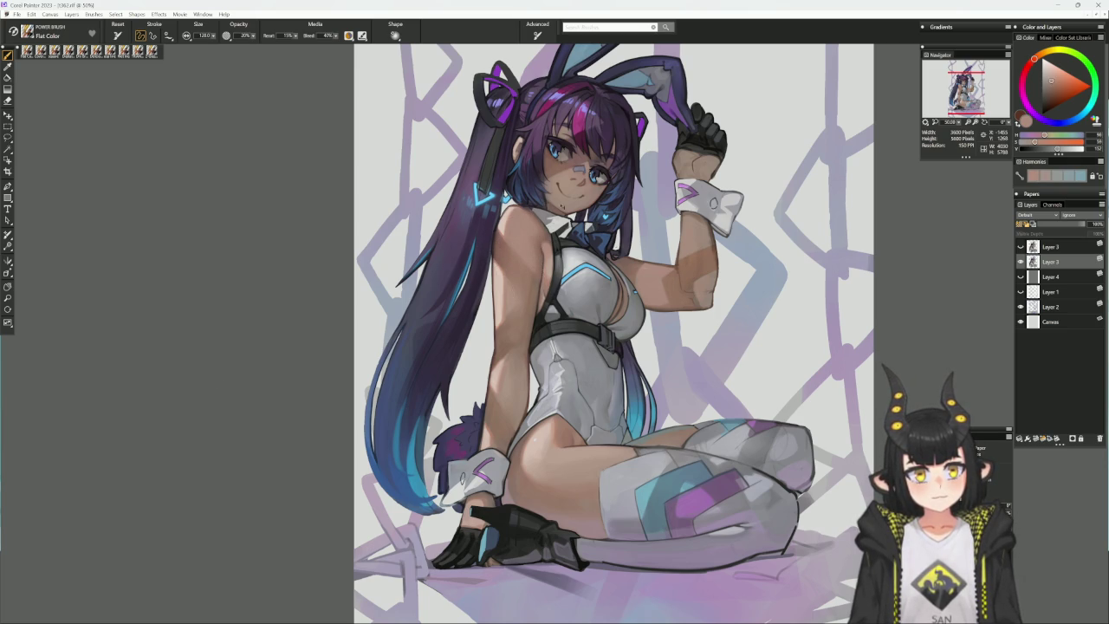
pyautogui.moveTo(587, 237)
pyautogui.mouseDown()
pyautogui.moveTo(515, 342)
pyautogui.moveTo(572, 423)
pyautogui.mouseUp()
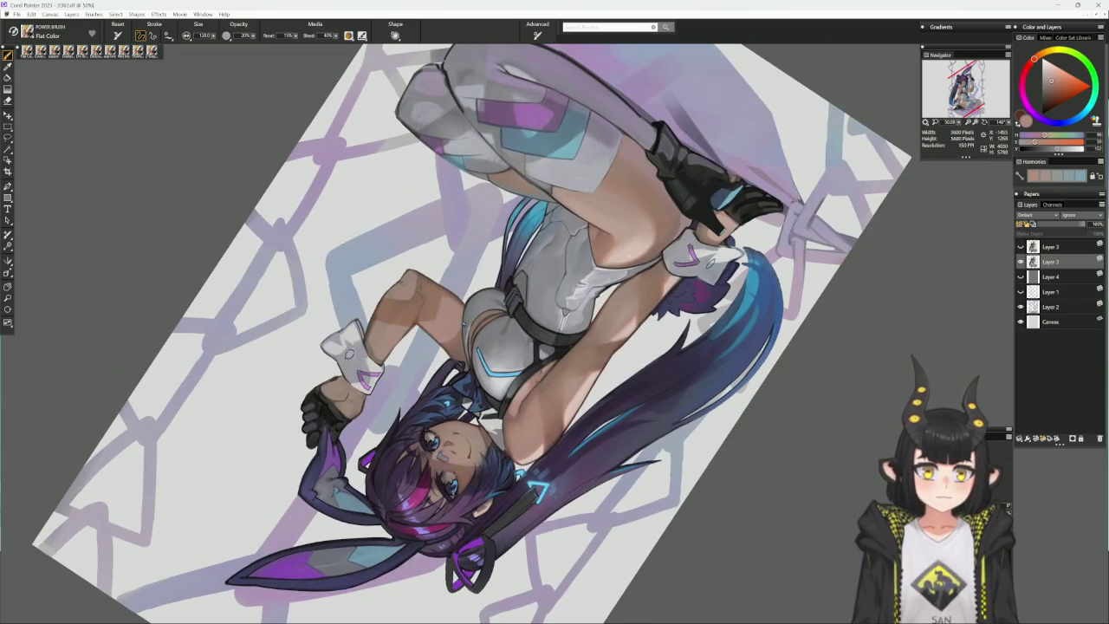
# - Paint the hip and thigh with skin tones sampled nearby, then reset the canvas upright
pyautogui.keyDown('alt'); pyautogui.click(557, 388); pyautogui.keyUp('alt')
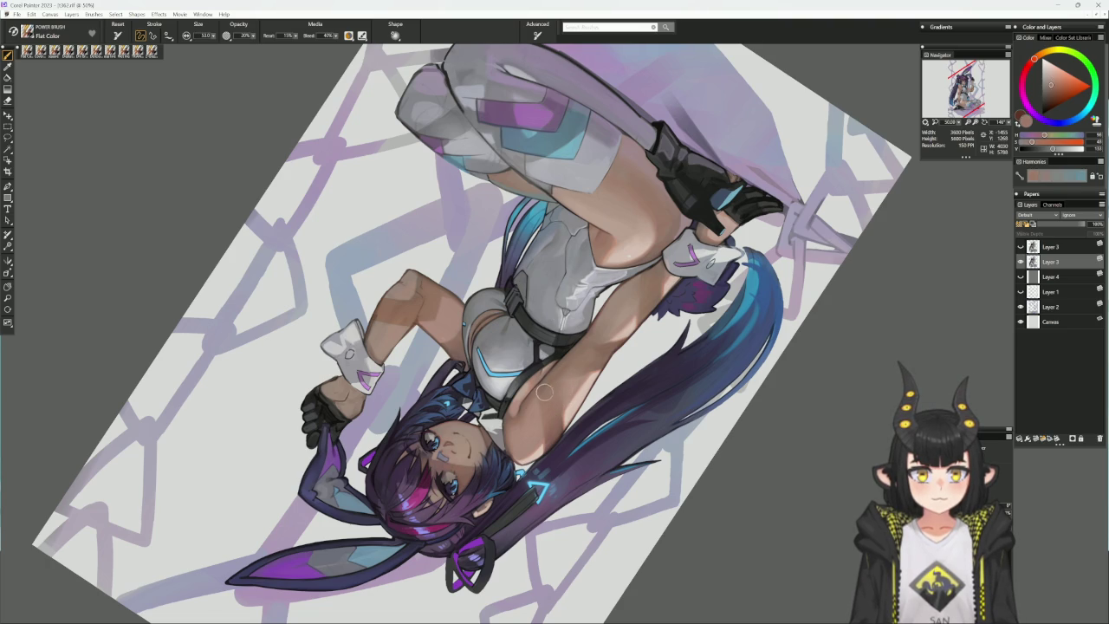
pyautogui.keyDown('alt'); pyautogui.click(551, 384); pyautogui.keyUp('alt')
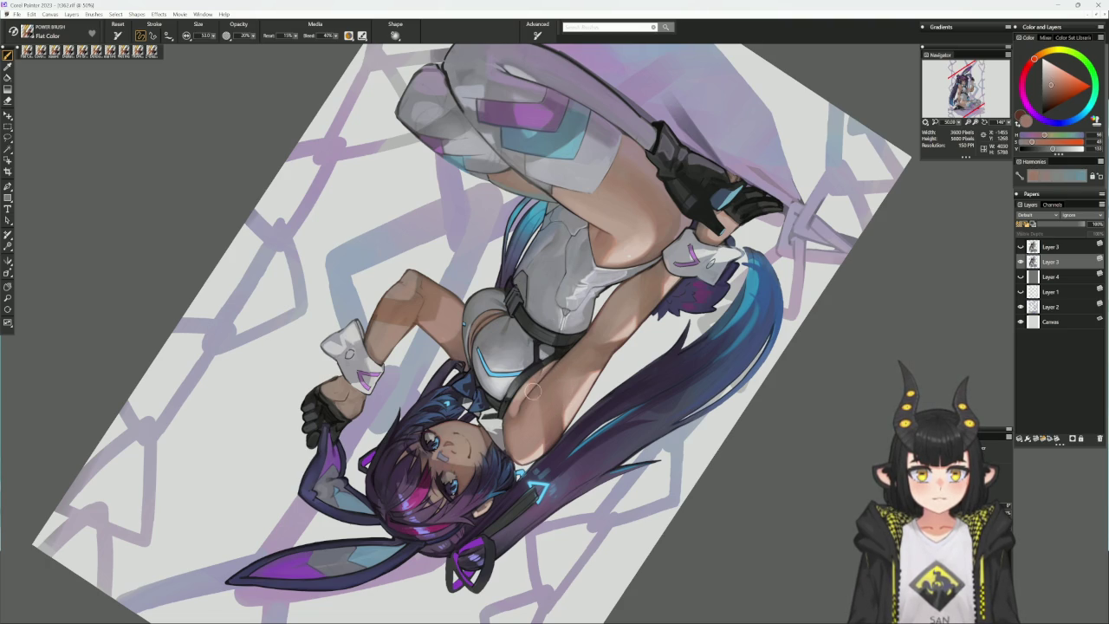
pyautogui.keyDown('alt'); pyautogui.click(577, 357); pyautogui.keyUp('alt')
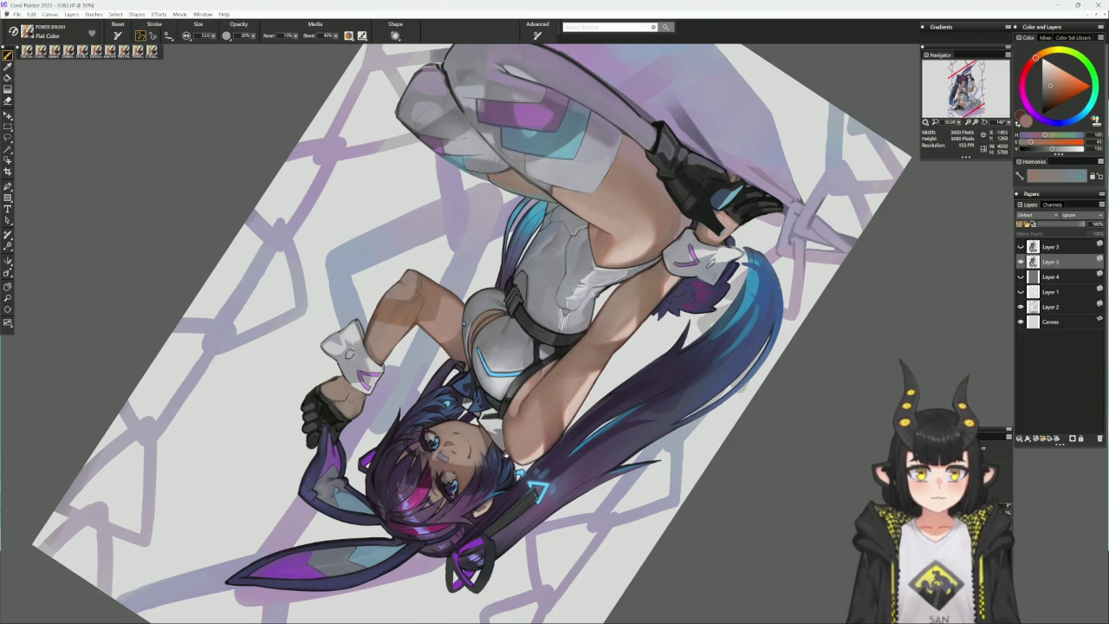
pyautogui.hotkey('ctrl', '0')
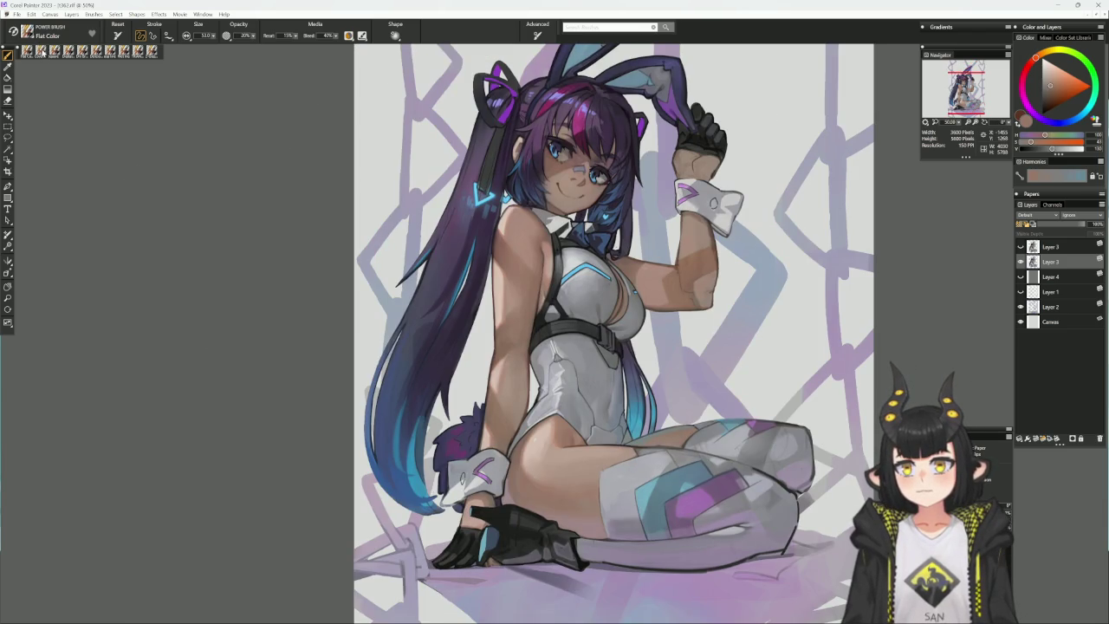
# - Switch to the Cover Pencil, tilt the view, sample skin and set brush radius to 96
pyautogui.click(41, 50)
pyautogui.moveTo(606, 303); pyautogui.dragTo(486, 283)
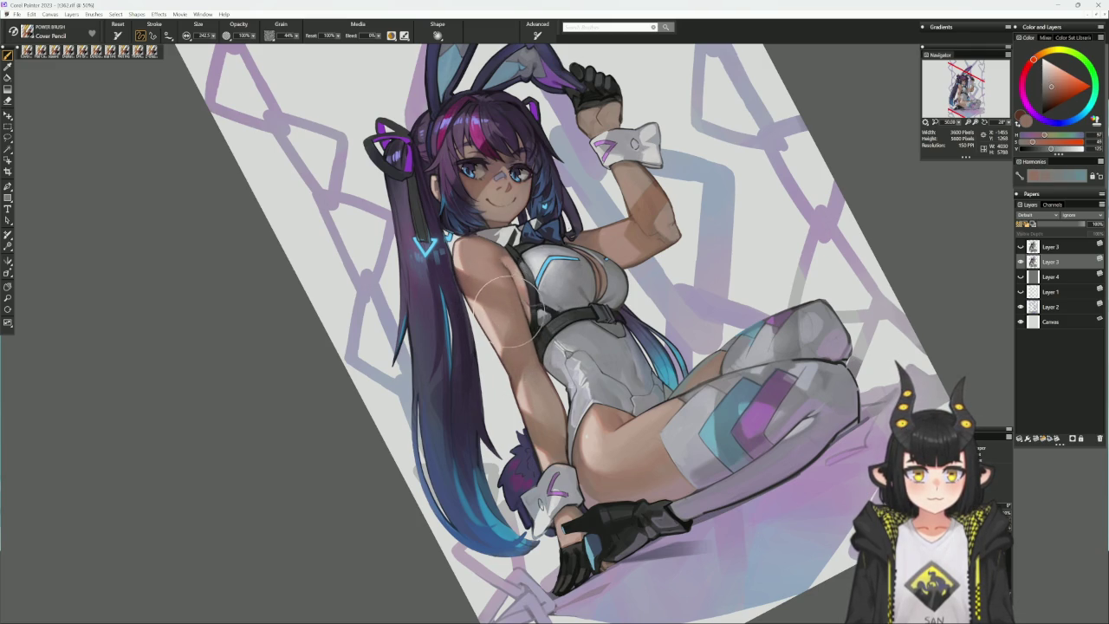
pyautogui.keyDown('alt'); pyautogui.click(533, 429); pyautogui.keyUp('alt')
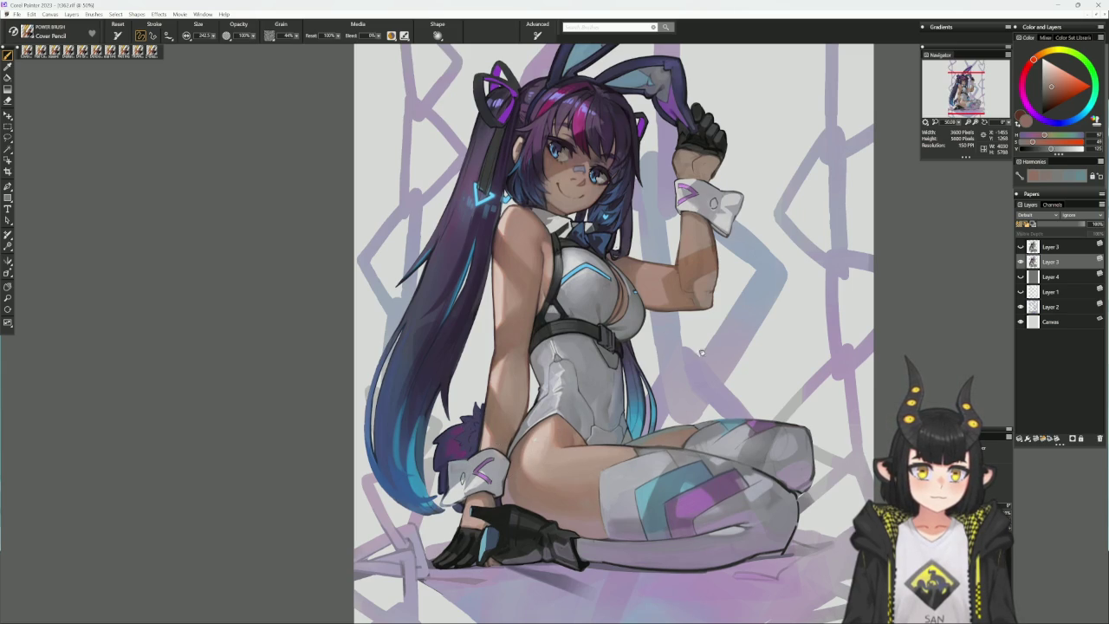
pyautogui.moveTo(701, 352); pyautogui.dragTo(643, 400)
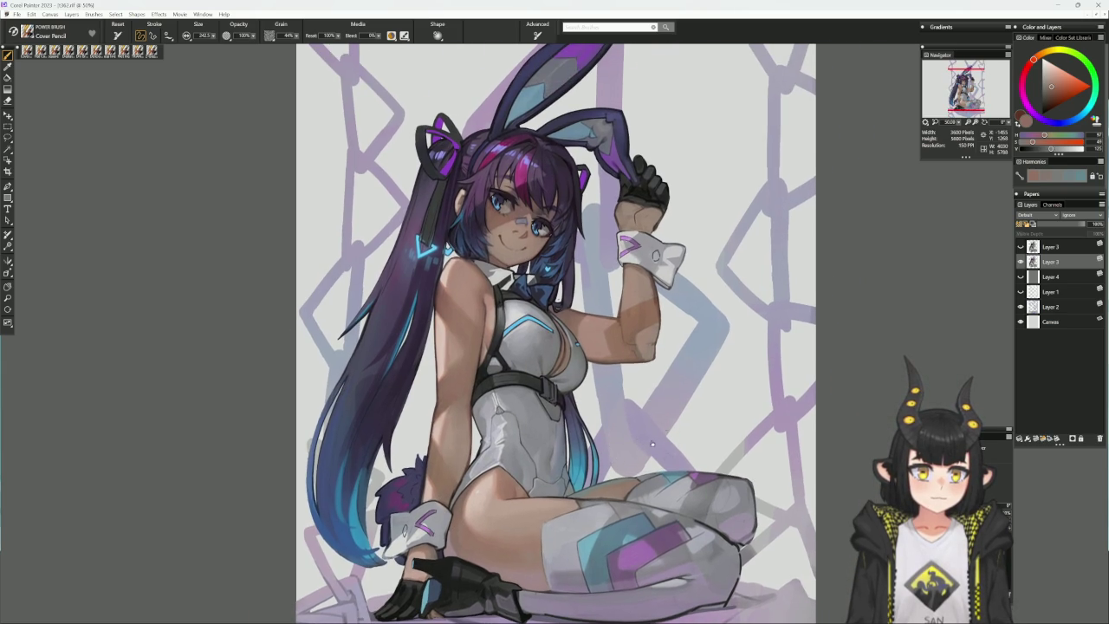
pyautogui.moveTo(651, 444); pyautogui.dragTo(579, 394)
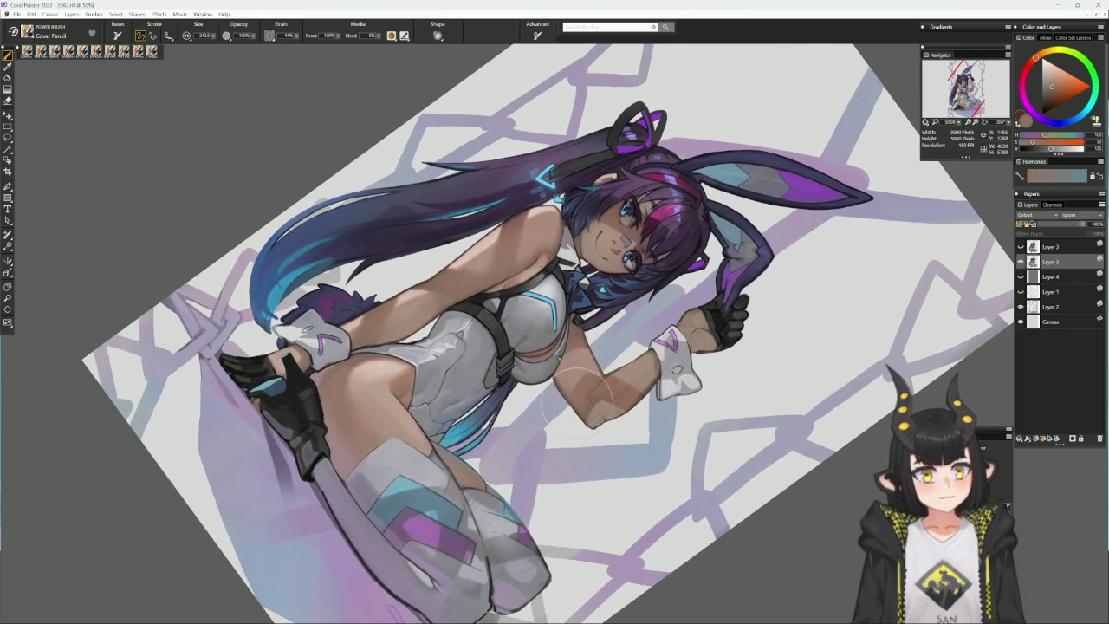
pyautogui.keyDown('alt'); pyautogui.click(564, 374); pyautogui.keyUp('alt')
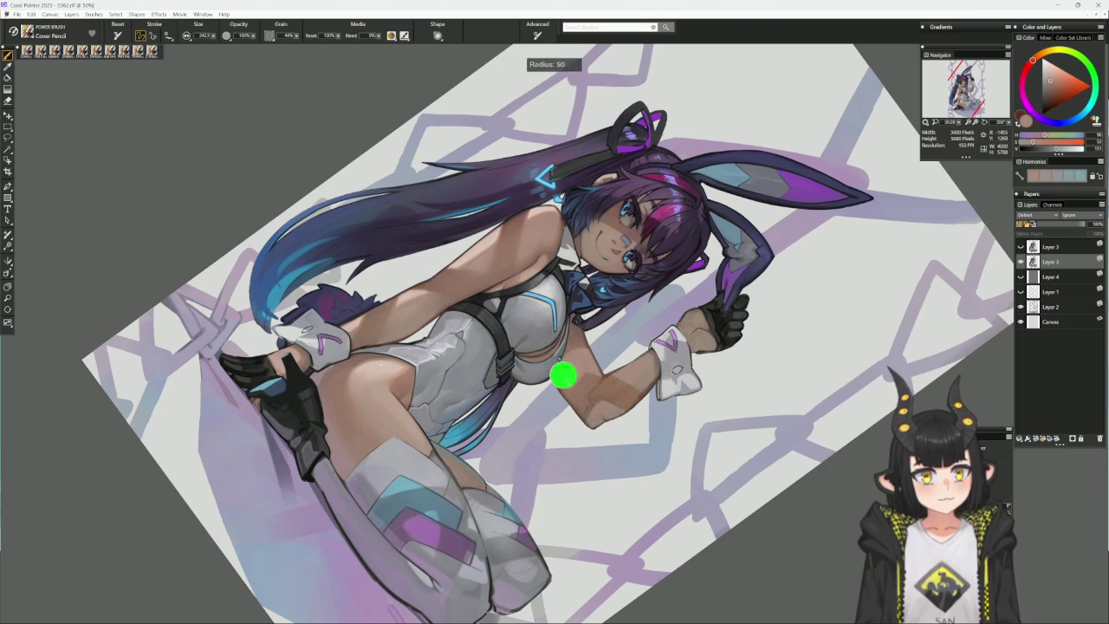
pyautogui.moveTo(564, 374); pyautogui.dragTo(565, 376)
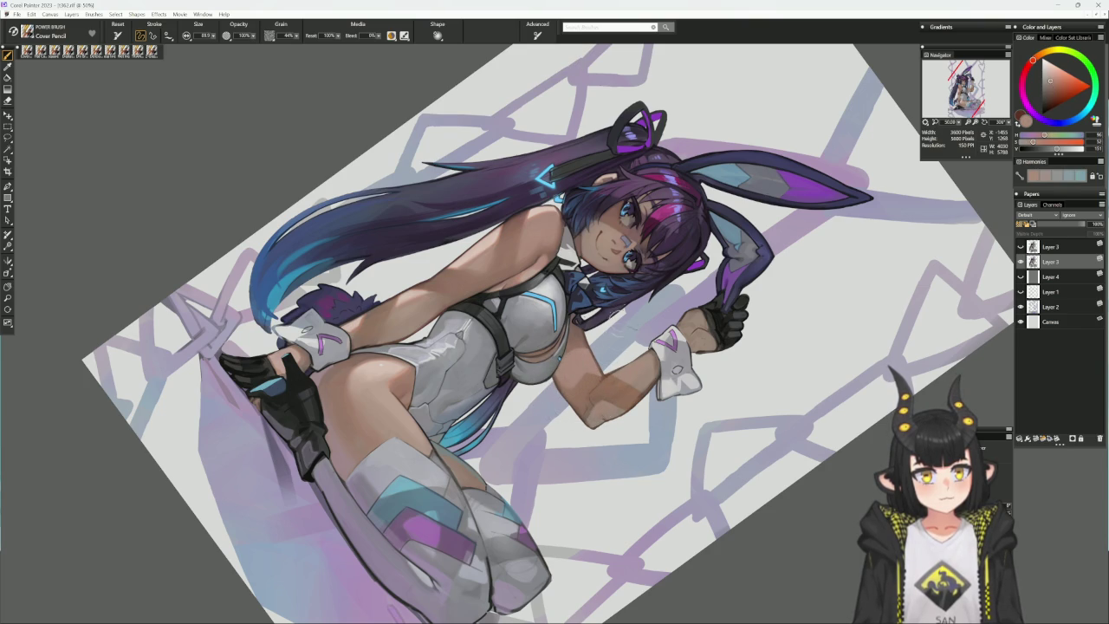
# - Shade the arm and legs with sampled purple and reddish-brown tones, resizing the brush from 104 to 23
pyautogui.click(631, 304)
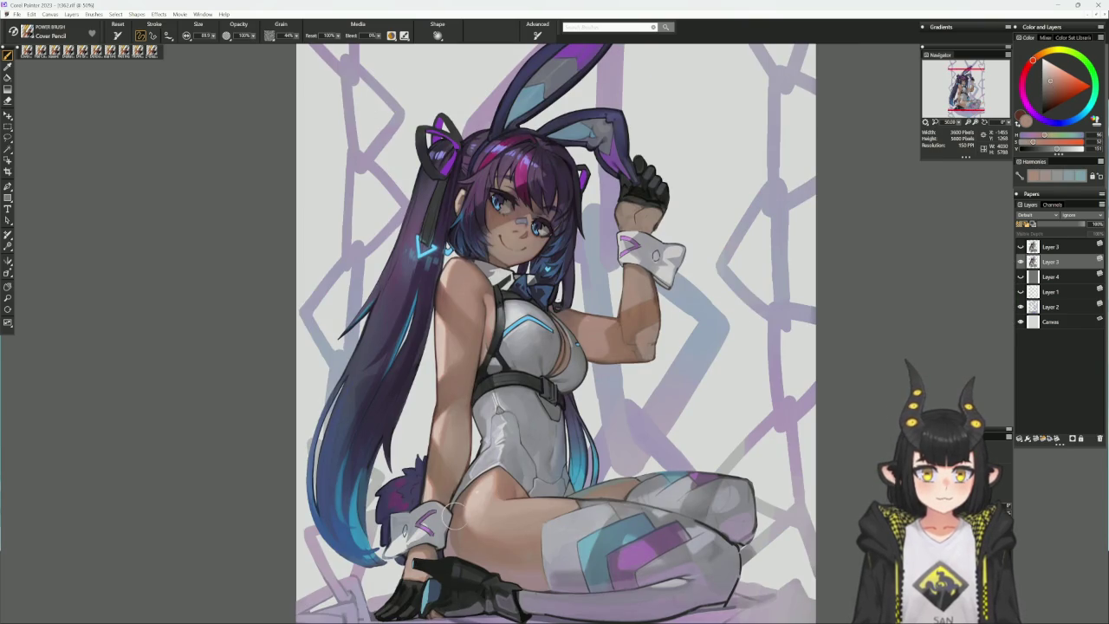
pyautogui.moveTo(489, 525)
pyautogui.mouseDown()
pyautogui.moveTo(459, 438)
pyautogui.moveTo(426, 446)
pyautogui.mouseUp()
pyautogui.keyDown('alt'); pyautogui.click(426, 424); pyautogui.keyUp('alt')
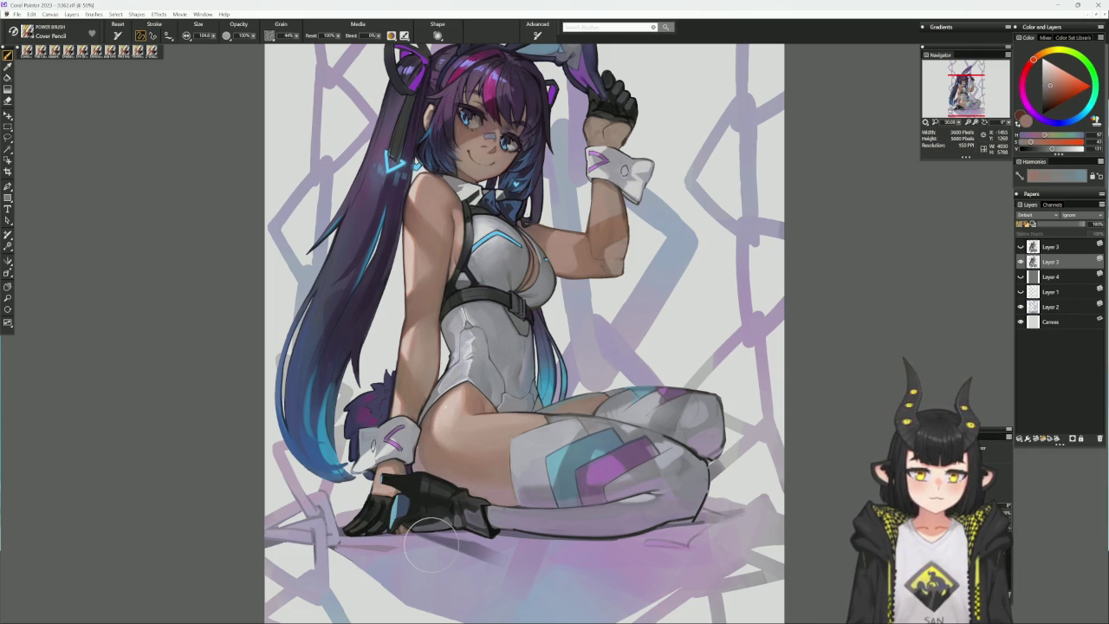
pyautogui.moveTo(431, 544); pyautogui.dragTo(491, 527)
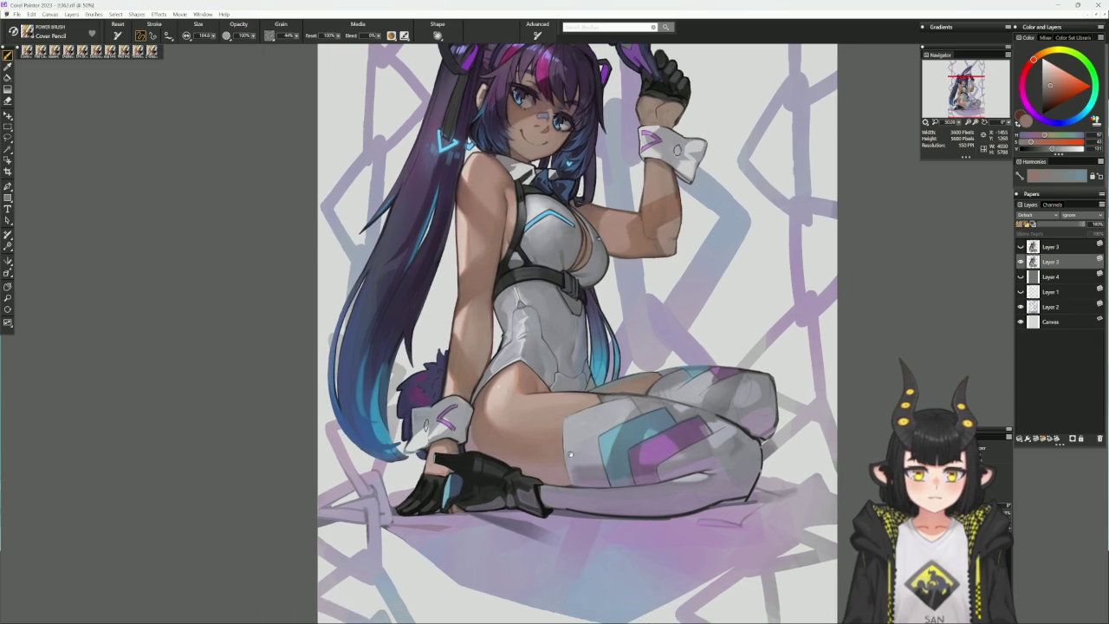
pyautogui.keyDown('alt'); pyautogui.click(477, 490); pyautogui.keyUp('alt')
pyautogui.press('[')
pyautogui.press('[')
pyautogui.press('[')
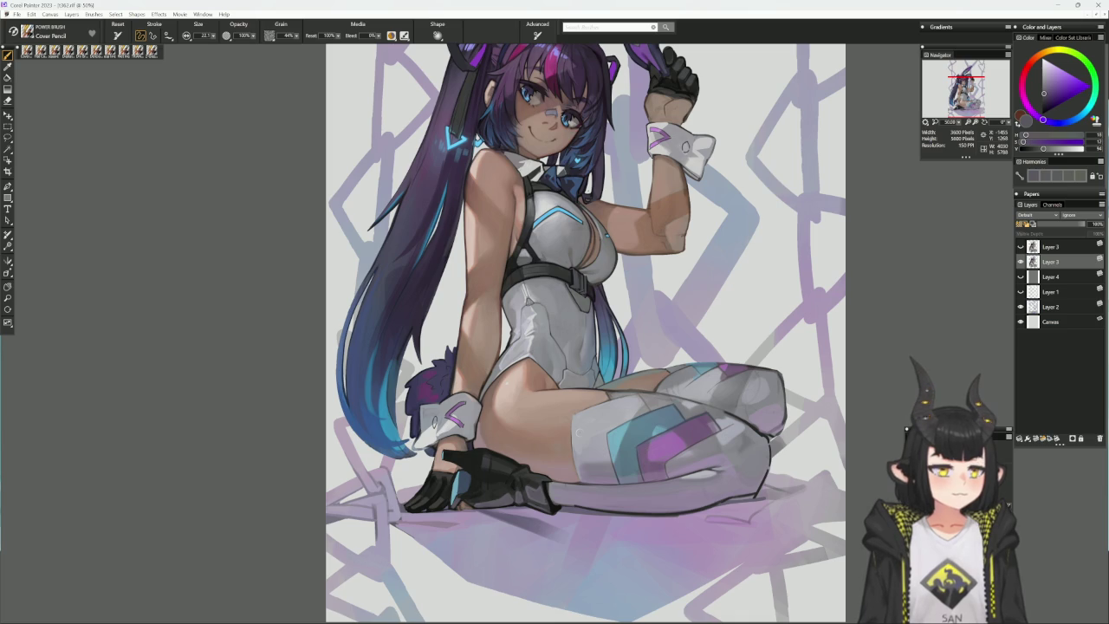
pyautogui.moveTo(728, 426); pyautogui.dragTo(664, 453)
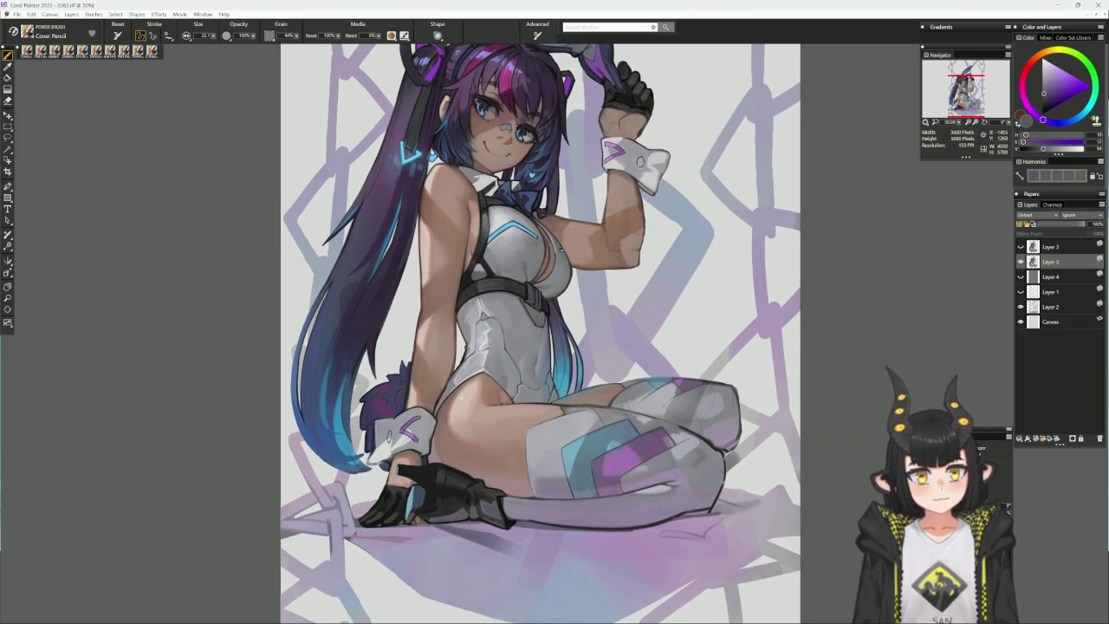
pyautogui.keyDown('alt'); pyautogui.click(501, 403); pyautogui.keyUp('alt')
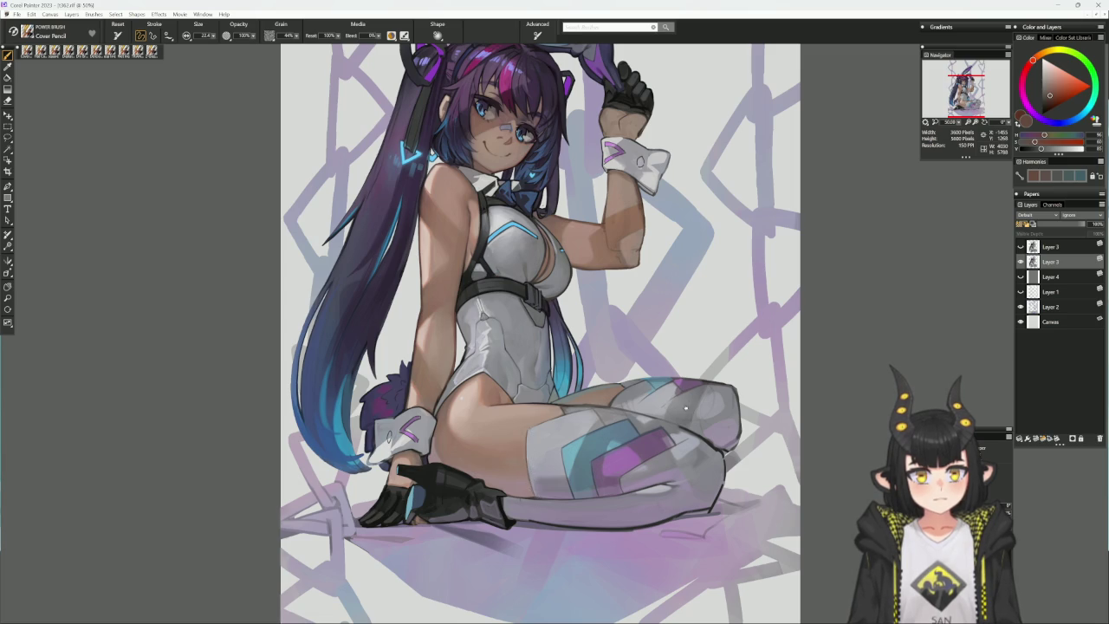
pyautogui.moveTo(685, 407); pyautogui.dragTo(535, 441)
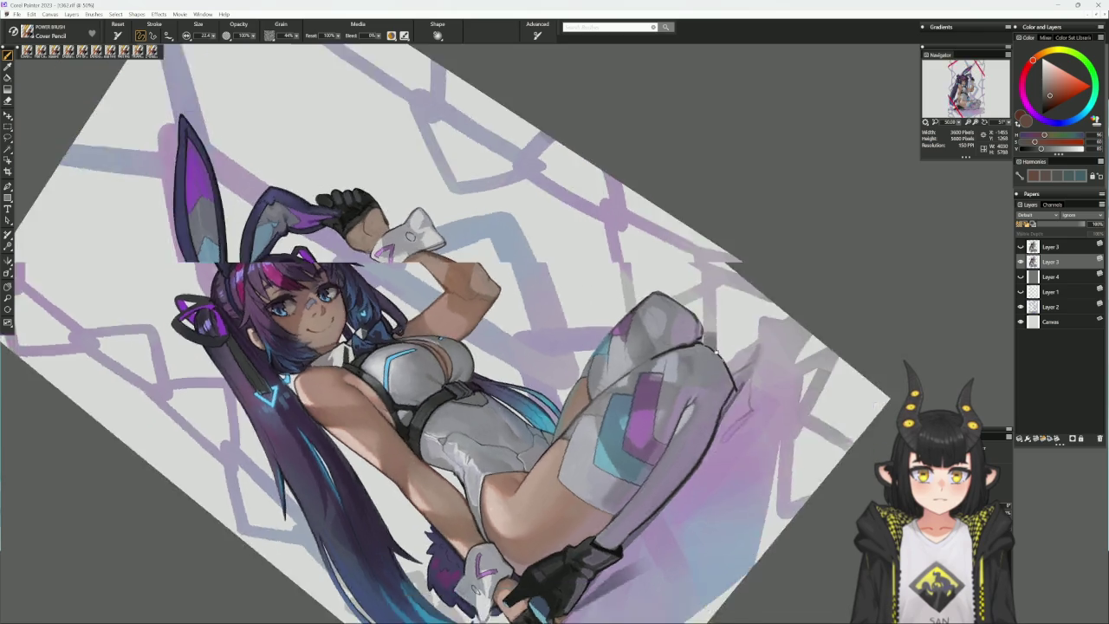
# - Paint the raised stocking's shading with two sampled blue-grey tones, then return the view upright
pyautogui.moveTo(682, 413); pyautogui.dragTo(666, 337)
pyautogui.keyDown('alt'); pyautogui.click(666, 336); pyautogui.keyUp('alt')
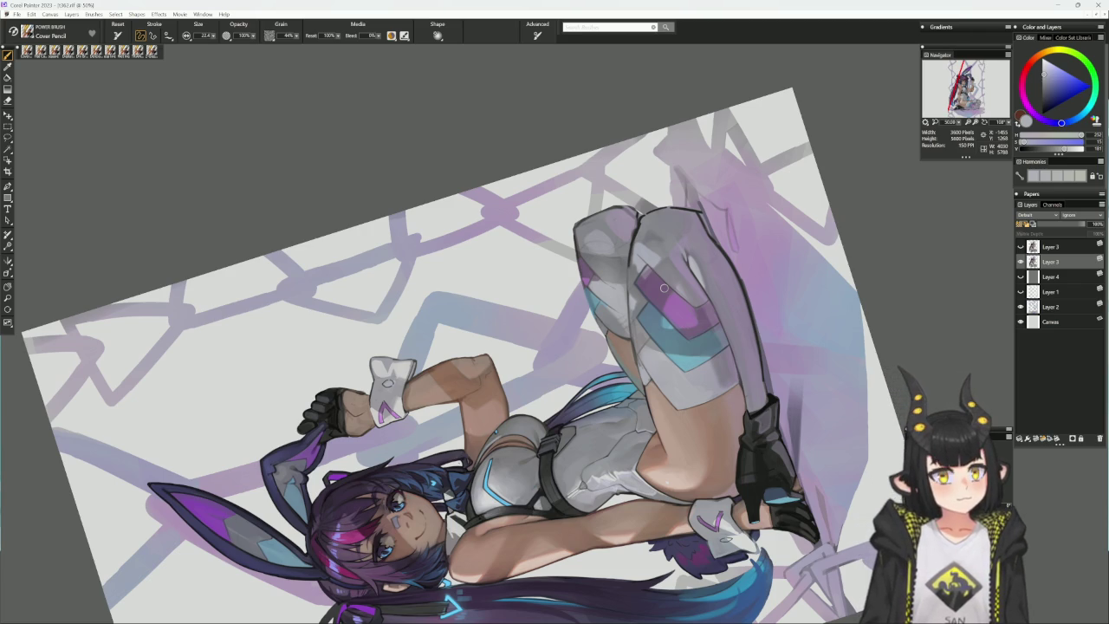
pyautogui.keyDown('alt'); pyautogui.click(645, 356); pyautogui.keyUp('alt')
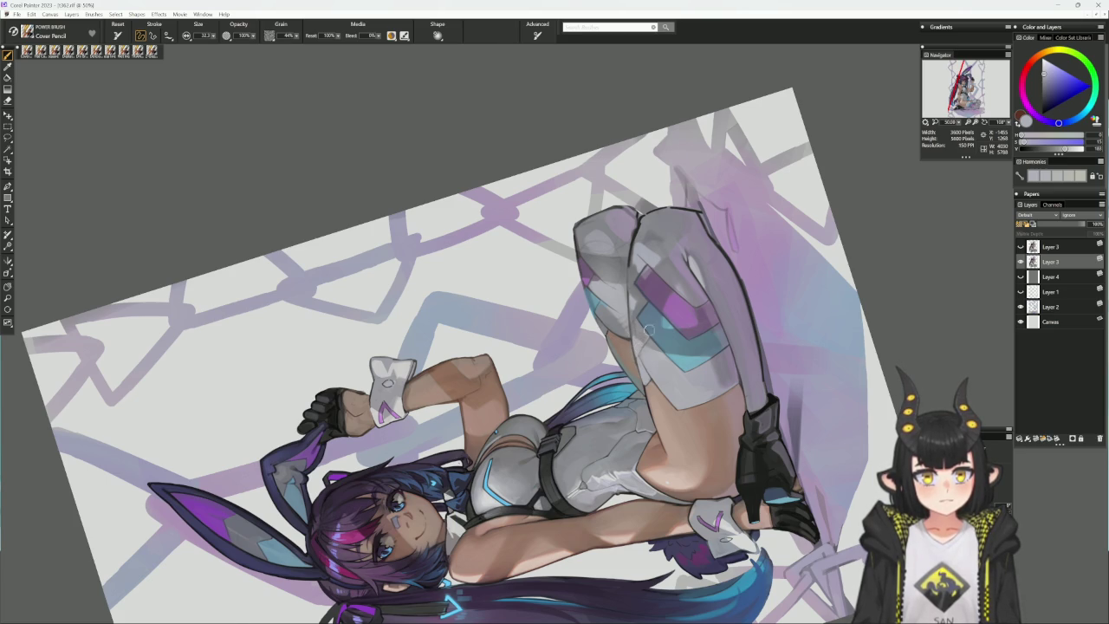
pyautogui.keyDown('alt'); pyautogui.click(649, 330); pyautogui.keyUp('alt')
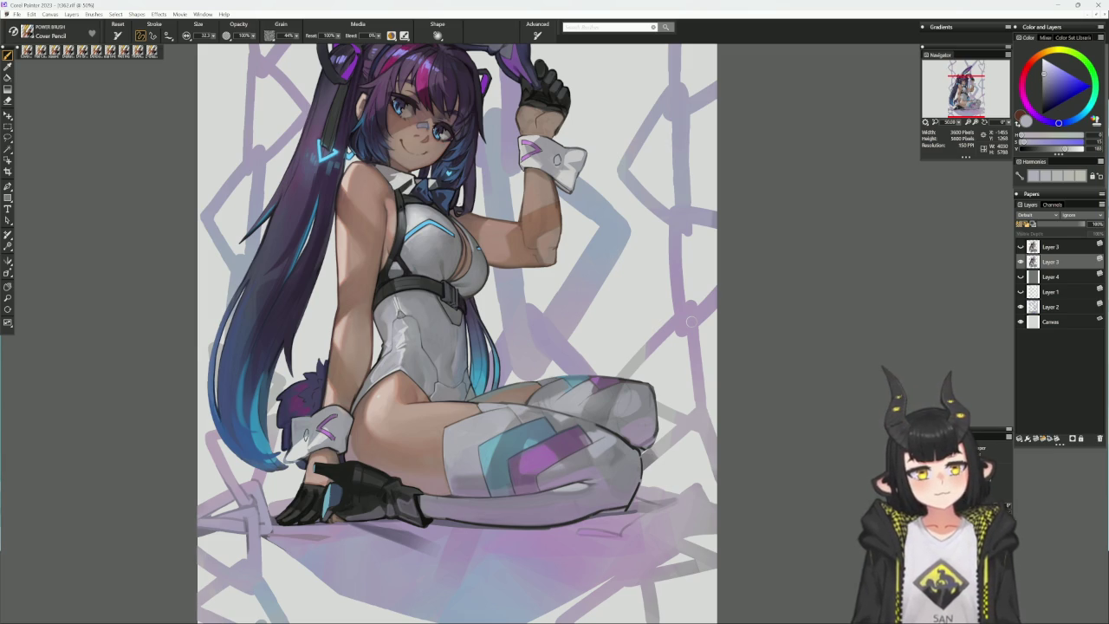
# - Rotate the canvas near level and snap the view back upright
pyautogui.moveTo(691, 321)
pyautogui.mouseDown()
pyautogui.moveTo(721, 255)
pyautogui.moveTo(668, 173)
pyautogui.mouseUp()
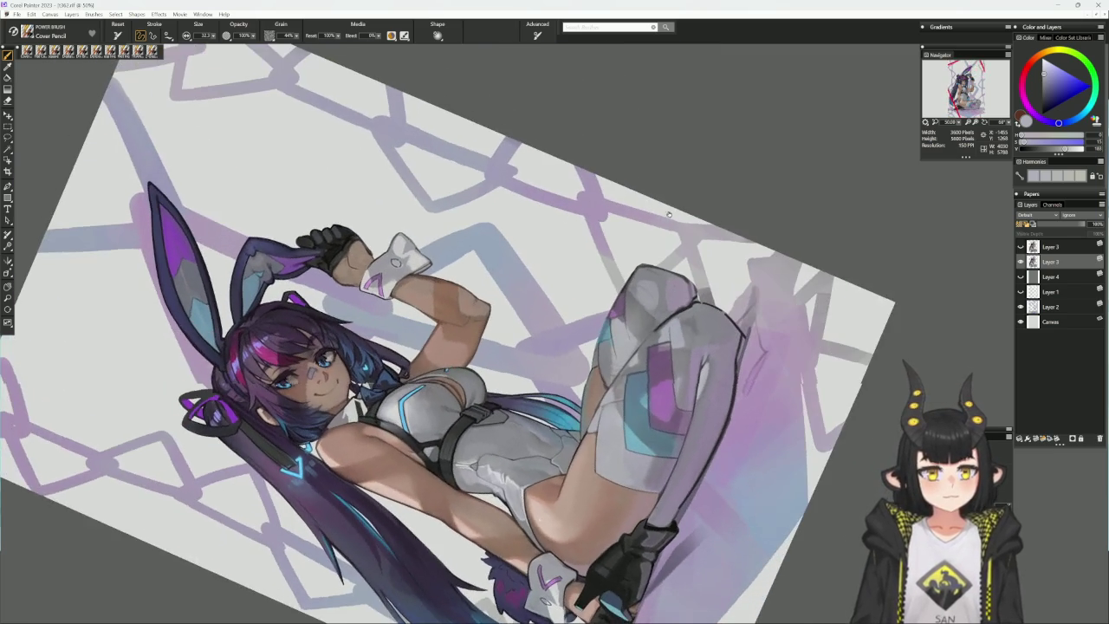
pyautogui.keyDown('alt'); pyautogui.click(662, 345); pyautogui.keyUp('alt')
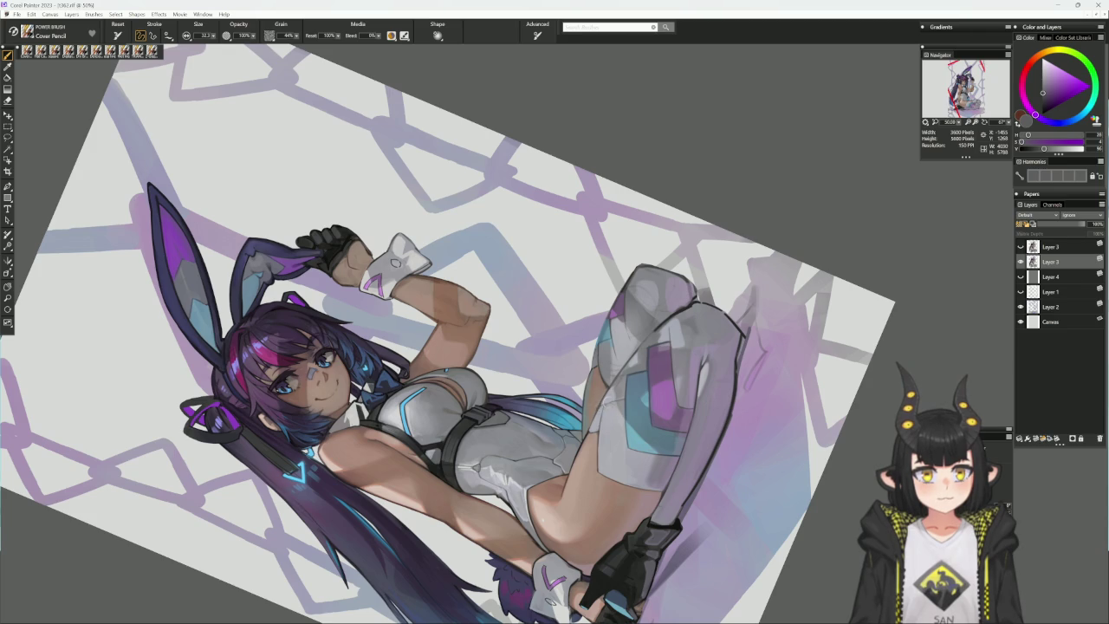
pyautogui.moveTo(812, 312); pyautogui.dragTo(649, 322)
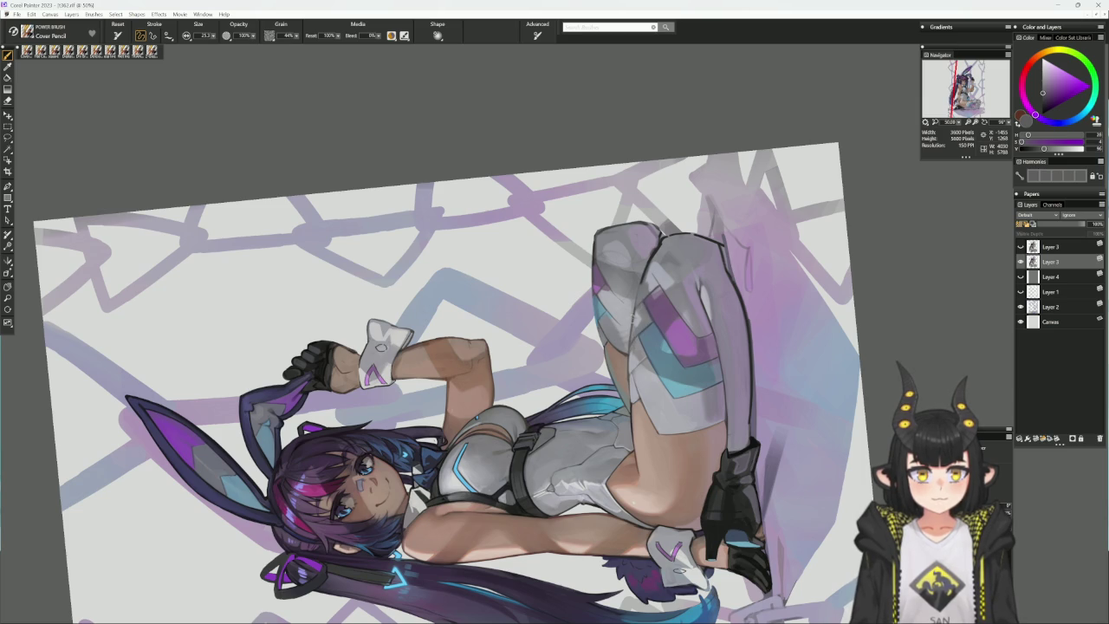
pyautogui.keyDown('alt'); pyautogui.click(677, 271); pyautogui.keyUp('alt')
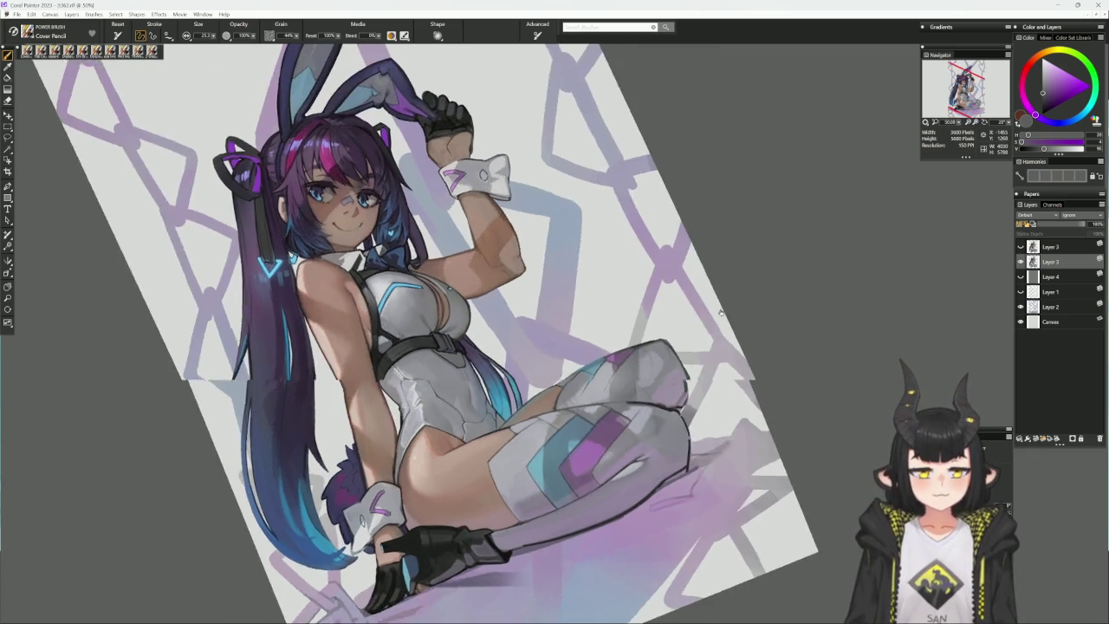
# - Load a light greyish lavender at brush radius 31, then restore the upright view
pyautogui.moveTo(555, 347); pyautogui.dragTo(485, 260)
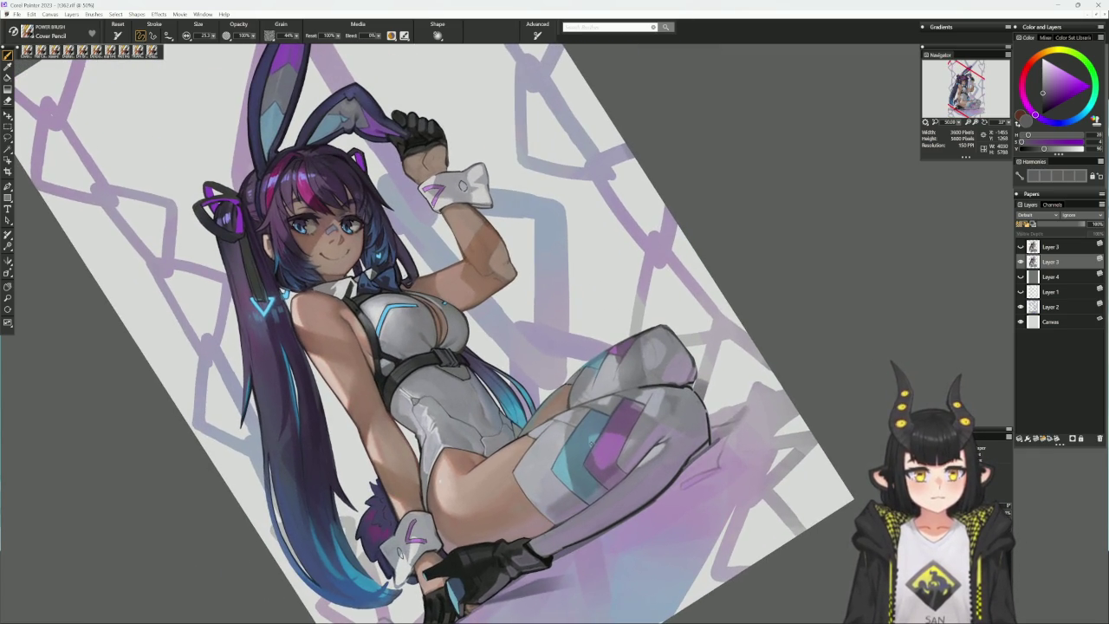
pyautogui.keyDown('alt'); pyautogui.click(591, 440); pyautogui.keyUp('alt')
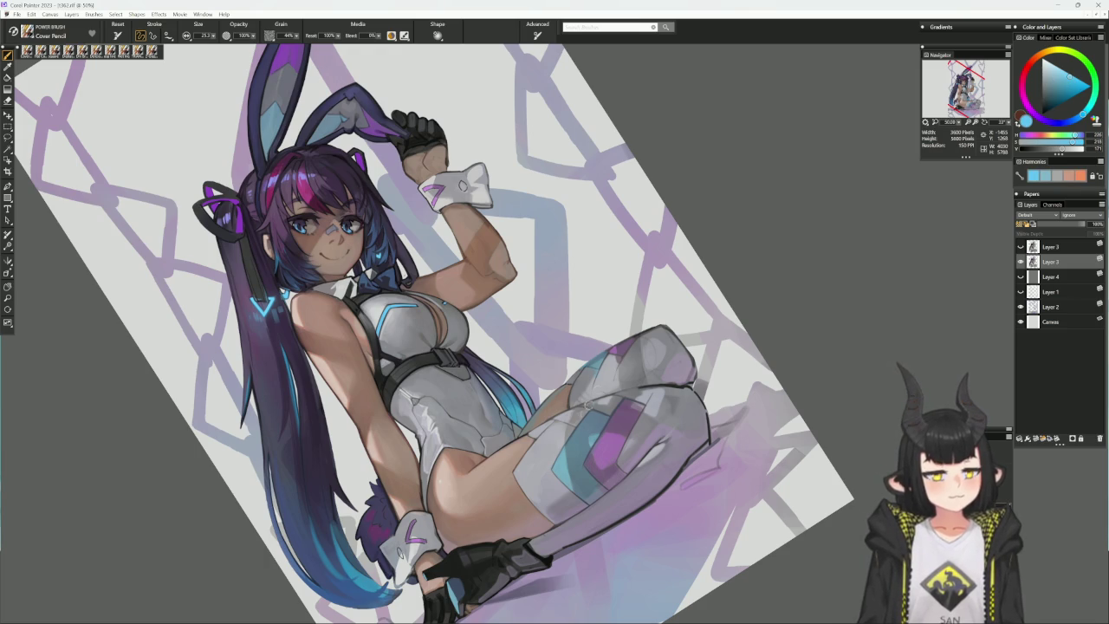
pyautogui.moveTo(591, 431); pyautogui.dragTo(592, 431)
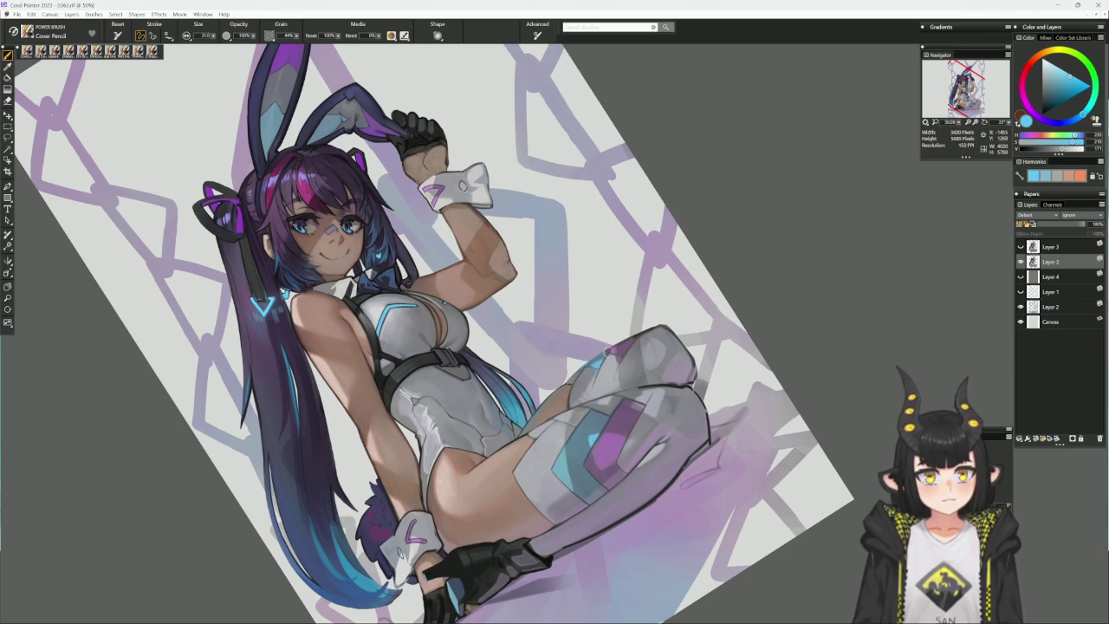
pyautogui.keyDown('alt'); pyautogui.click(596, 365); pyautogui.keyUp('alt')
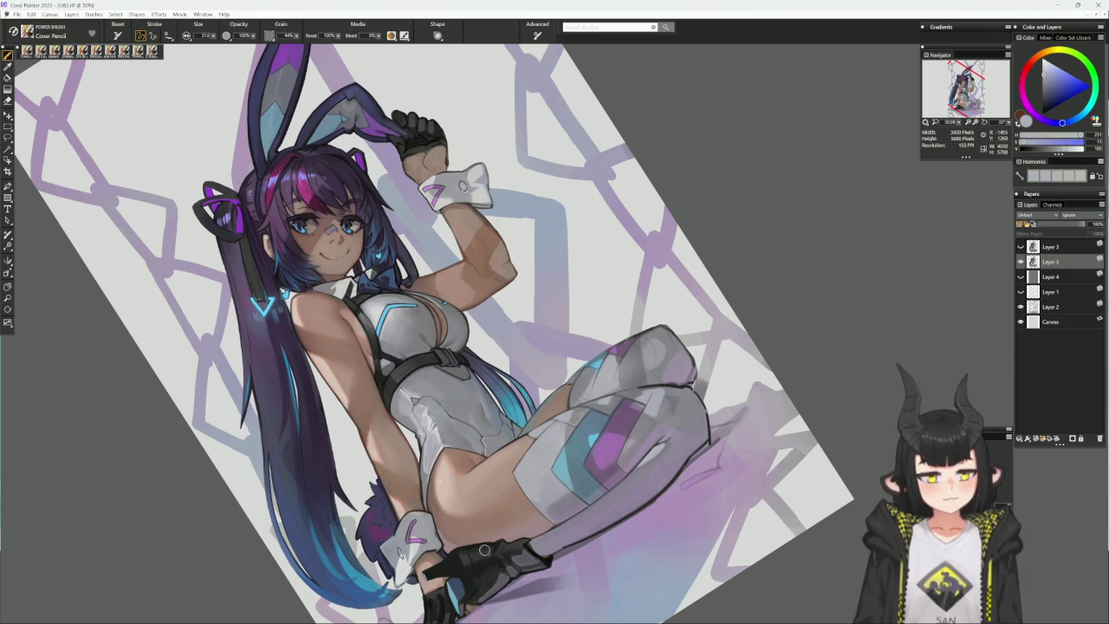
pyautogui.keyDown('shift'); pyautogui.click(537, 564); pyautogui.keyUp('shift')
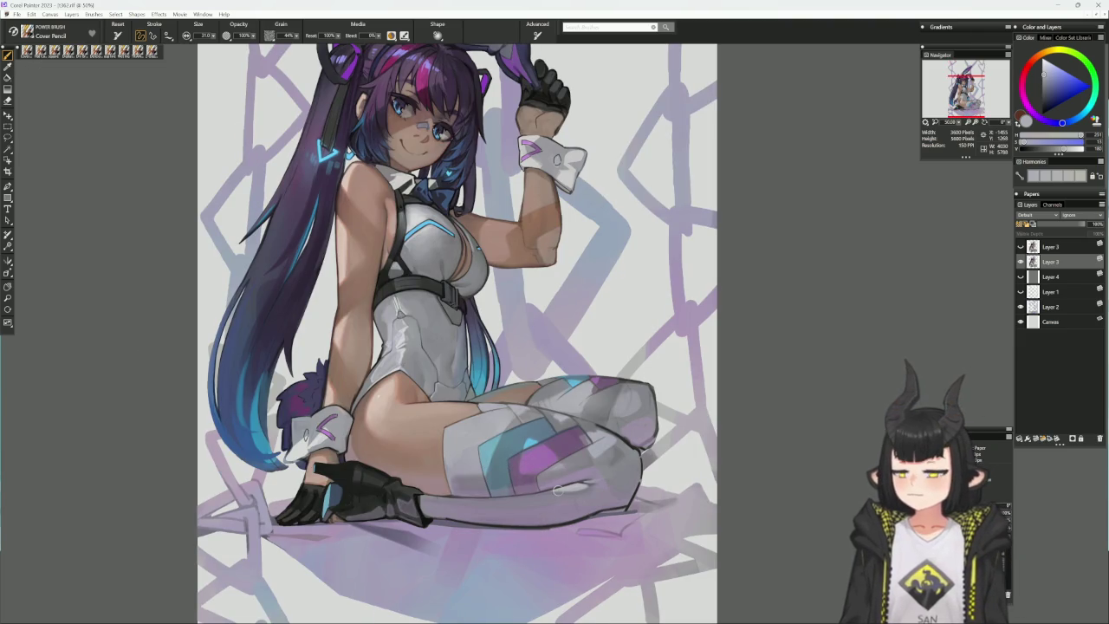
# - Zoom out with Ctrl+-, then scroll the canvas to 50% zoom
pyautogui.hotkey('ctrl', '-')
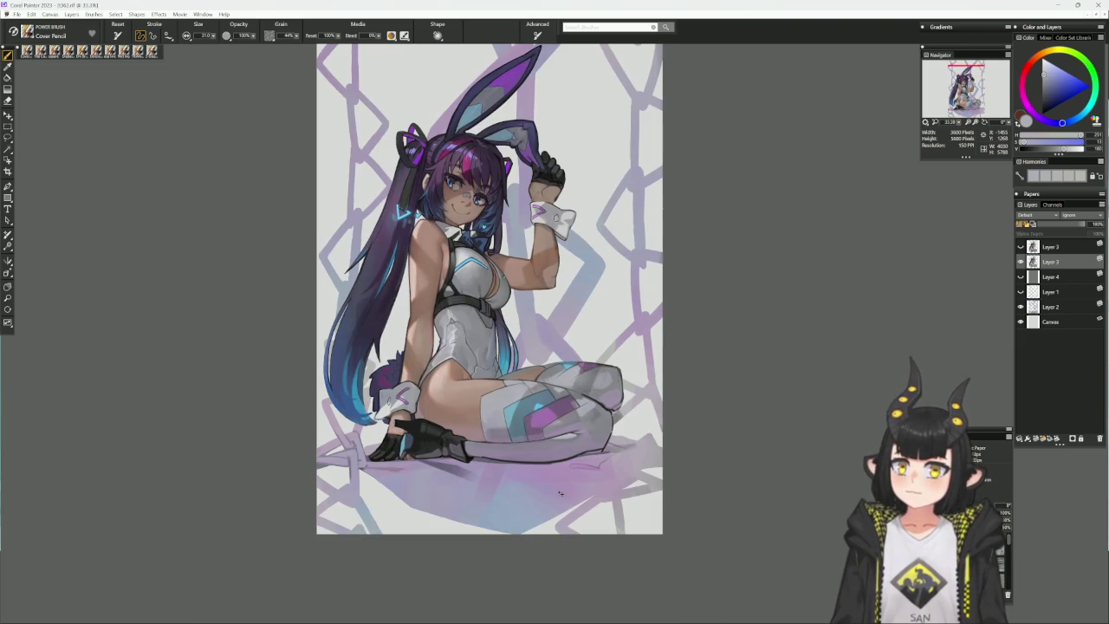
pyautogui.scroll(2, 658, 494)
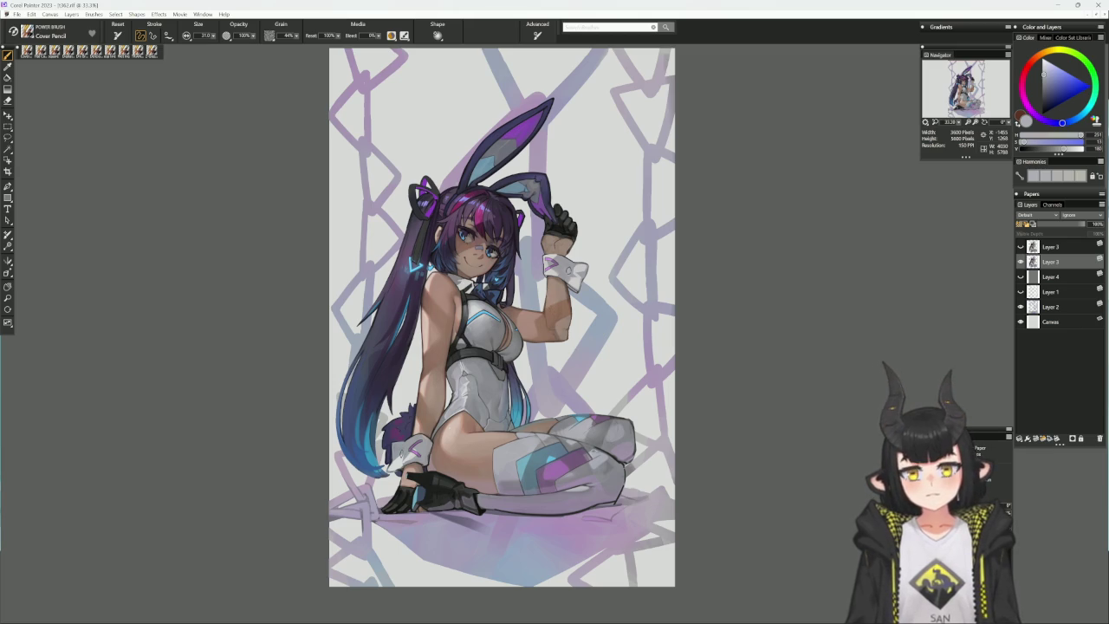
pyautogui.scroll(1, 558, 325)
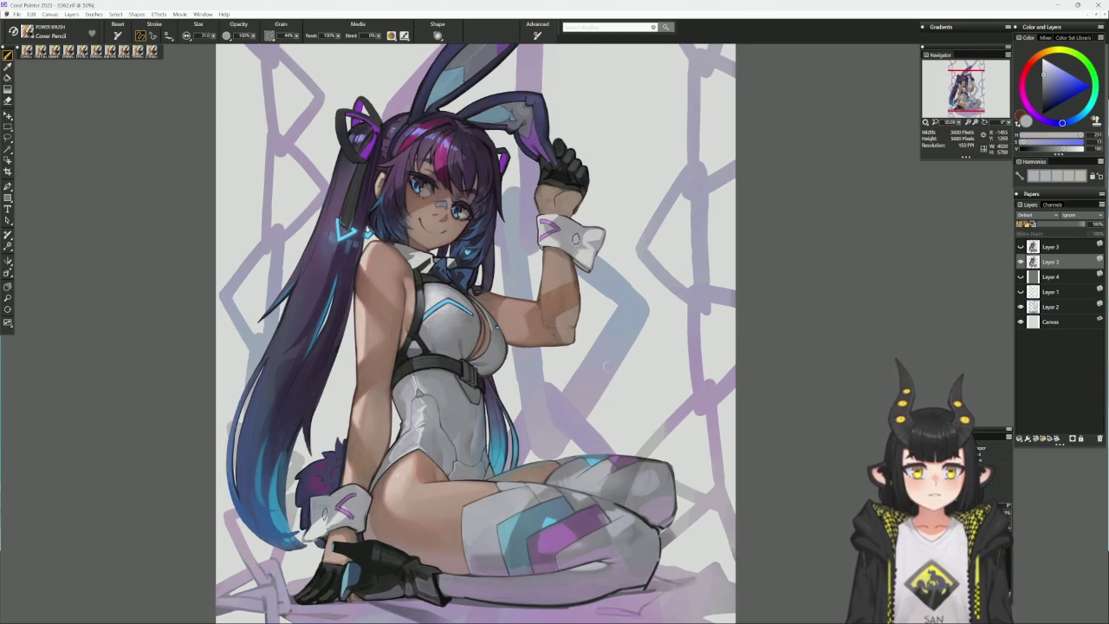
# - Bring the ears into view, sample warm brown tones from the raised arm and shrink the brush to about 30
pyautogui.moveTo(594, 431); pyautogui.dragTo(581, 505)
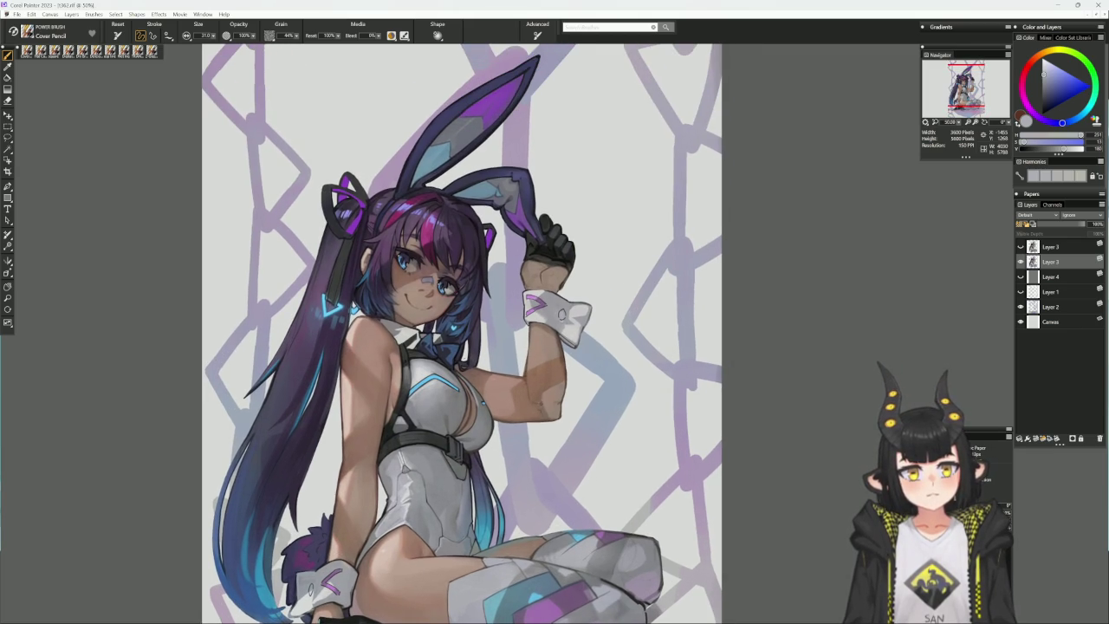
pyautogui.keyDown('alt'); pyautogui.click(535, 404); pyautogui.keyUp('alt')
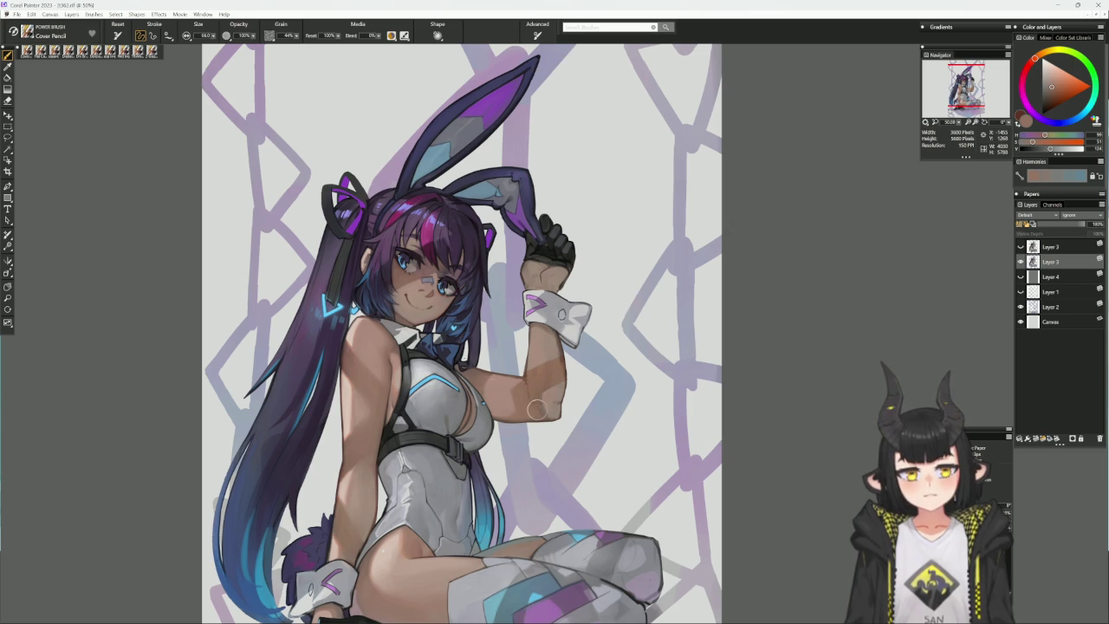
pyautogui.keyDown('alt'); pyautogui.click(531, 385); pyautogui.keyUp('alt')
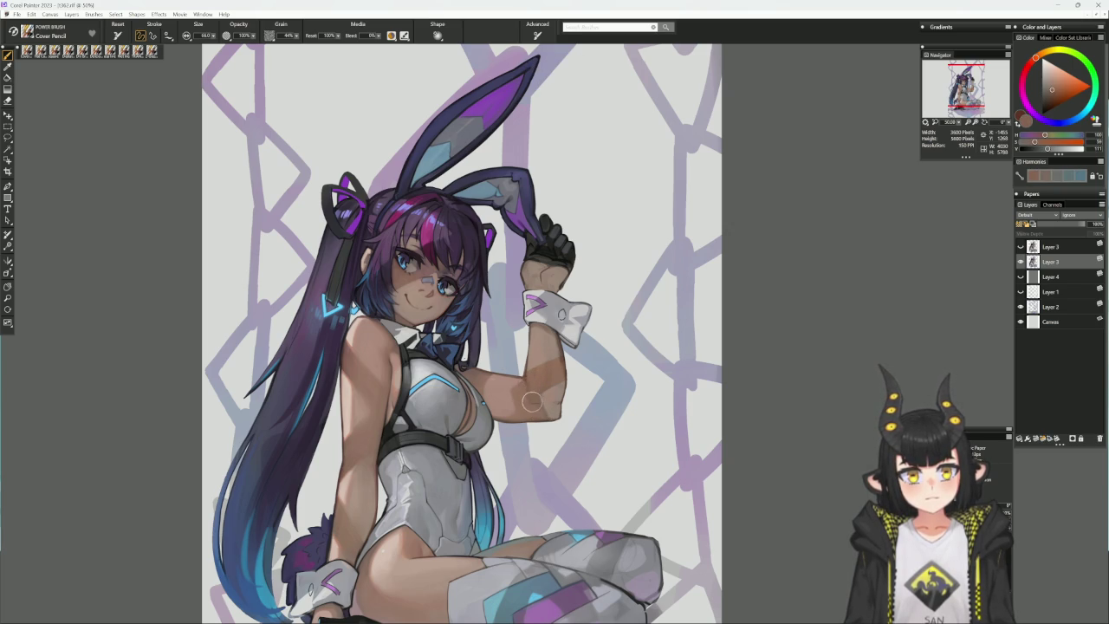
pyautogui.keyDown('alt'); pyautogui.click(524, 387); pyautogui.keyUp('alt')
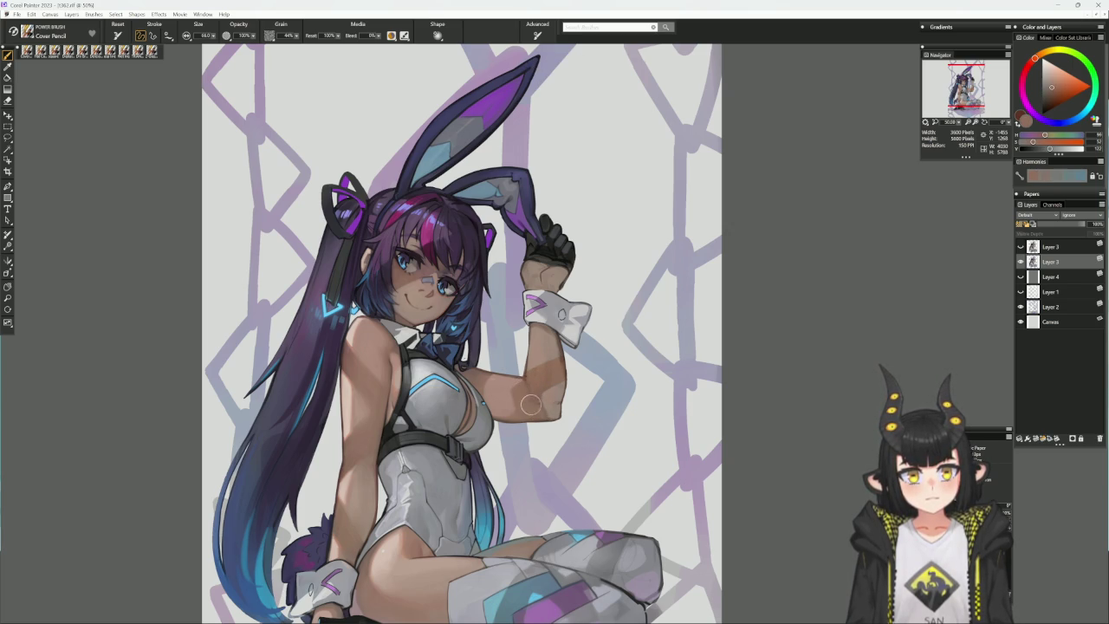
pyautogui.keyDown('alt'); pyautogui.click(529, 383); pyautogui.keyUp('alt')
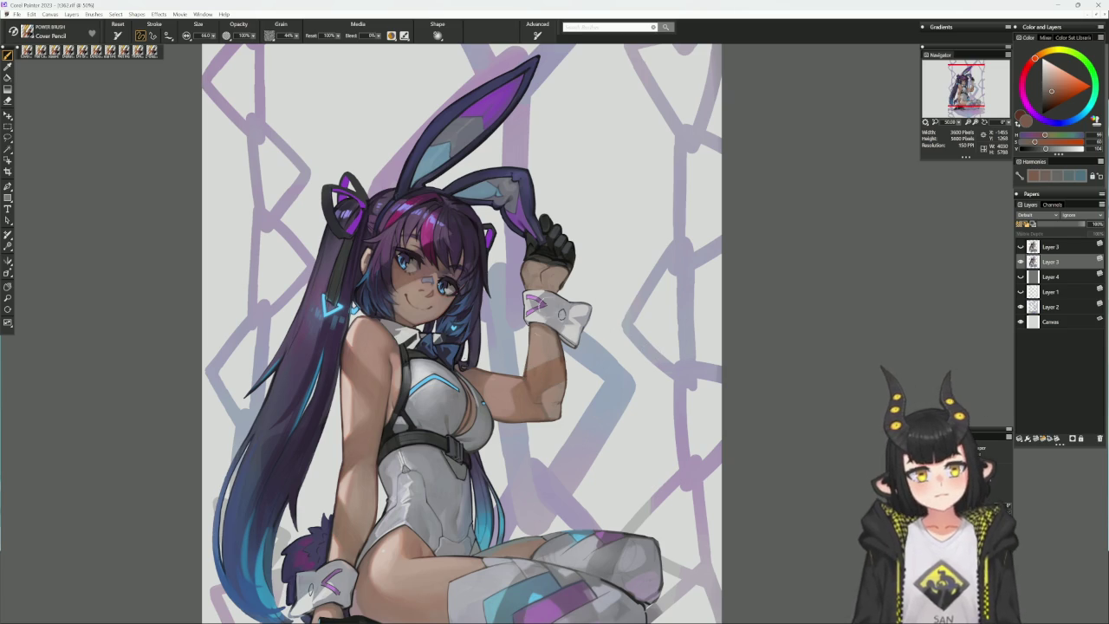
pyautogui.keyDown('alt'); pyautogui.click(529, 369); pyautogui.keyUp('alt')
pyautogui.press('[')
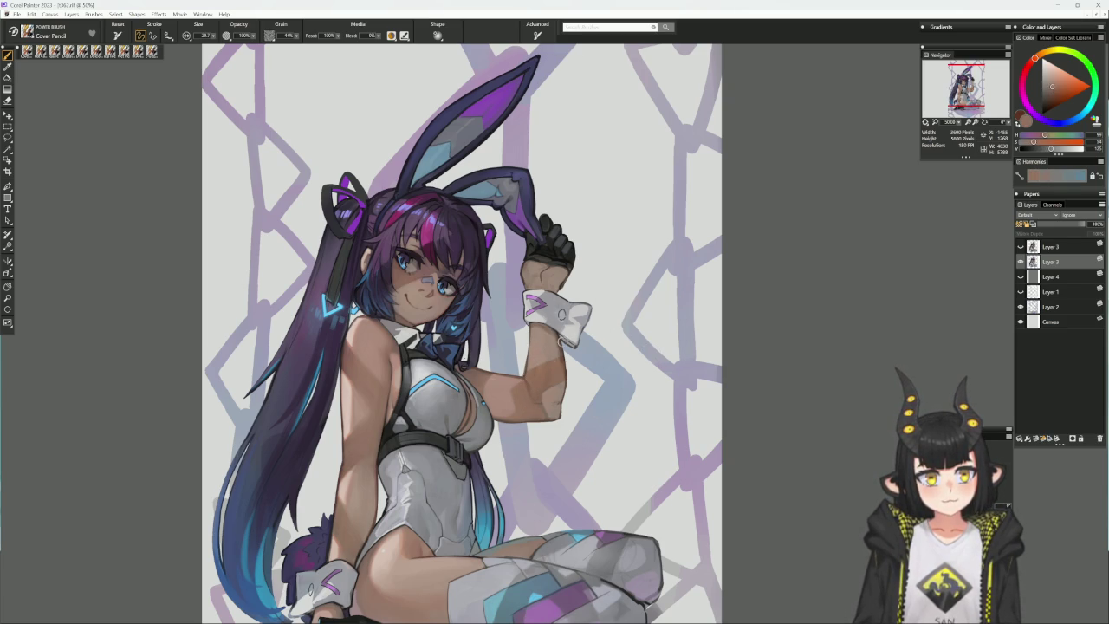
pyautogui.moveTo(659, 352); pyautogui.dragTo(731, 234)
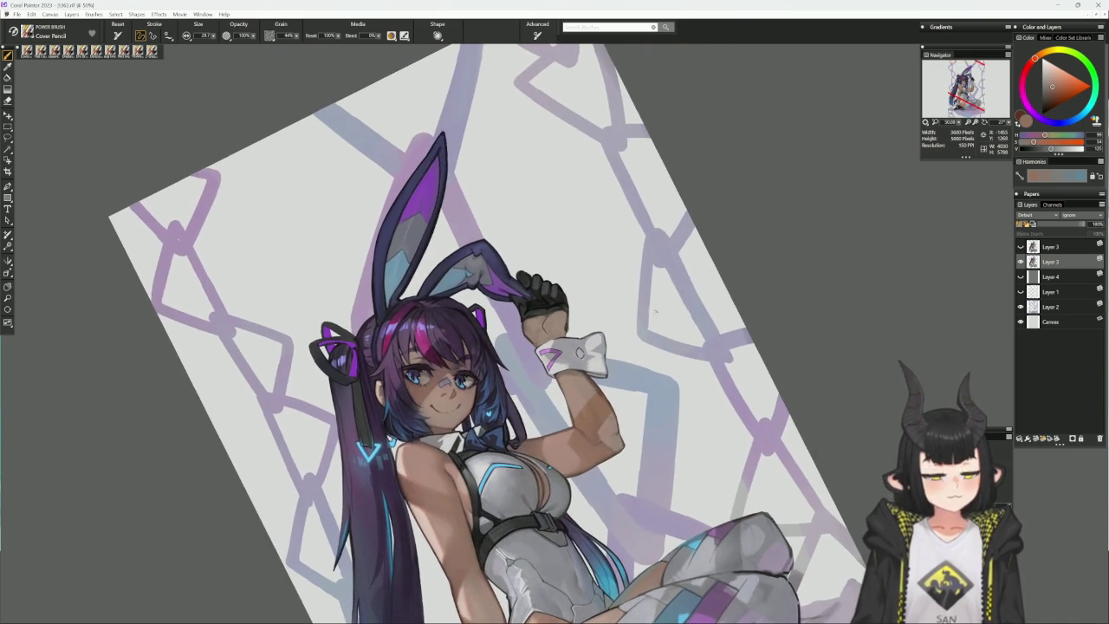
# - Enlarge the Cover Pencil to about 48 and blend sampled brown skin tones down the forearm
pyautogui.press(']')
pyautogui.press(']')
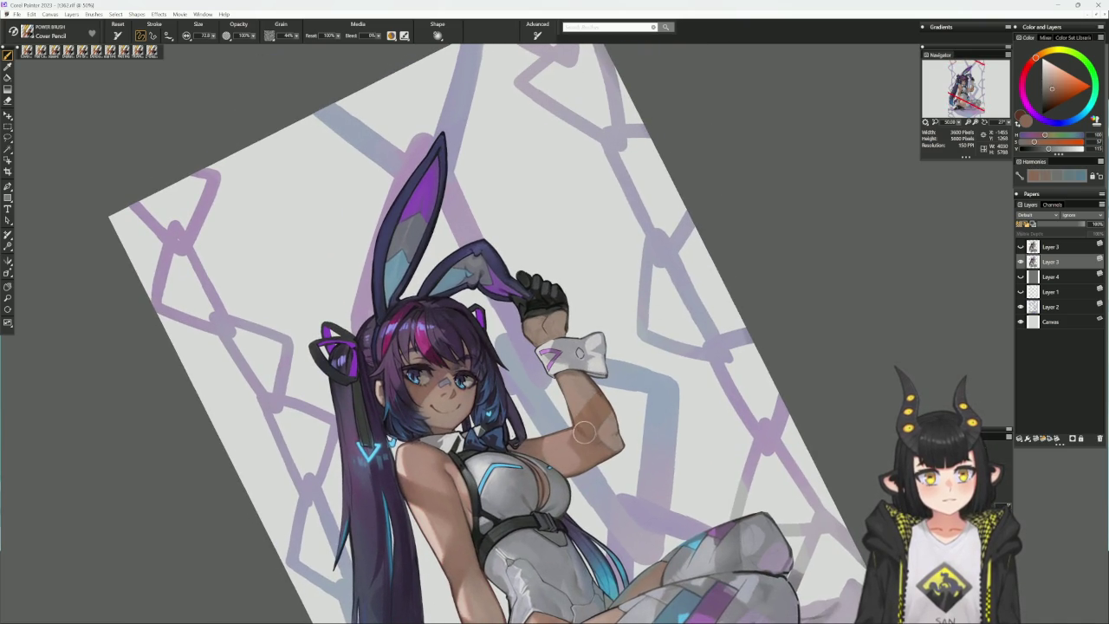
pyautogui.keyDown('alt'); pyautogui.click(588, 436); pyautogui.keyUp('alt')
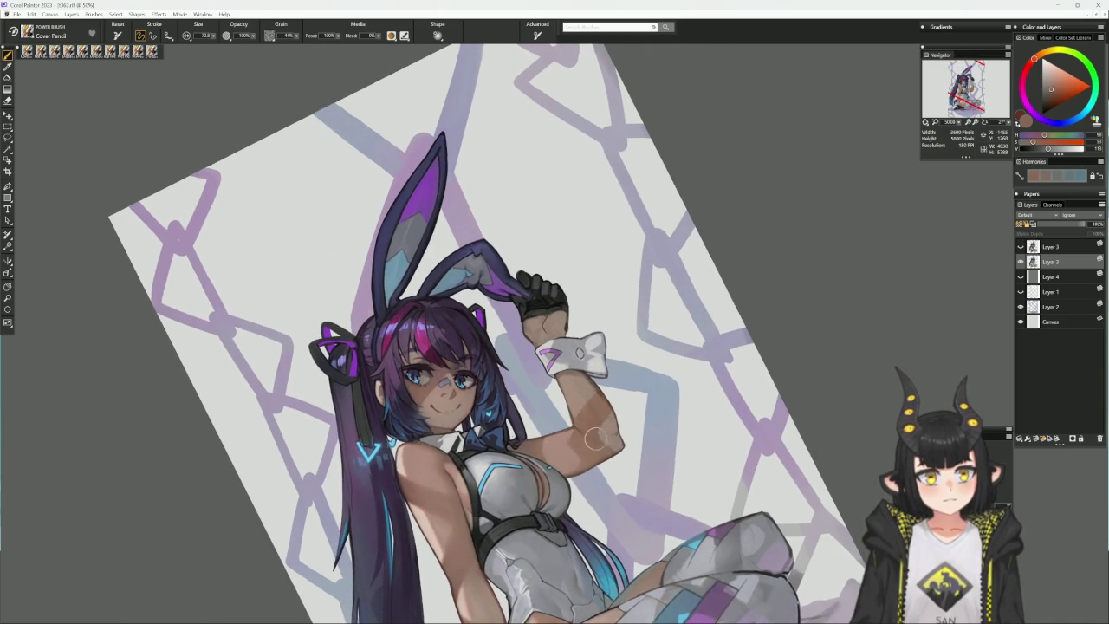
pyautogui.keyDown('alt'); pyautogui.click(595, 415); pyautogui.keyUp('alt')
pyautogui.moveTo(595, 418); pyautogui.dragTo(602, 443)
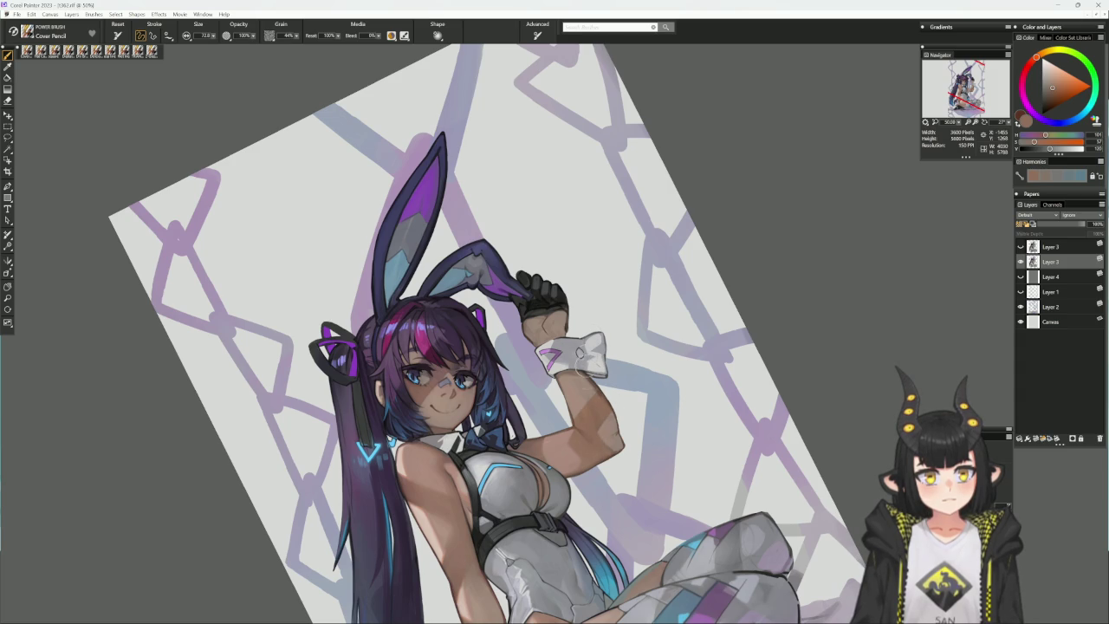
pyautogui.moveTo(583, 397)
pyautogui.mouseDown()
pyautogui.moveTo(578, 421)
pyautogui.moveTo(589, 412)
pyautogui.mouseUp()
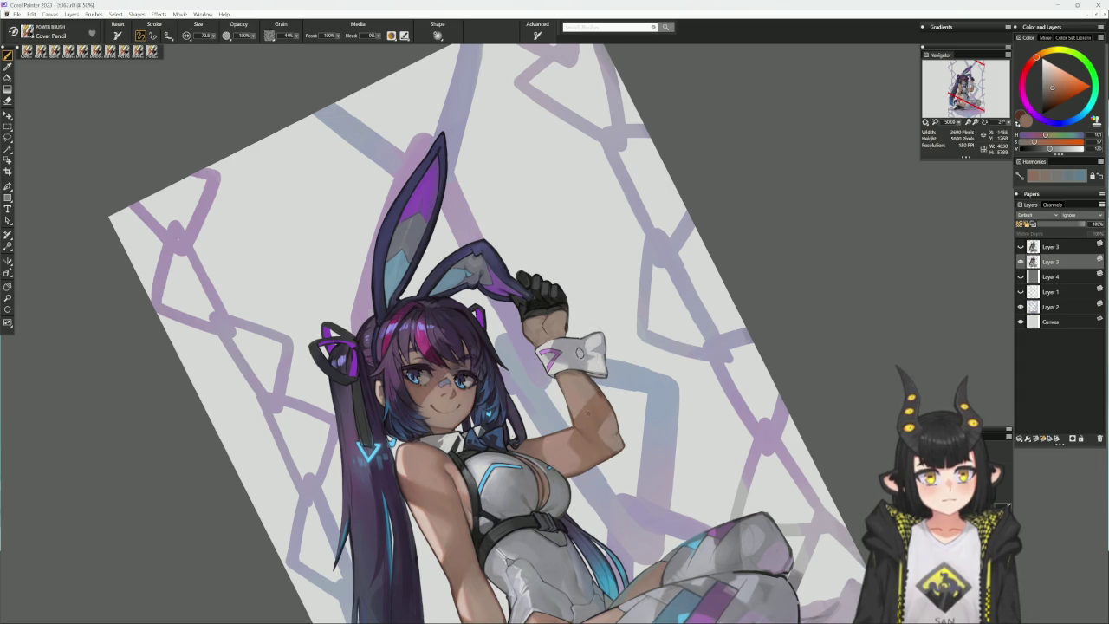
pyautogui.keyDown('alt'); pyautogui.click(586, 416); pyautogui.keyUp('alt')
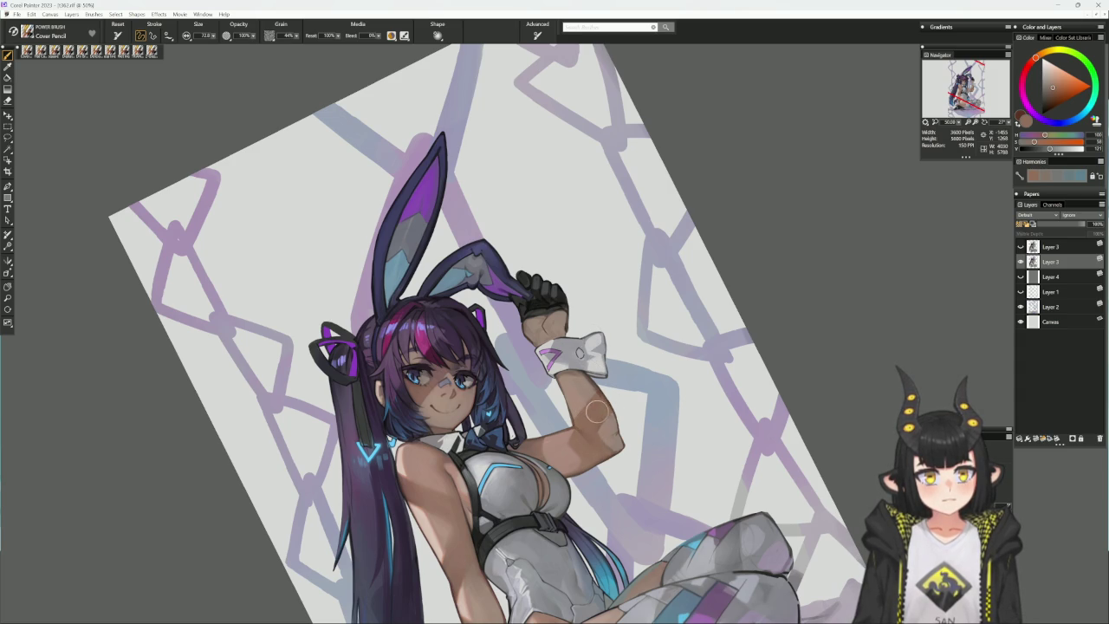
pyautogui.moveTo(596, 413); pyautogui.dragTo(592, 437)
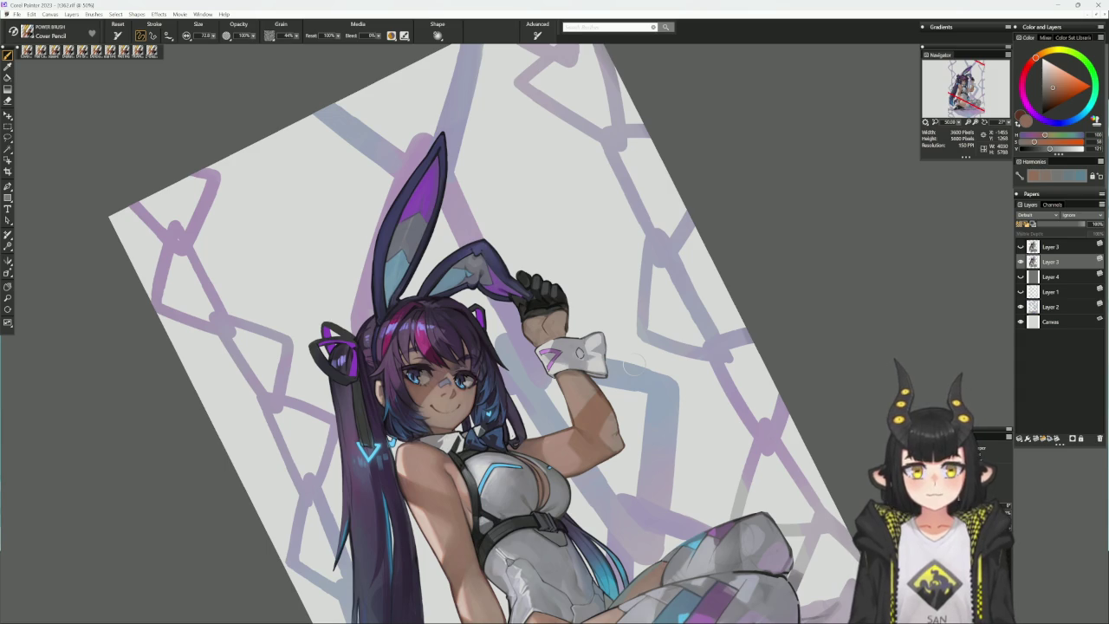
pyautogui.moveTo(662, 378)
pyautogui.mouseDown()
pyautogui.moveTo(704, 241)
pyautogui.moveTo(694, 230)
pyautogui.mouseUp()
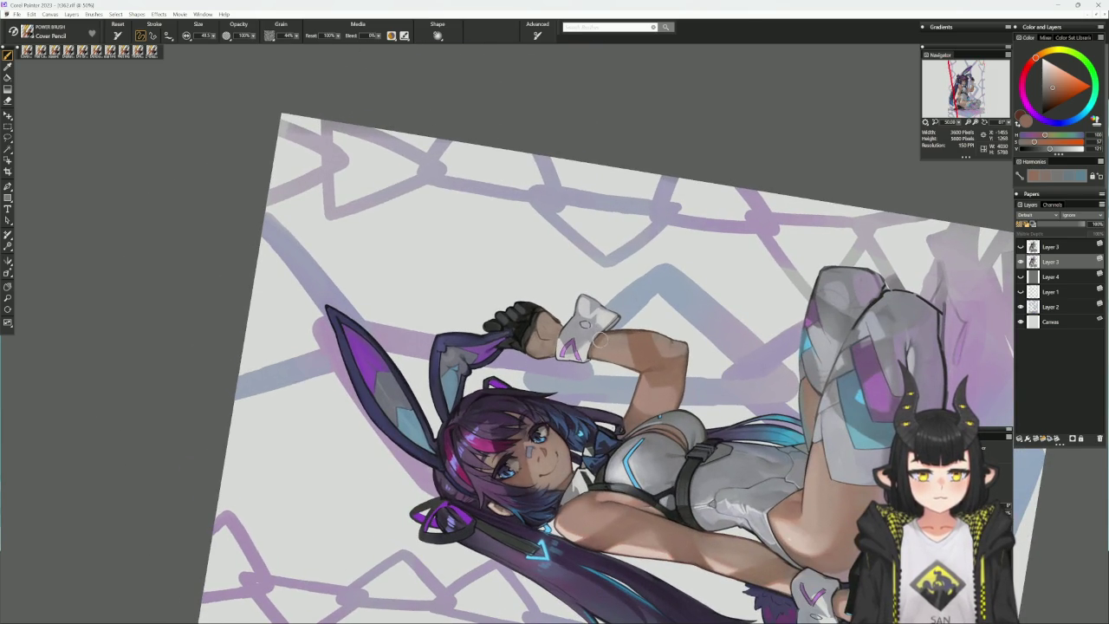
# - Straighten the view, sample arm skin, pick a darker reddish-brown and shrink the brush to 28.1
pyautogui.keyDown('alt'); pyautogui.click(635, 313); pyautogui.keyUp('alt')
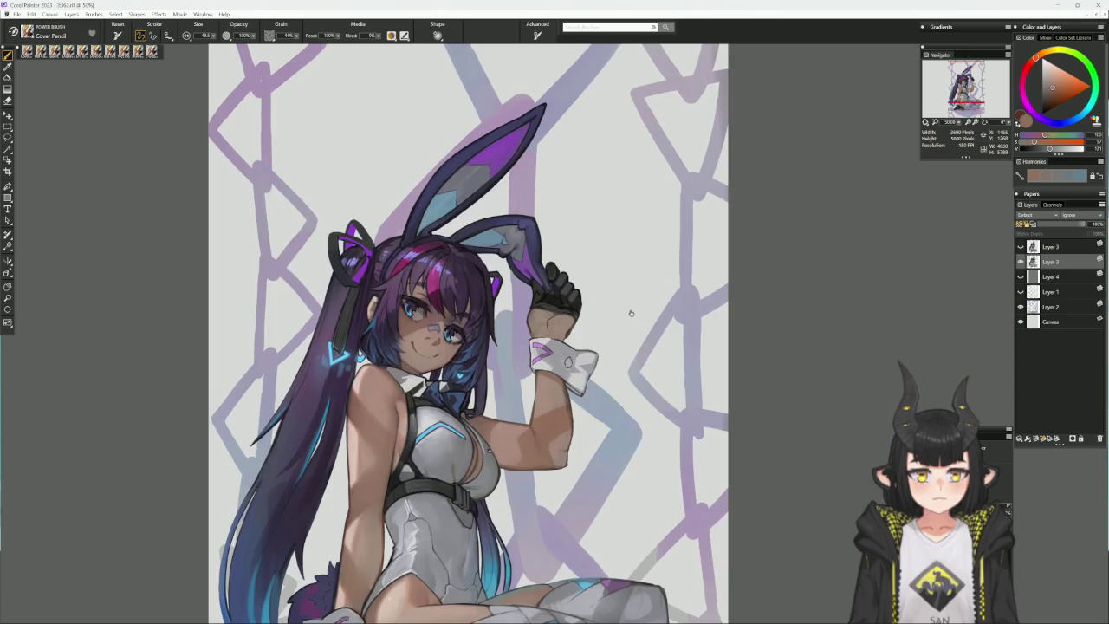
pyautogui.moveTo(630, 309); pyautogui.dragTo(636, 292)
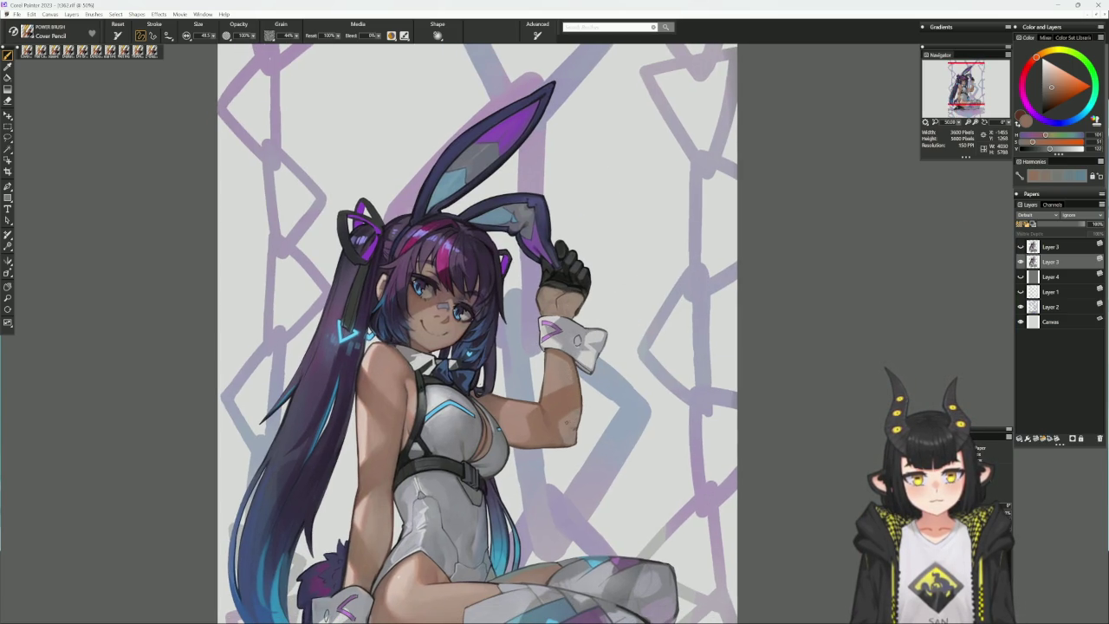
pyautogui.keyDown('alt'); pyautogui.click(575, 414); pyautogui.keyUp('alt')
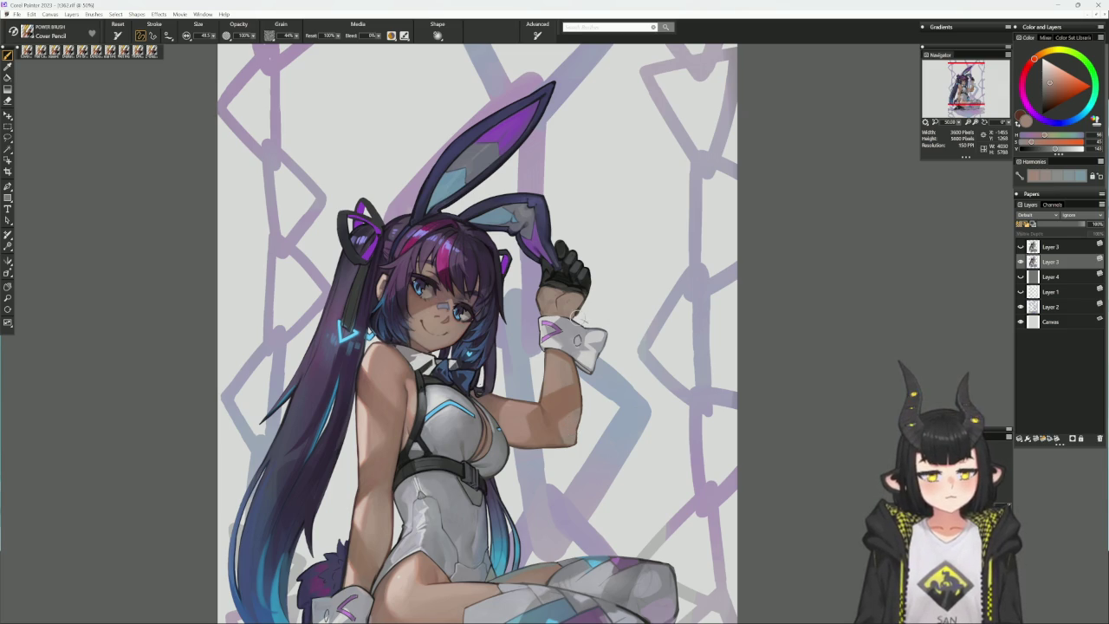
pyautogui.moveTo(596, 396); pyautogui.dragTo(603, 376)
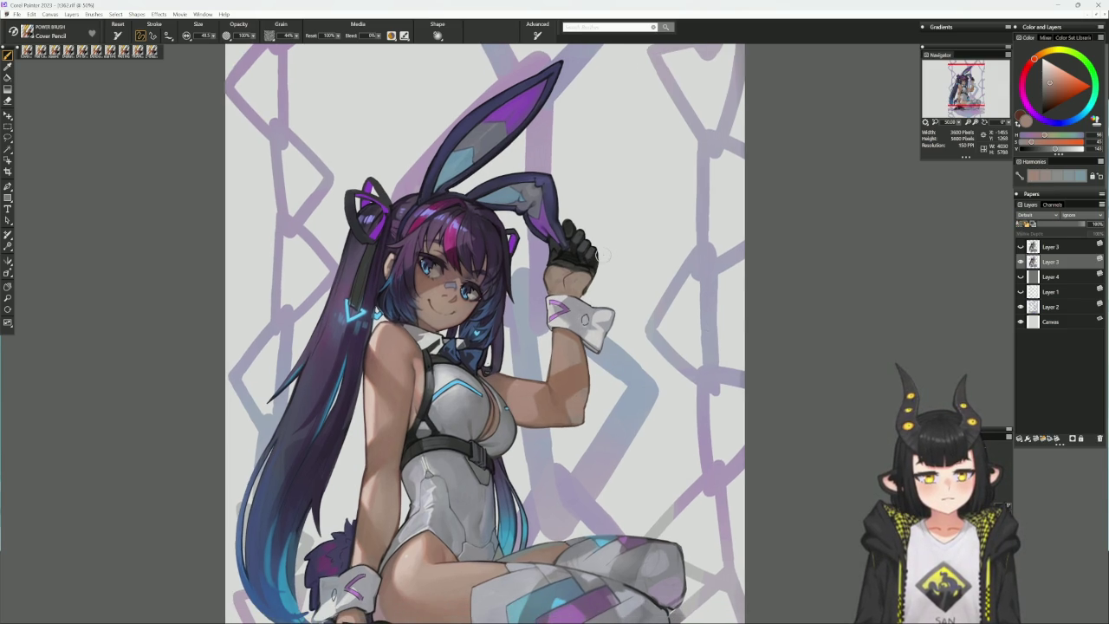
pyautogui.press('n')
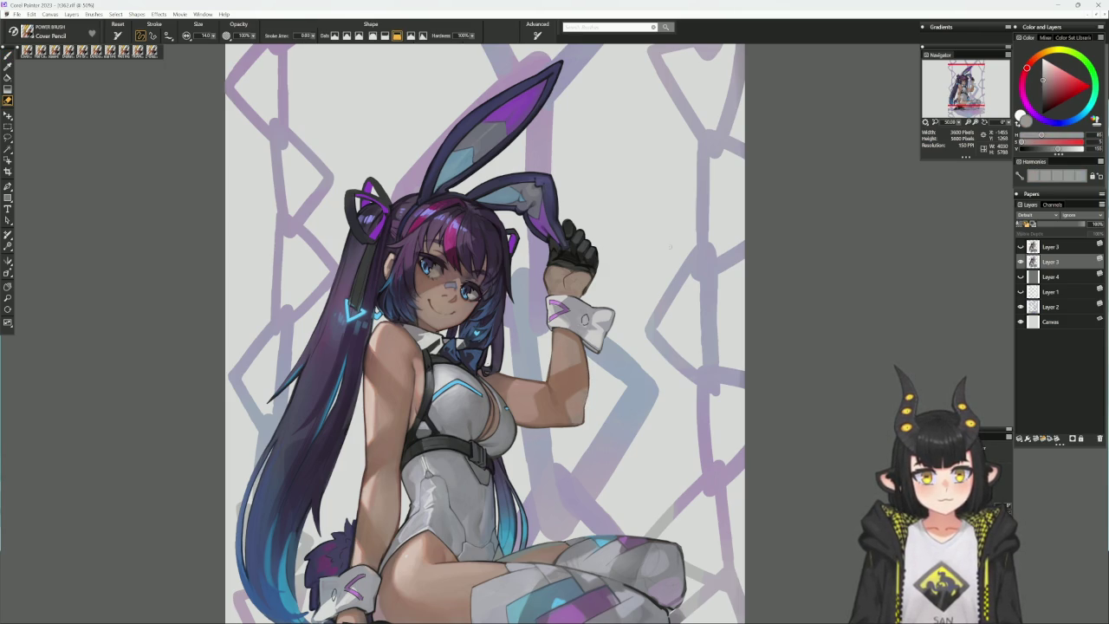
pyautogui.press('b')
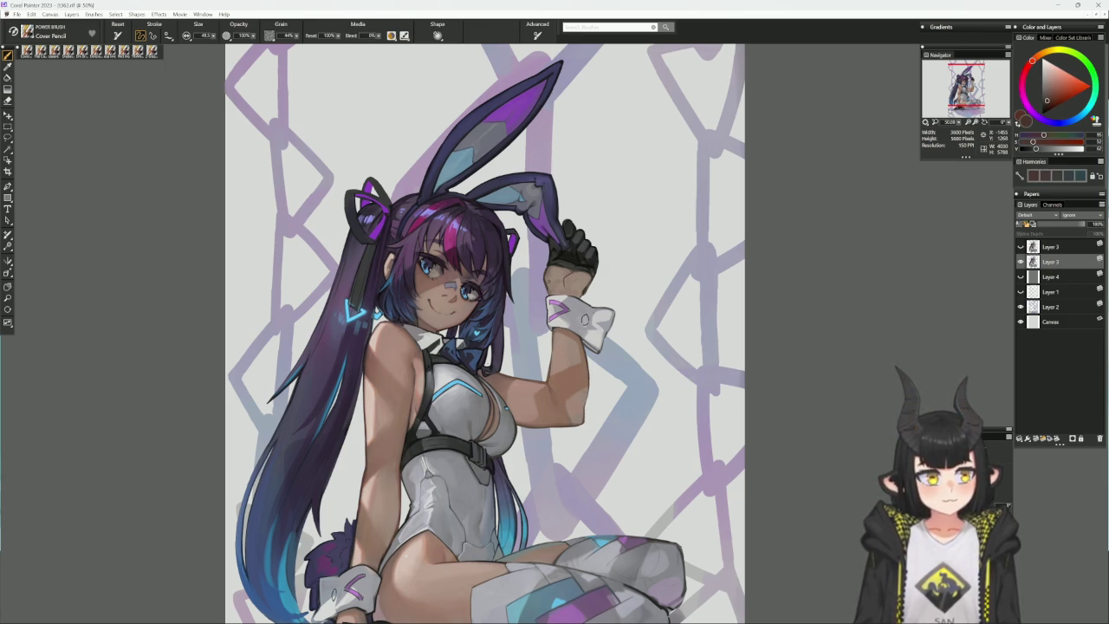
pyautogui.click(1050, 104)
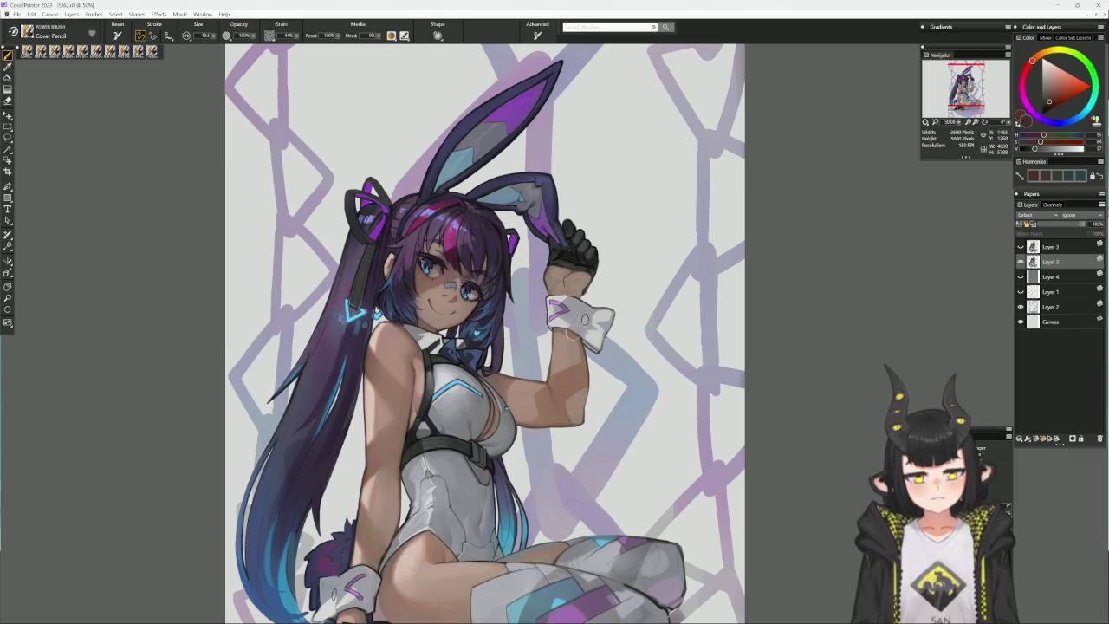
pyautogui.press('[')
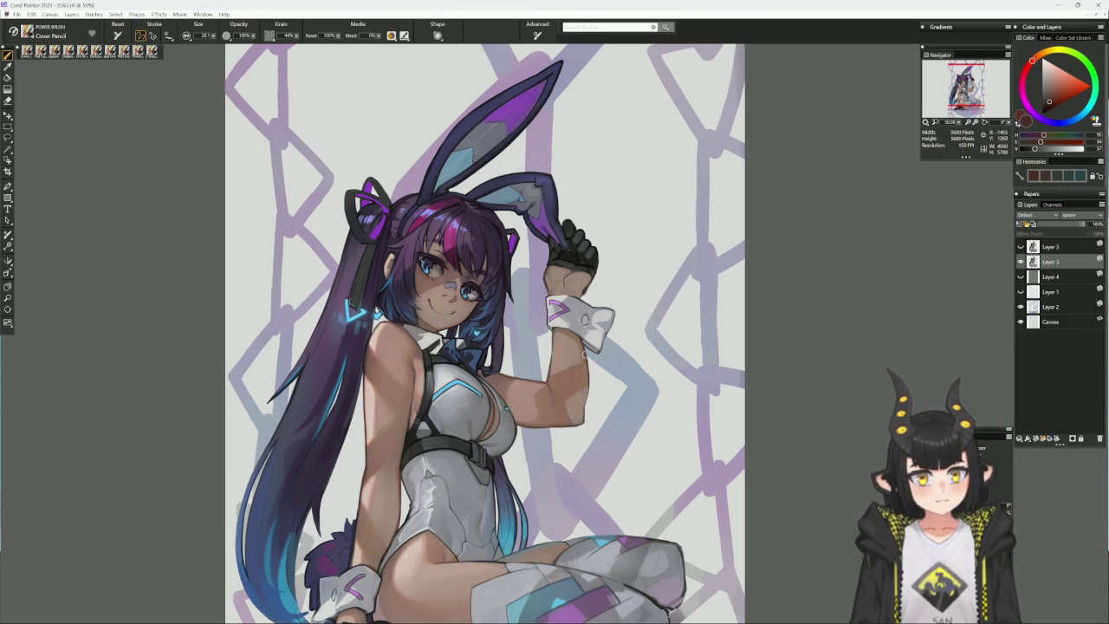
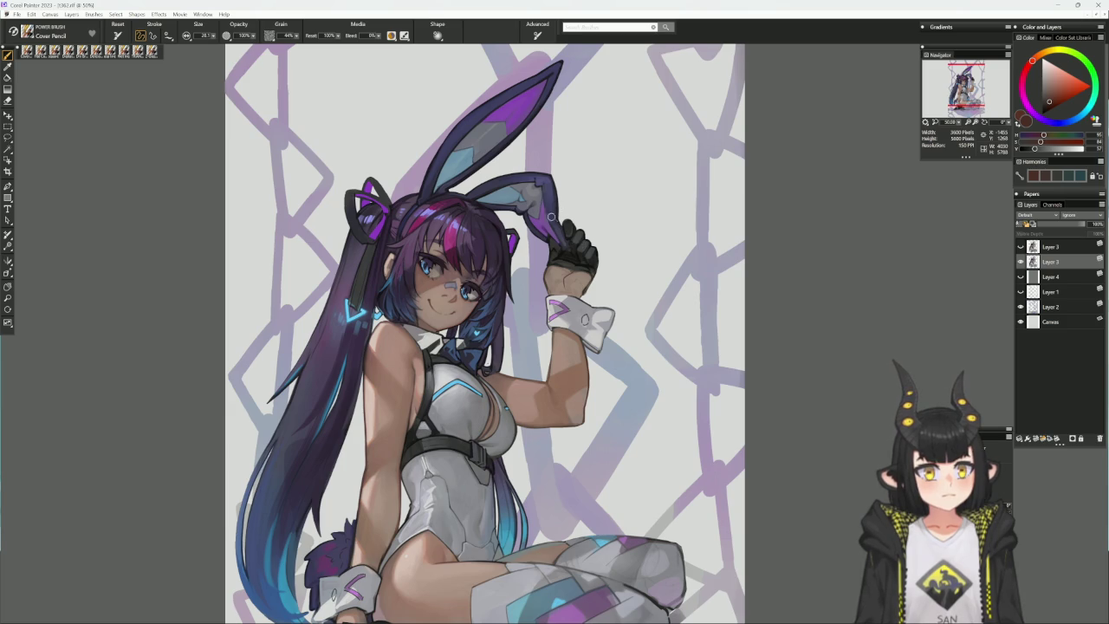
# - Pick a light skin tone, enlarge the Cover Pencil brush and rotate the canvas for painting
pyautogui.keyDown('alt'); pyautogui.click(387, 340); pyautogui.keyUp('alt')
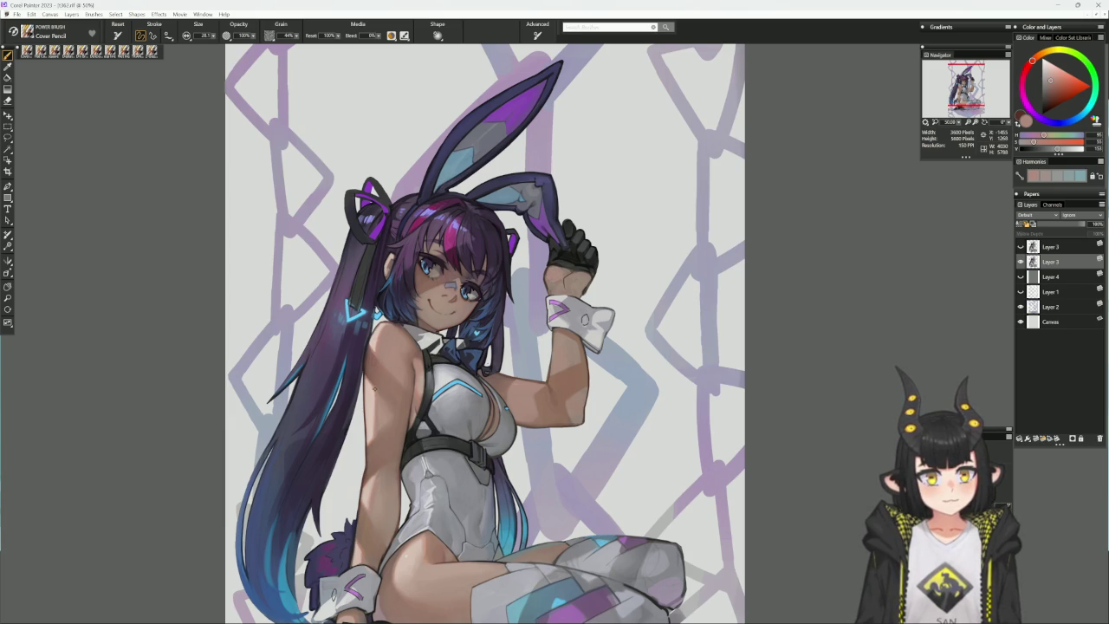
pyautogui.keyDown('alt'); pyautogui.click(379, 378); pyautogui.keyUp('alt')
pyautogui.press(']')
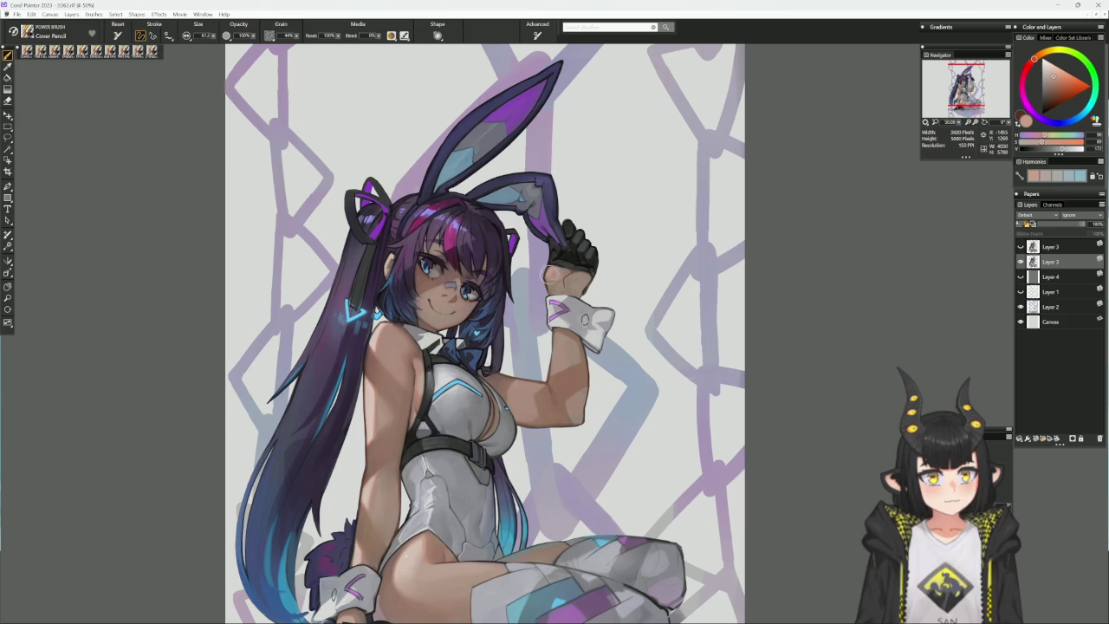
pyautogui.moveTo(725, 249)
pyautogui.mouseDown()
pyautogui.moveTo(679, 174)
pyautogui.moveTo(617, 245)
pyautogui.mouseUp()
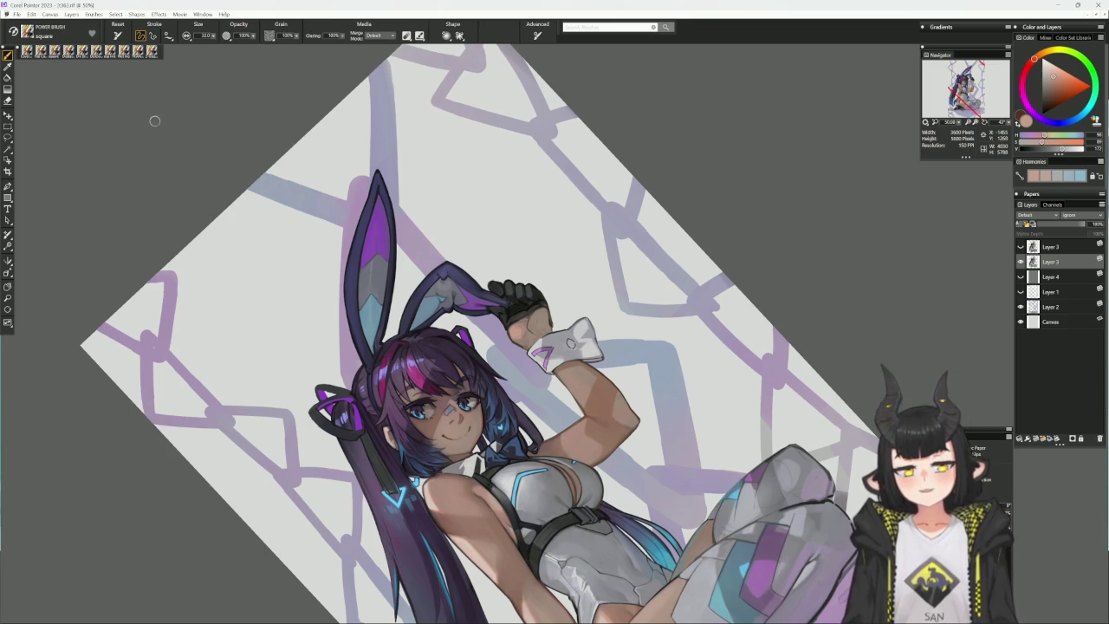
# - Sample the arm skin with the square glazing brush and glaze it with muted grey-pink
pyautogui.press('b')
pyautogui.keyDown('alt'); pyautogui.click(520, 319); pyautogui.keyUp('alt')
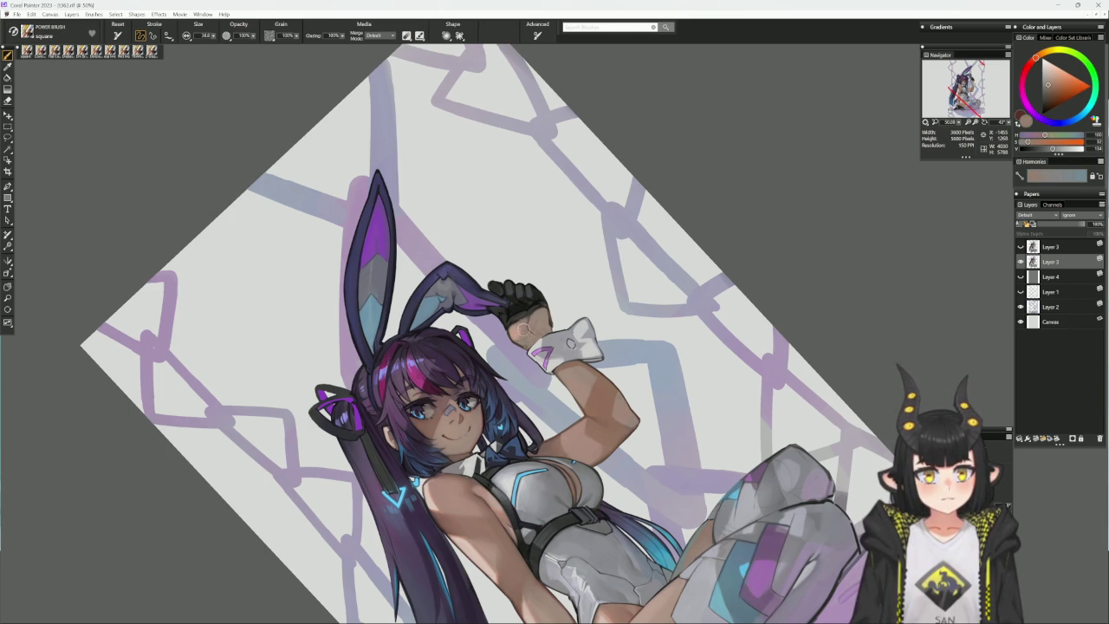
pyautogui.keyDown('alt'); pyautogui.click(518, 333); pyautogui.keyUp('alt')
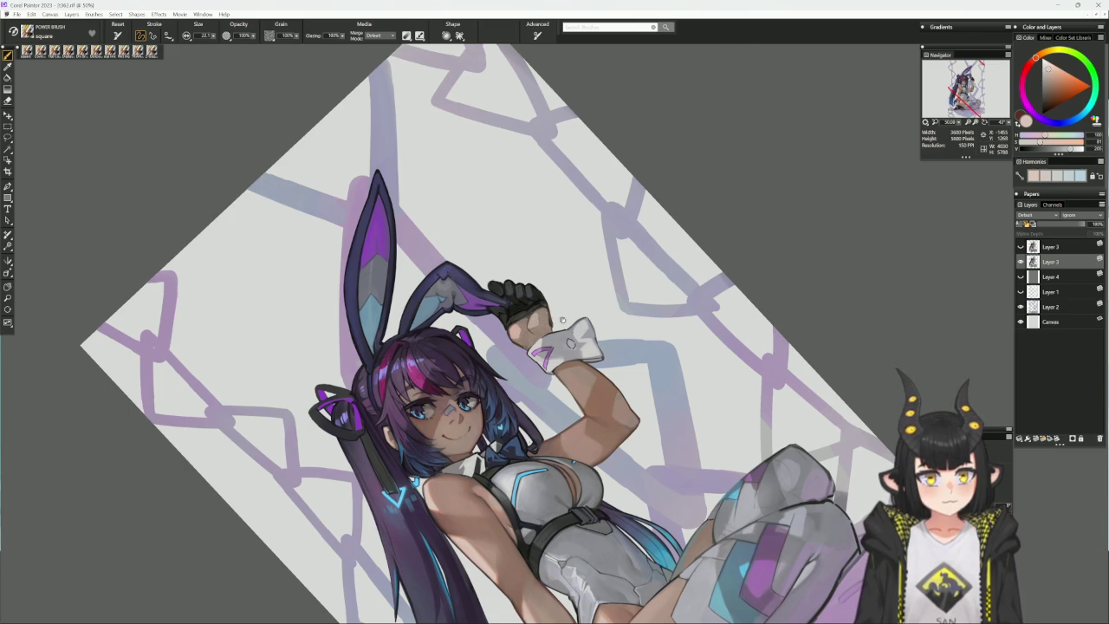
pyautogui.moveTo(563, 320)
pyautogui.mouseDown()
pyautogui.moveTo(579, 436)
pyautogui.moveTo(587, 406)
pyautogui.mouseUp()
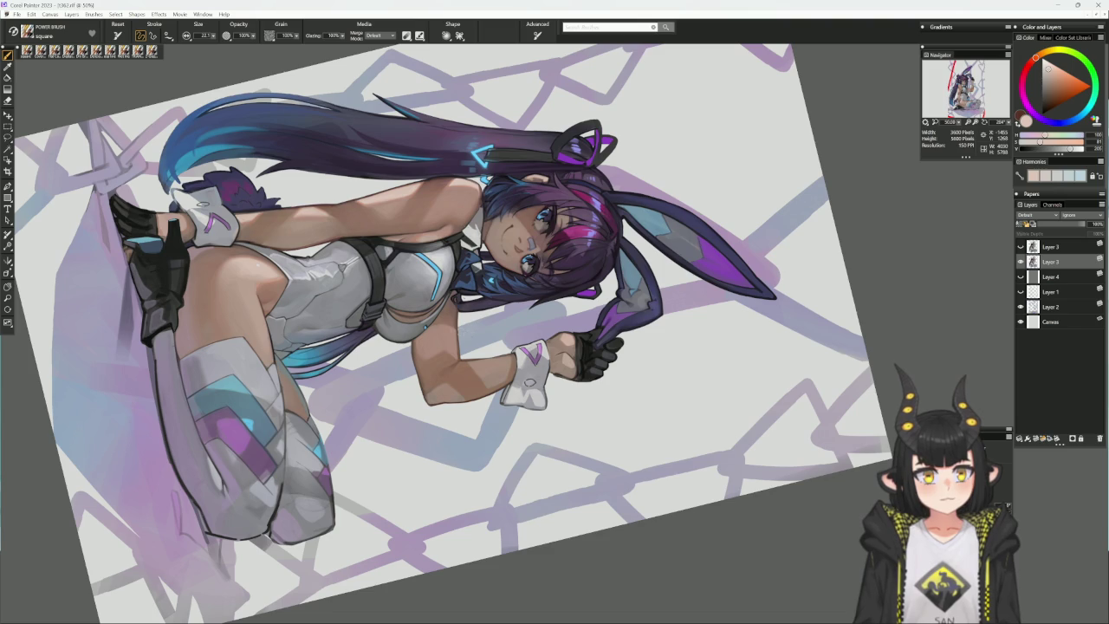
pyautogui.keyDown('alt'); pyautogui.click(529, 305); pyautogui.keyUp('alt')
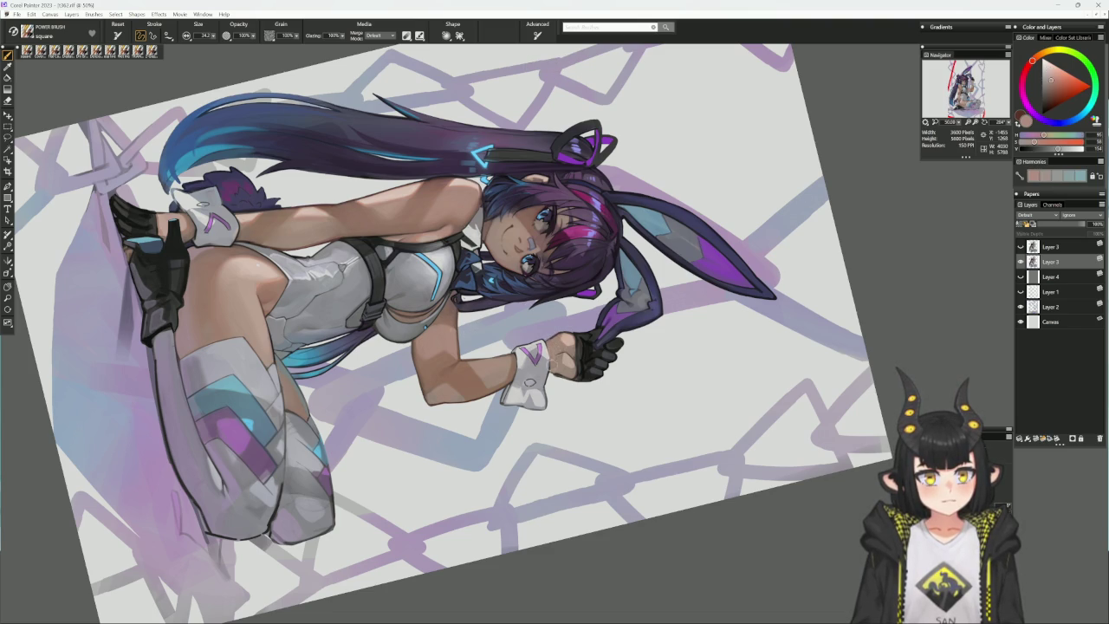
pyautogui.keyDown('alt'); pyautogui.click(575, 355); pyautogui.keyUp('alt')
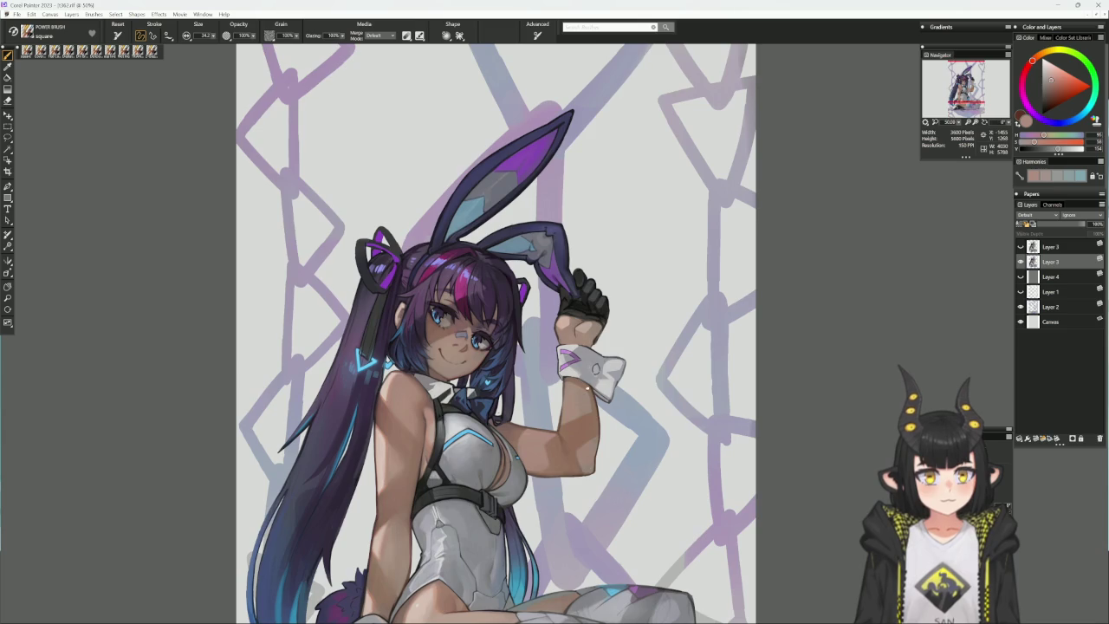
# - Glaze the arm skin near the glove with darker, then lighter, softer skin tones using a smaller brush
pyautogui.keyDown('alt'); pyautogui.click(567, 400); pyautogui.keyUp('alt')
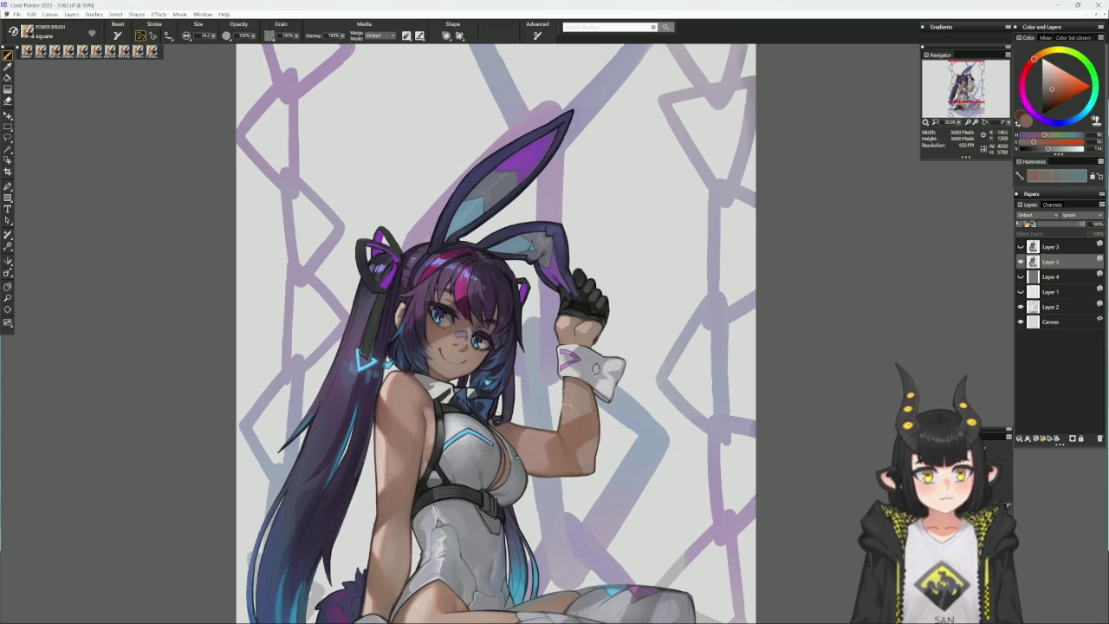
pyautogui.press('[')
pyautogui.press('[')
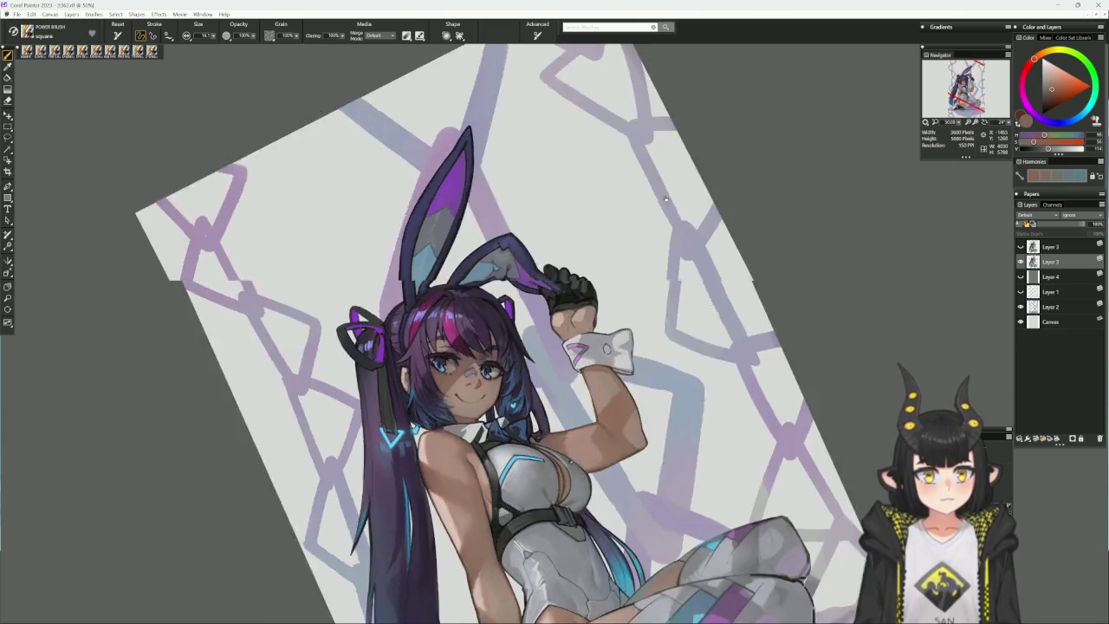
pyautogui.moveTo(651, 289); pyautogui.dragTo(585, 193)
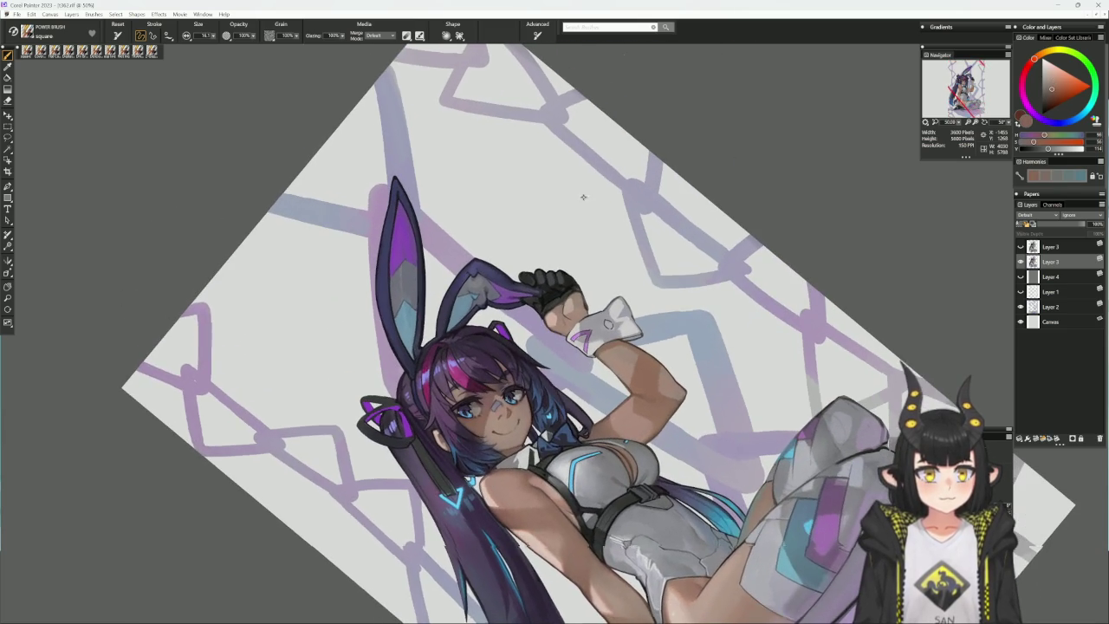
pyautogui.keyDown('alt'); pyautogui.click(564, 305); pyautogui.keyUp('alt')
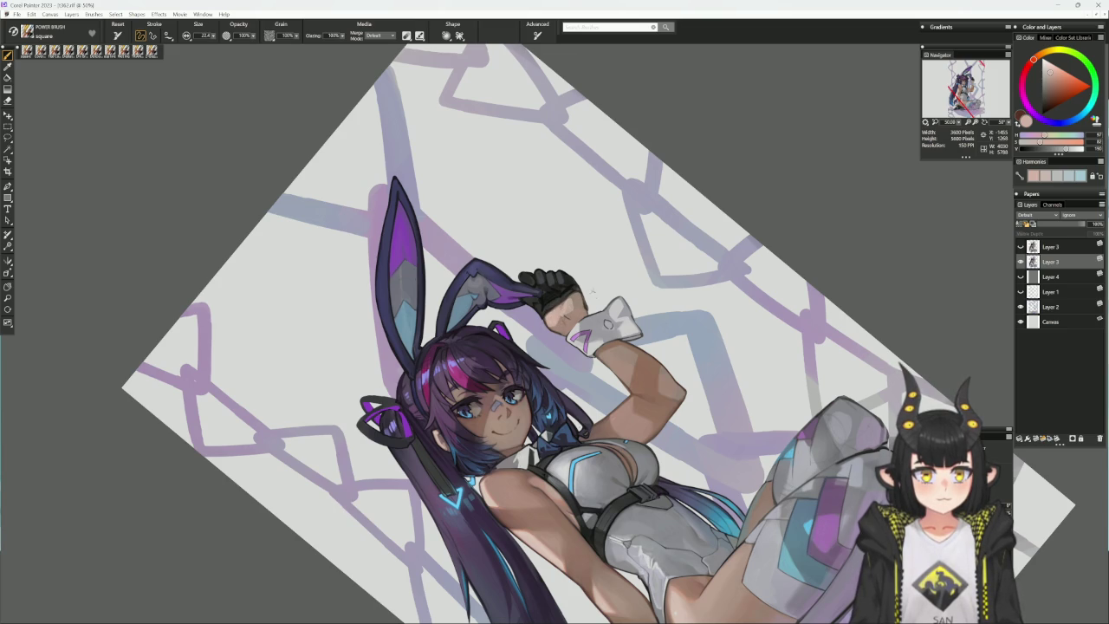
pyautogui.moveTo(596, 322)
pyautogui.mouseDown()
pyautogui.moveTo(656, 397)
pyautogui.moveTo(577, 408)
pyautogui.moveTo(557, 328)
pyautogui.mouseUp()
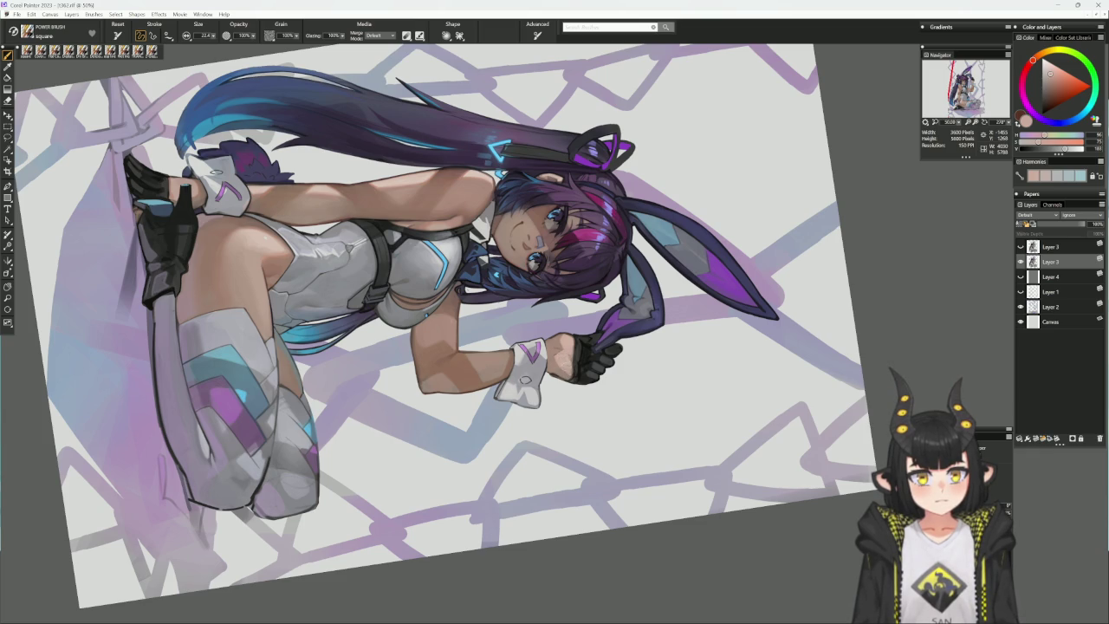
pyautogui.keyDown('alt'); pyautogui.click(610, 420); pyautogui.keyUp('alt')
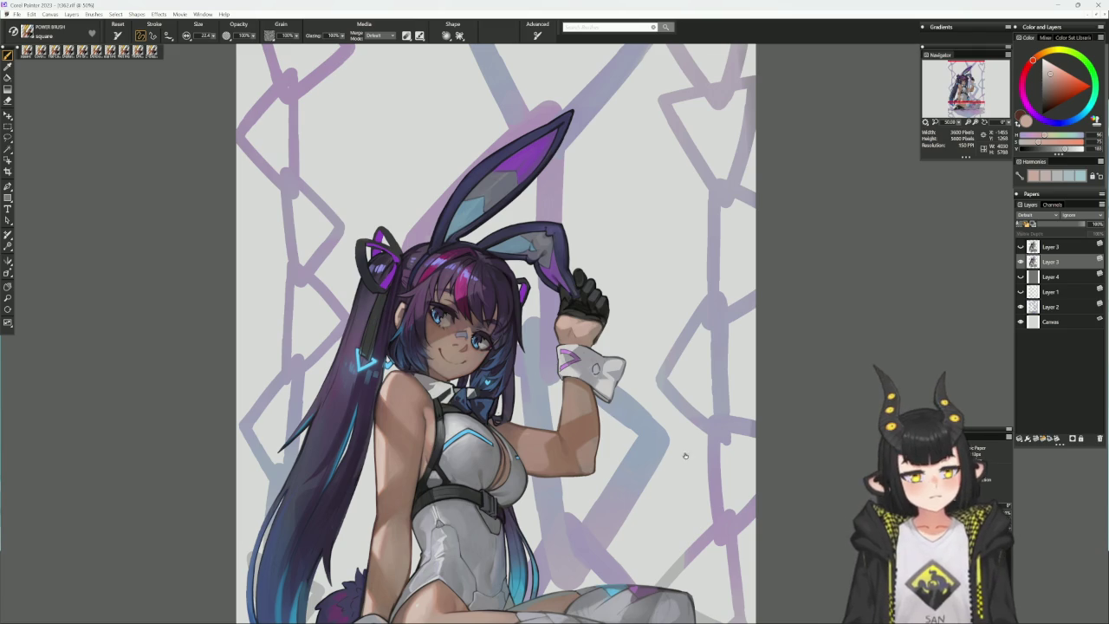
pyautogui.moveTo(684, 455); pyautogui.dragTo(641, 308)
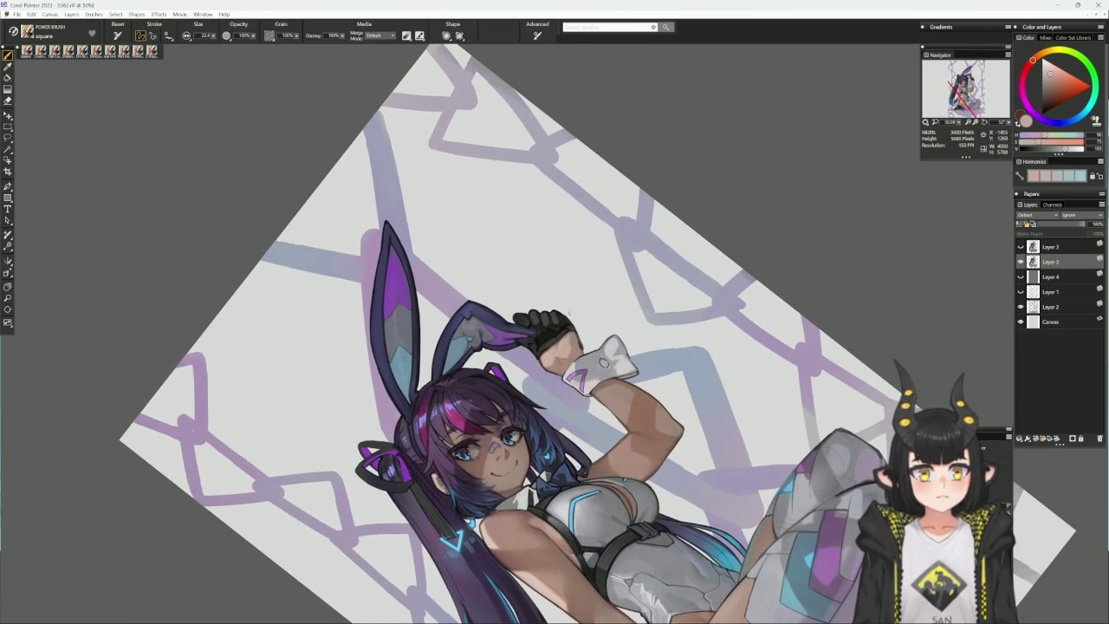
# - Return to Cover Pencil and repaint the arm shading with sampled lighter and darker skin tones
pyautogui.click(151, 52)
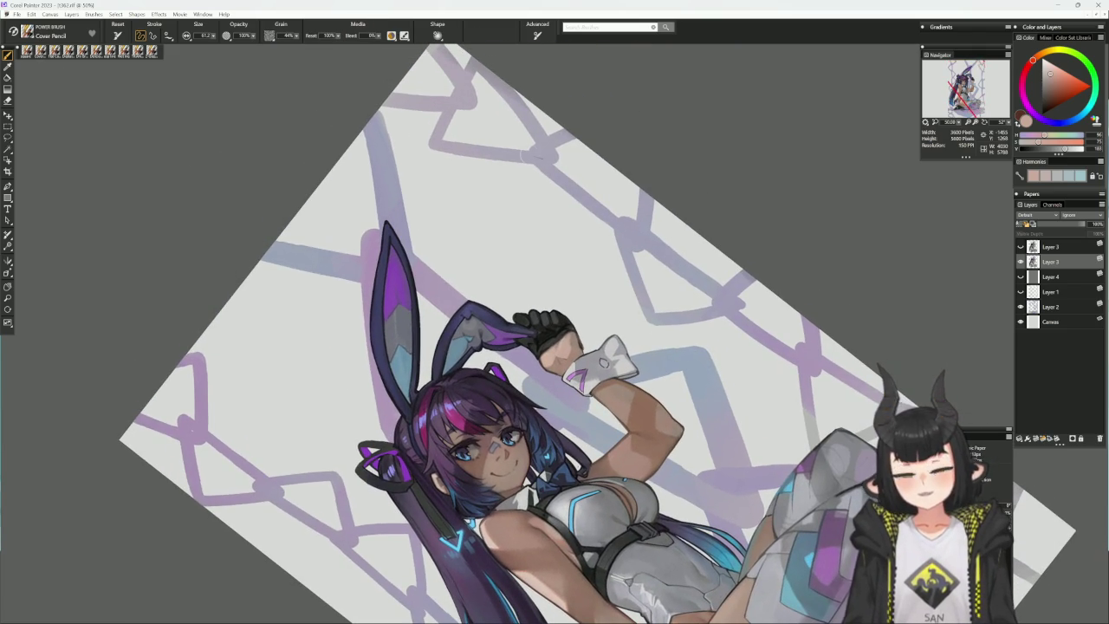
pyautogui.keyDown('alt'); pyautogui.click(568, 347); pyautogui.keyUp('alt')
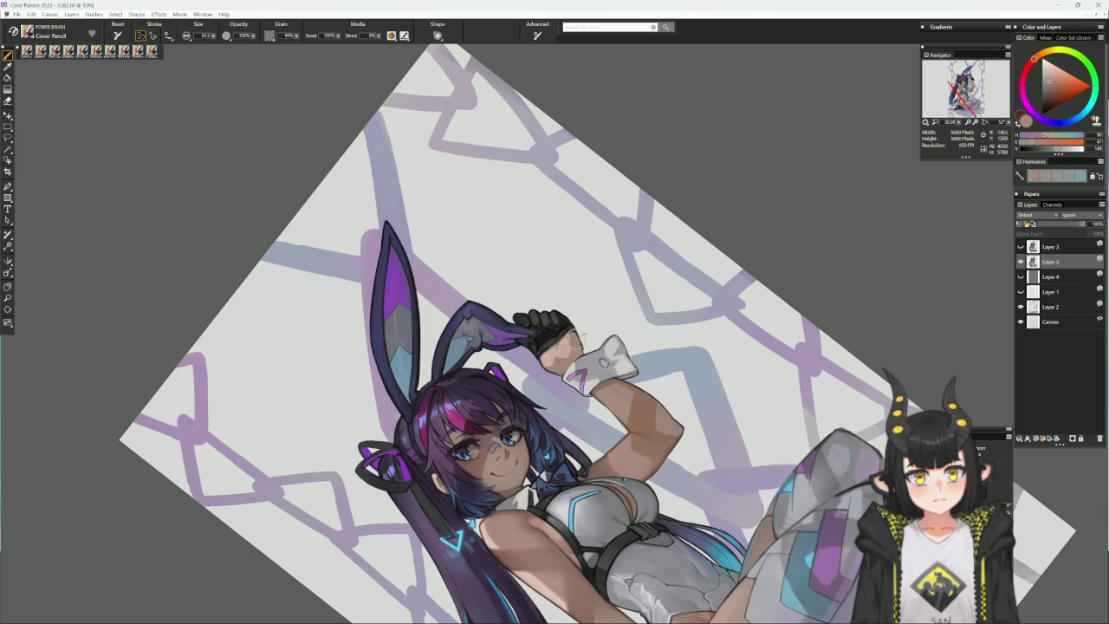
pyautogui.keyDown('alt'); pyautogui.click(571, 338); pyautogui.keyUp('alt')
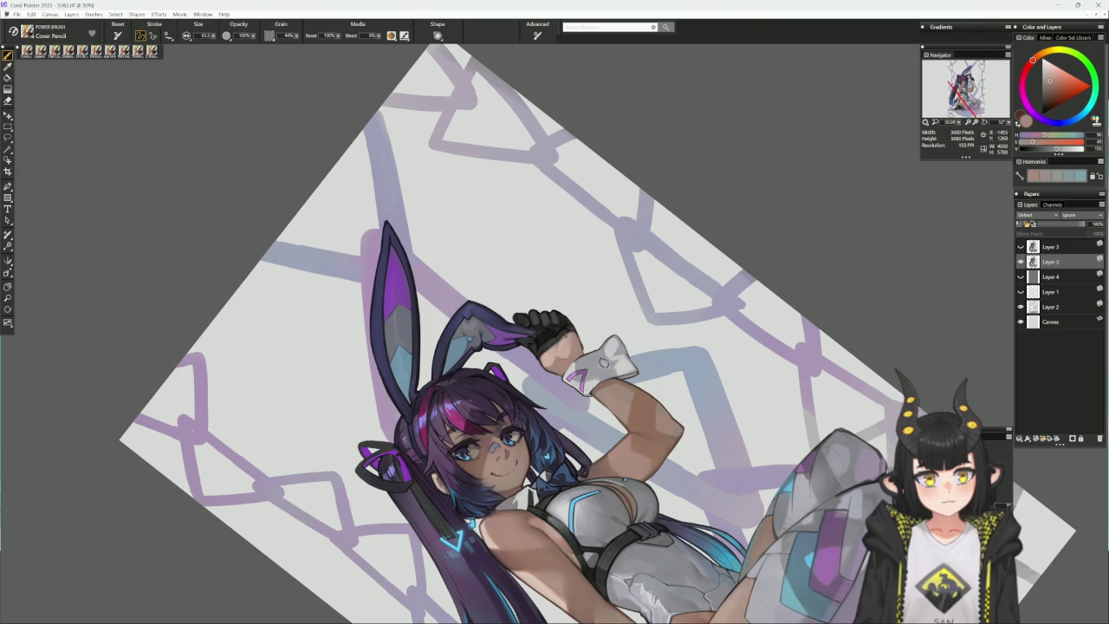
pyautogui.keyDown('alt'); pyautogui.click(567, 336); pyautogui.keyUp('alt')
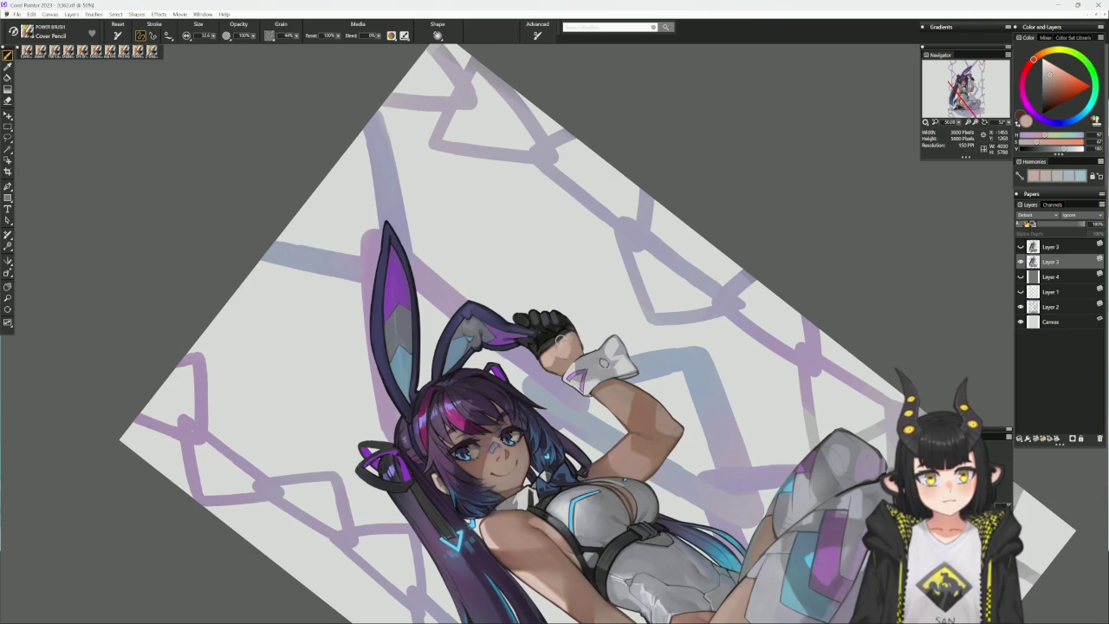
pyautogui.keyDown('alt'); pyautogui.click(573, 340); pyautogui.keyUp('alt')
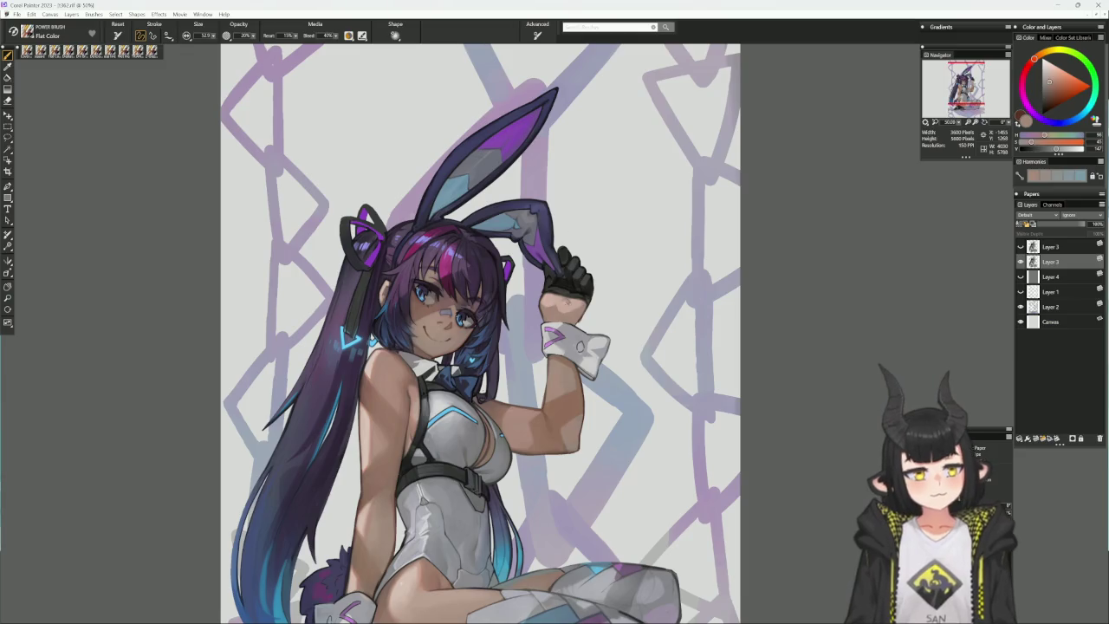
# - Paint the arm shadows in Flat Color with a darker, desaturated tone based on the sampled skin
pyautogui.keyDown('alt'); pyautogui.click(554, 361); pyautogui.keyUp('alt')
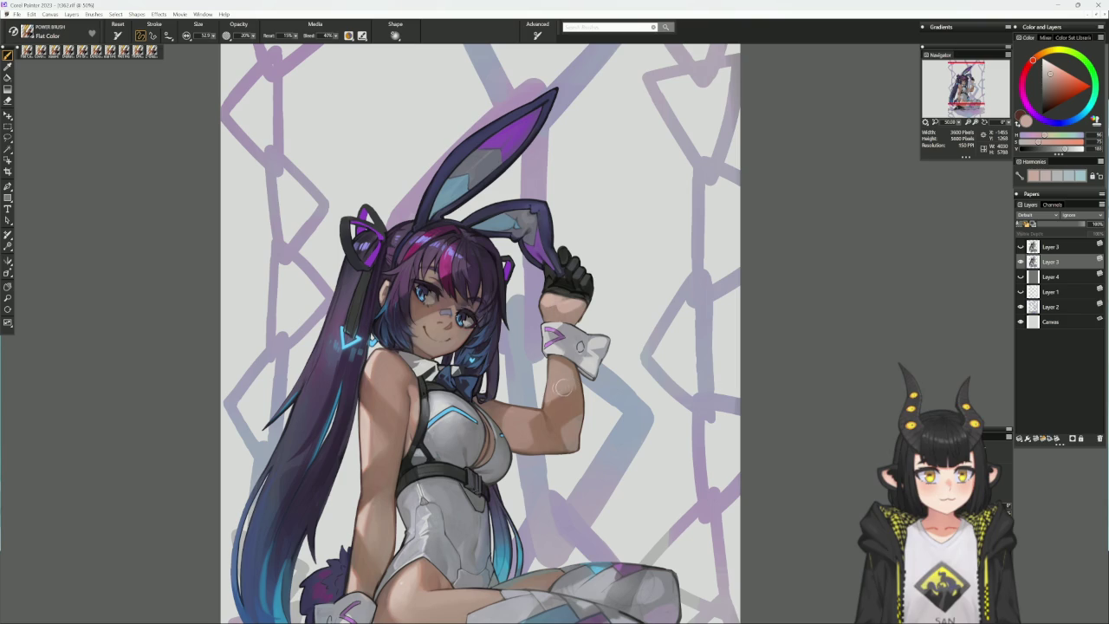
pyautogui.keyDown('alt'); pyautogui.click(564, 392); pyautogui.keyUp('alt')
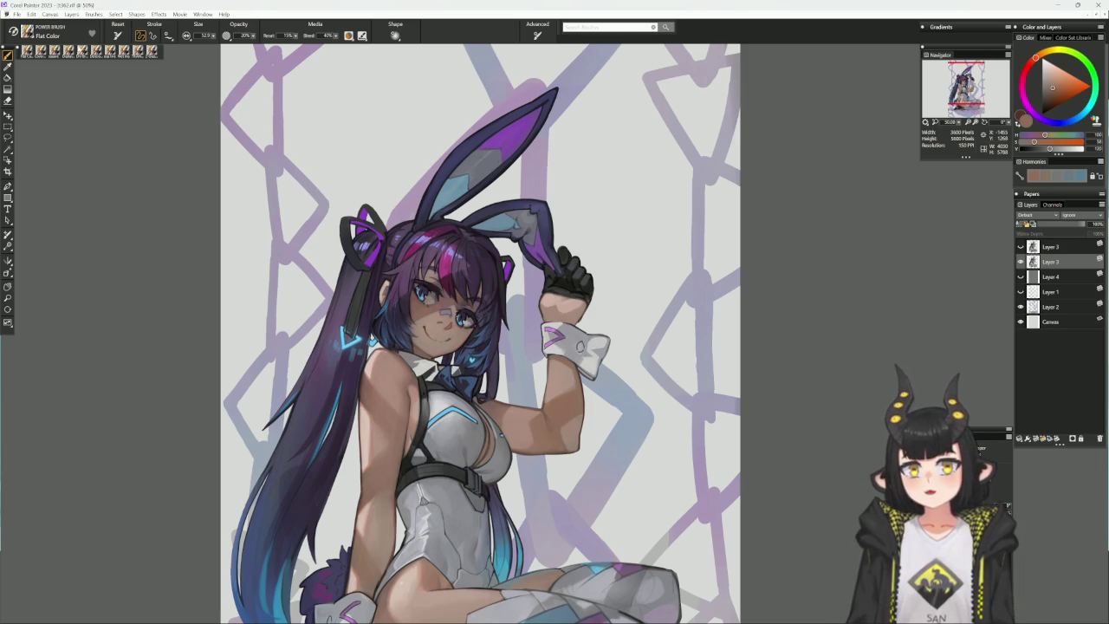
pyautogui.press('b')
pyautogui.moveTo(261, 115); pyautogui.dragTo(350, 132)
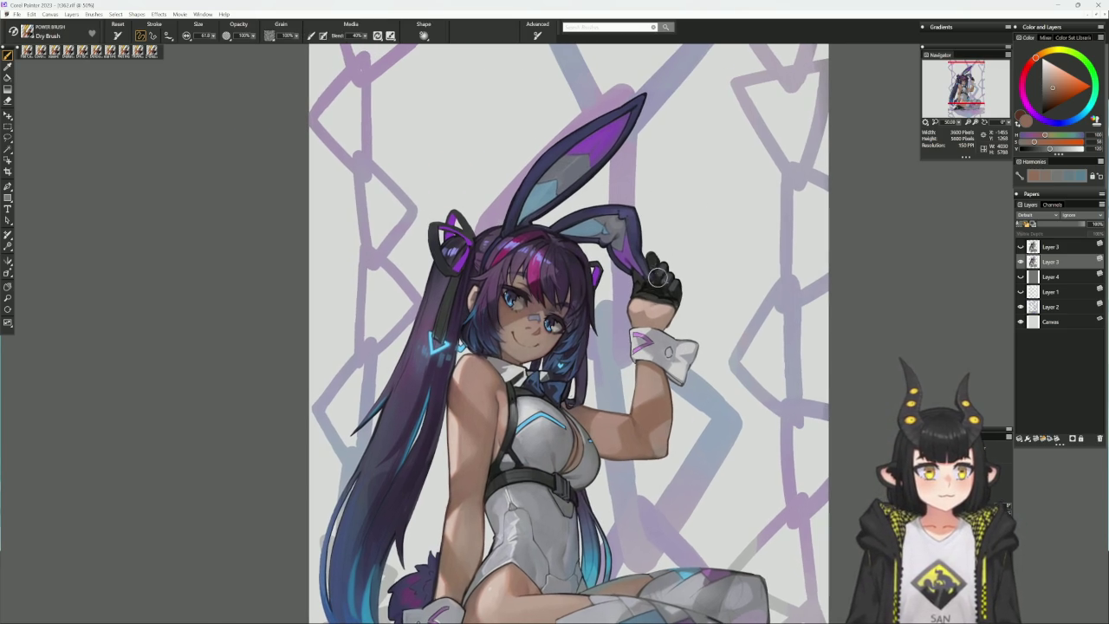
# - Dab short dark dry-brush strokes on the hair beside the left ribbon, shrinking the brush
pyautogui.keyDown('alt'); pyautogui.click(559, 292); pyautogui.keyUp('alt')
pyautogui.moveTo(449, 295); pyautogui.dragTo(455, 276)
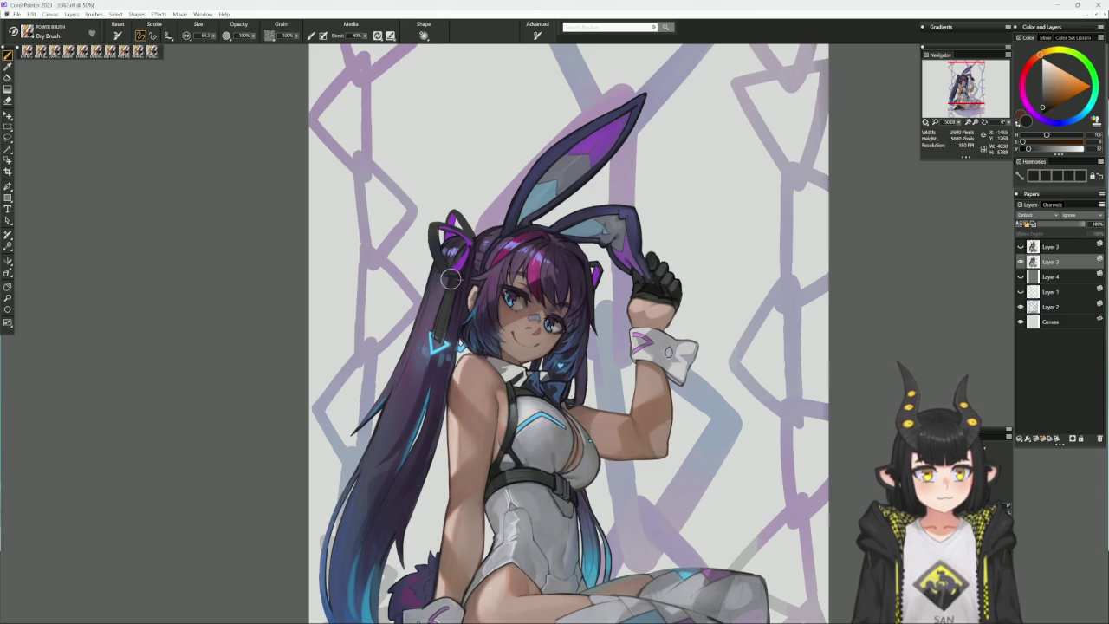
pyautogui.press('[')
pyautogui.press('[')
pyautogui.moveTo(454, 286); pyautogui.dragTo(458, 270)
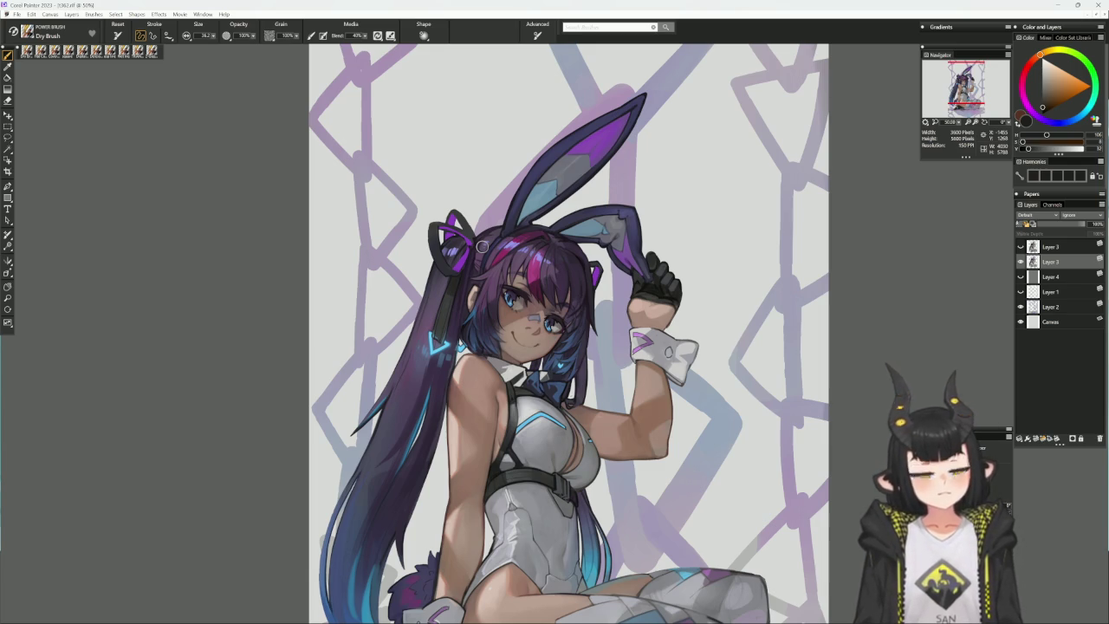
pyautogui.click(96, 54)
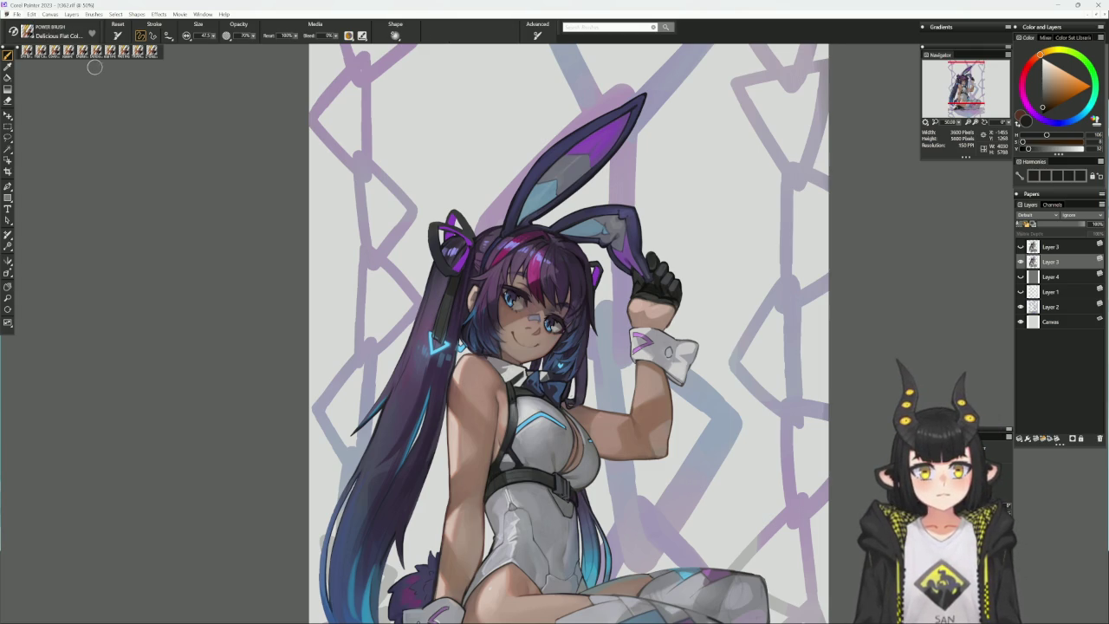
# - Paint hair strands in the ribbon's purple with a smaller brush, briefly toggling the eraser
pyautogui.scroll(2, 563, 347)
pyautogui.scroll(2, 564, 347)
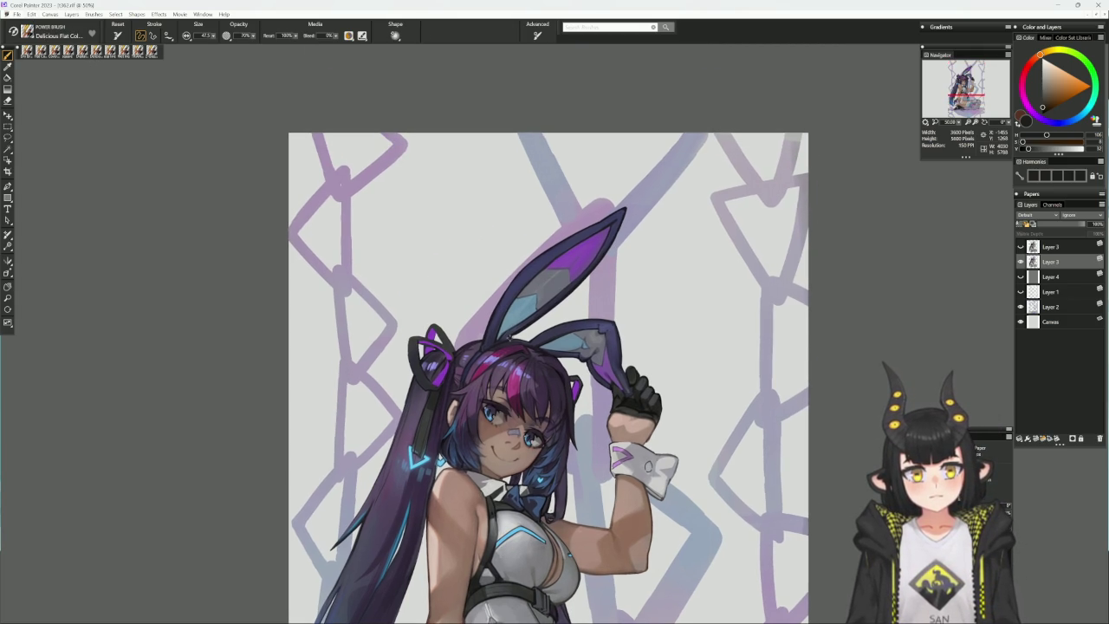
pyautogui.keyDown('alt'); pyautogui.click(437, 336); pyautogui.keyUp('alt')
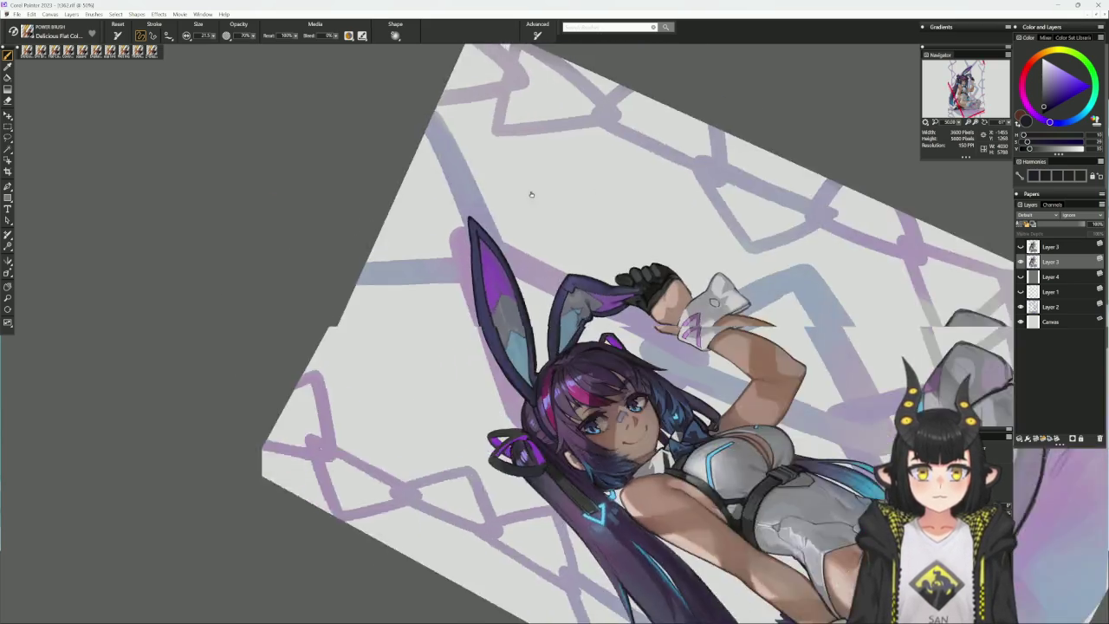
pyautogui.moveTo(698, 297); pyautogui.dragTo(522, 235)
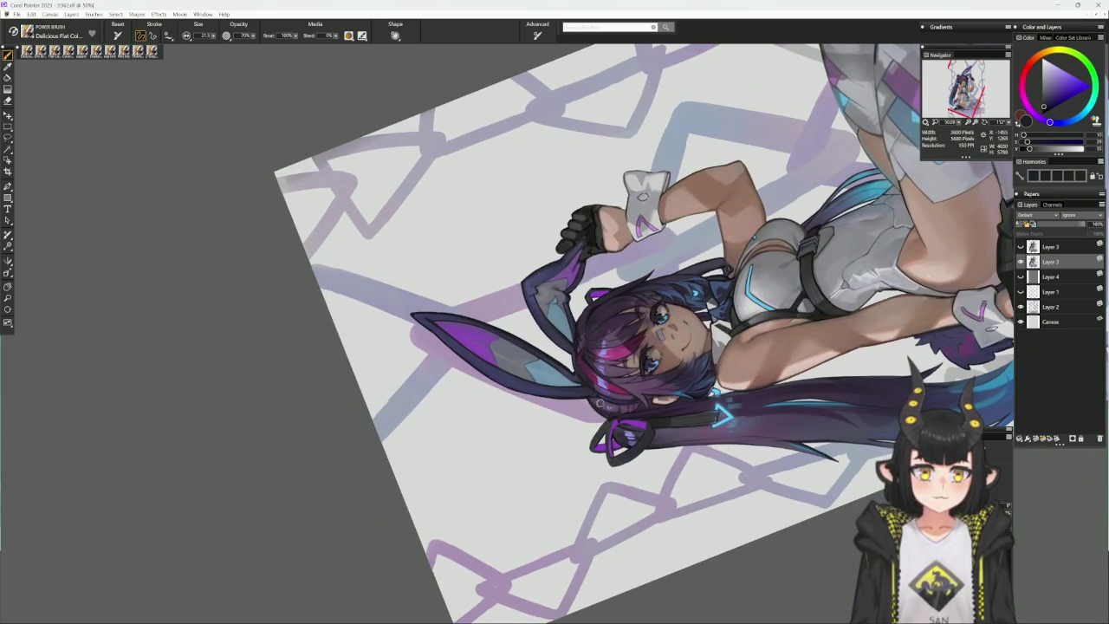
pyautogui.press('[')
pyautogui.press('[')
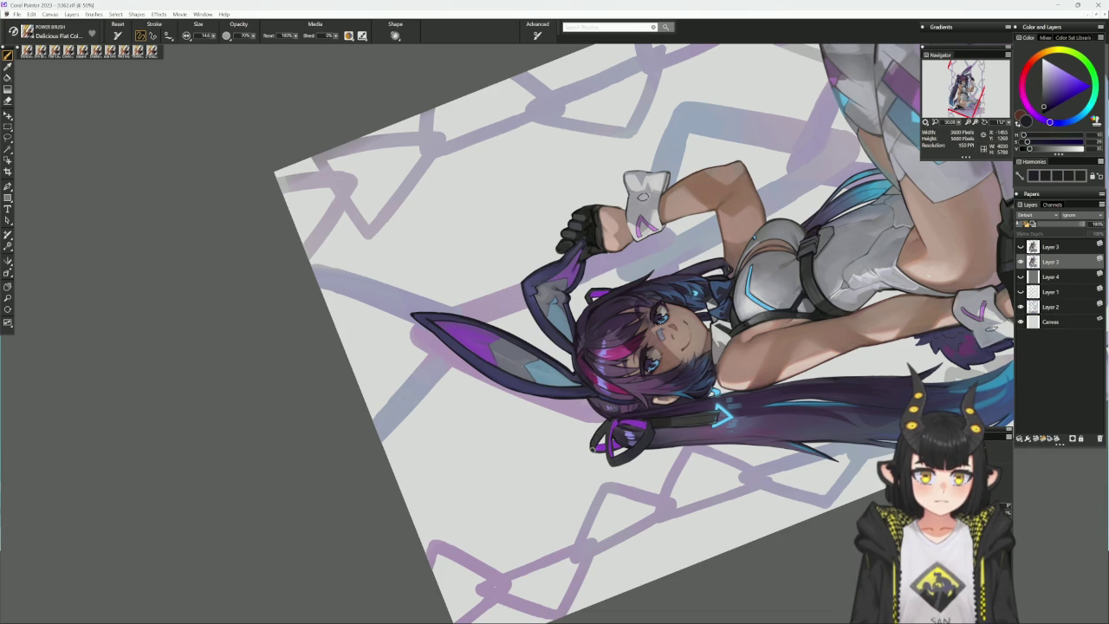
pyautogui.keyDown('alt'); pyautogui.click(602, 437); pyautogui.keyUp('alt')
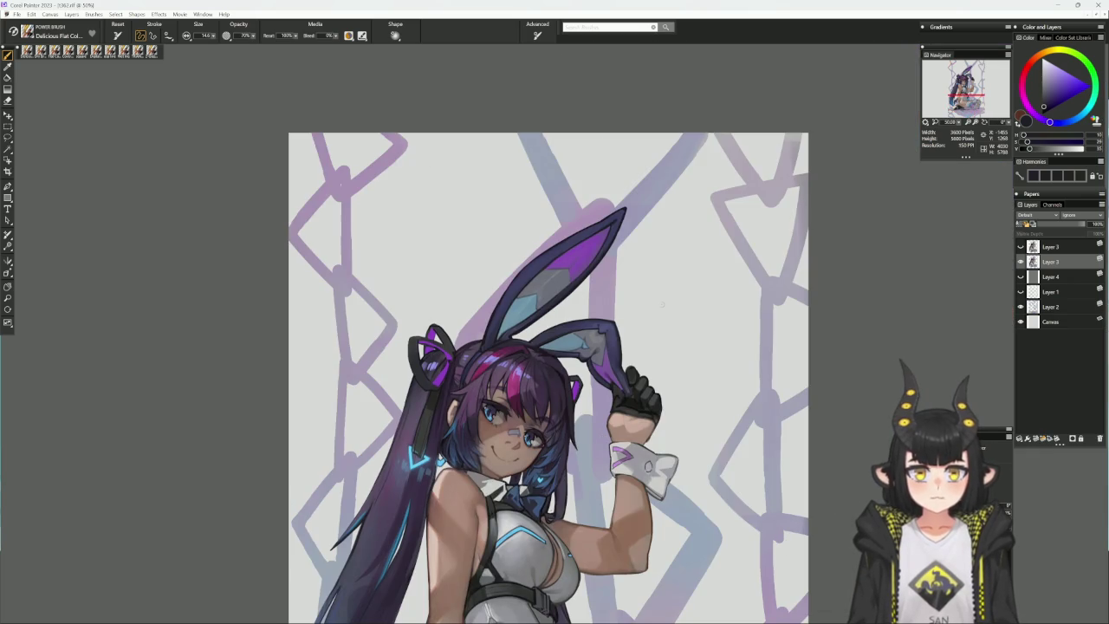
pyautogui.press('n')
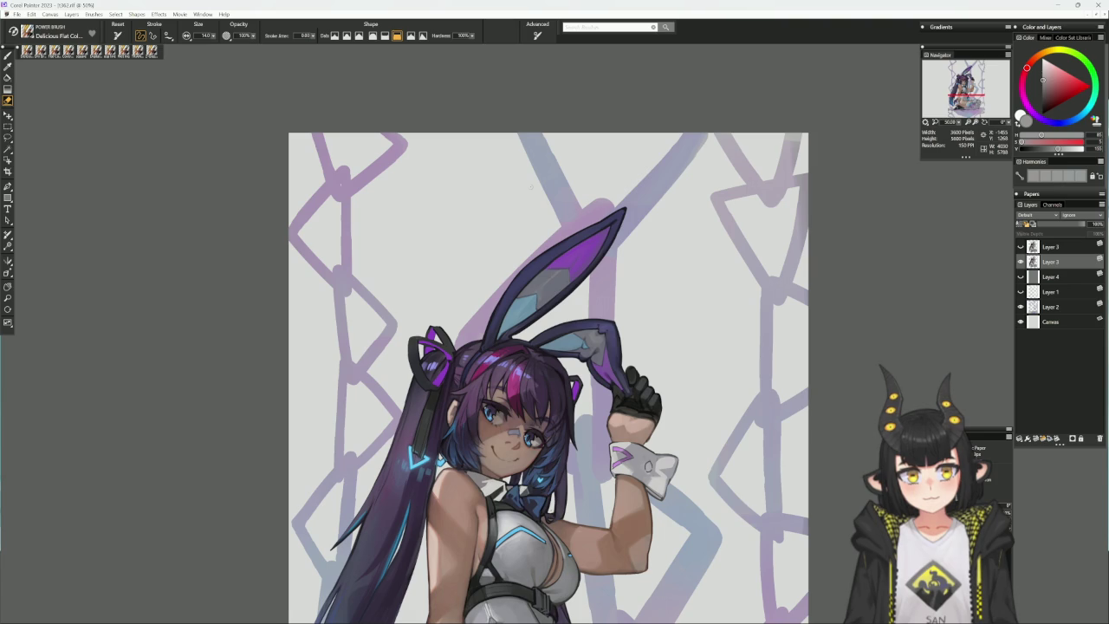
pyautogui.press('b')
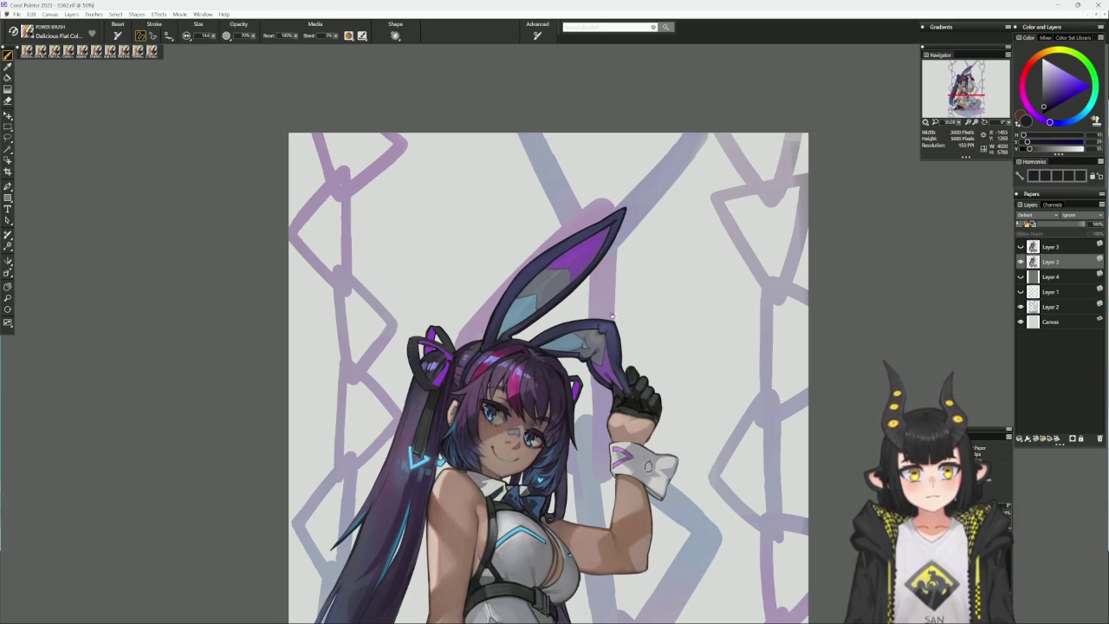
# - Refine the hair strands around the face with sampled purple, dark outline and near-black tones
pyautogui.moveTo(612, 316)
pyautogui.mouseDown()
pyautogui.moveTo(587, 203)
pyautogui.moveTo(594, 248)
pyautogui.mouseUp()
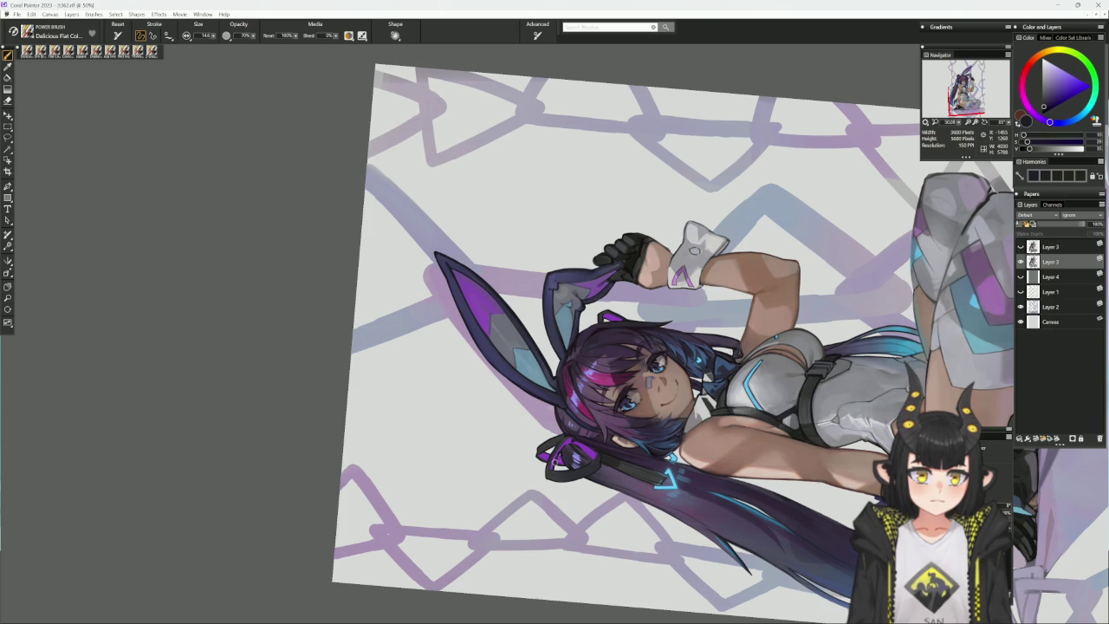
pyautogui.keyDown('alt'); pyautogui.click(560, 449); pyautogui.keyUp('alt')
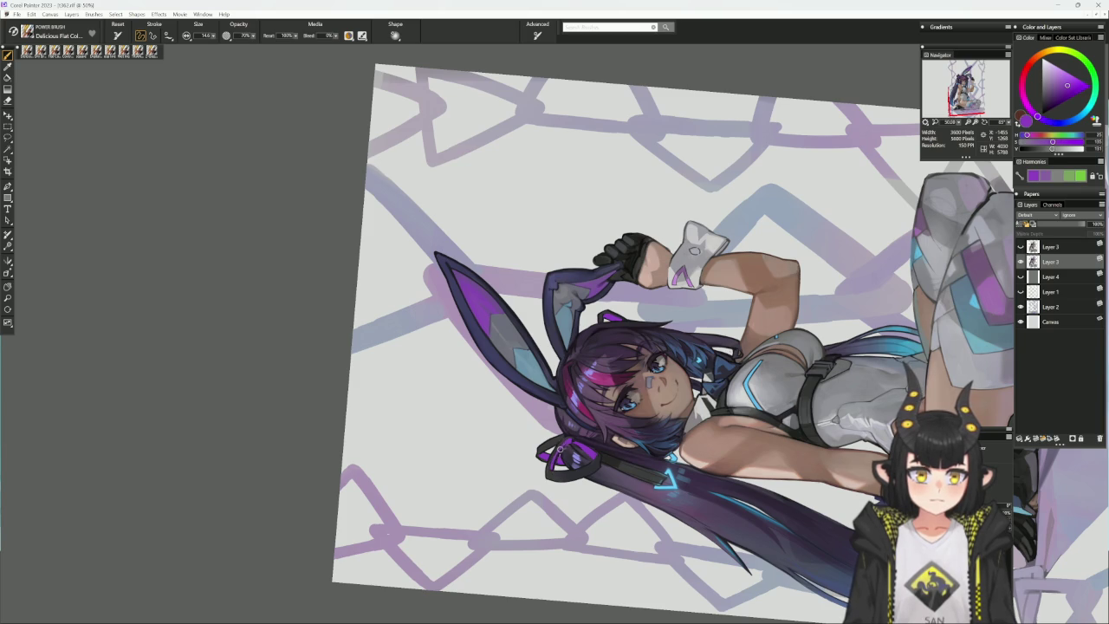
pyautogui.keyDown('alt'); pyautogui.click(562, 442); pyautogui.keyUp('alt')
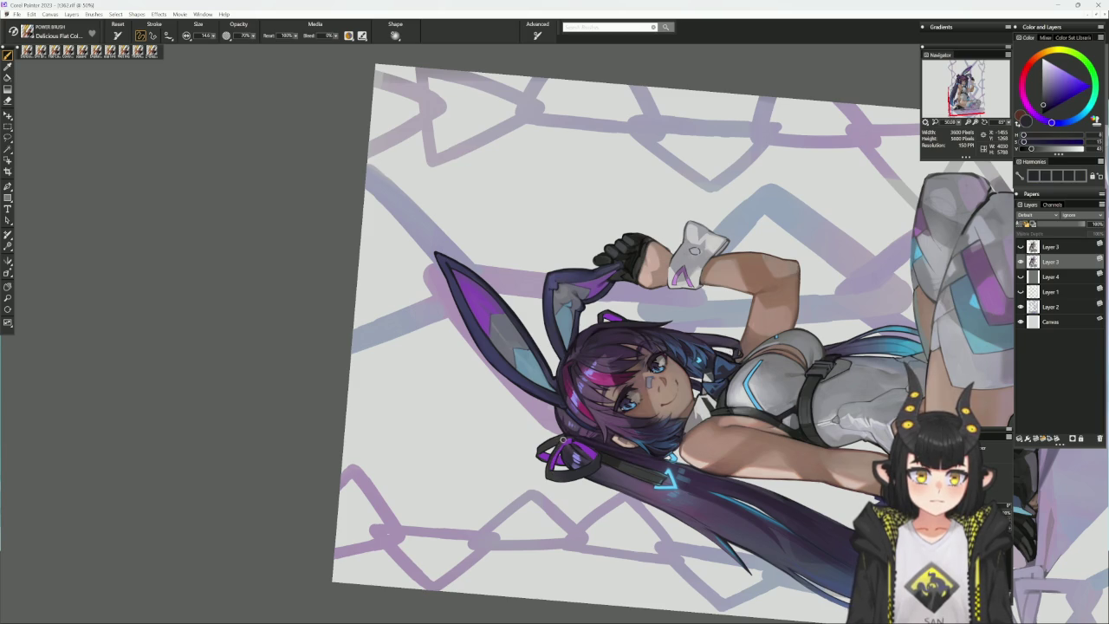
pyautogui.keyDown('alt'); pyautogui.click(563, 446); pyautogui.keyUp('alt')
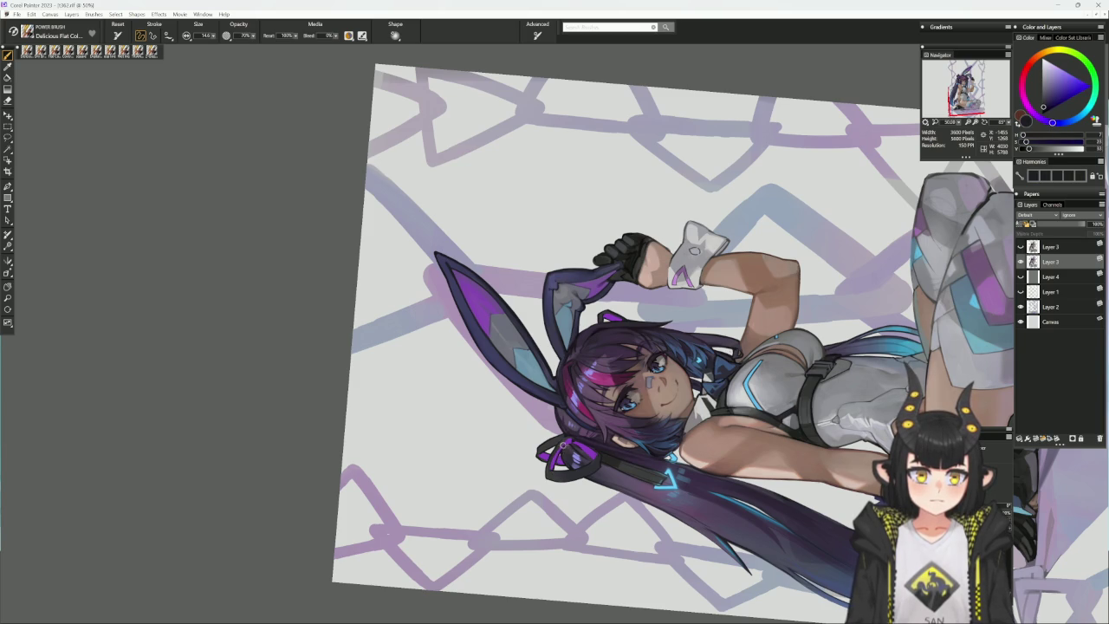
pyautogui.keyDown('alt'); pyautogui.click(566, 441); pyautogui.keyUp('alt')
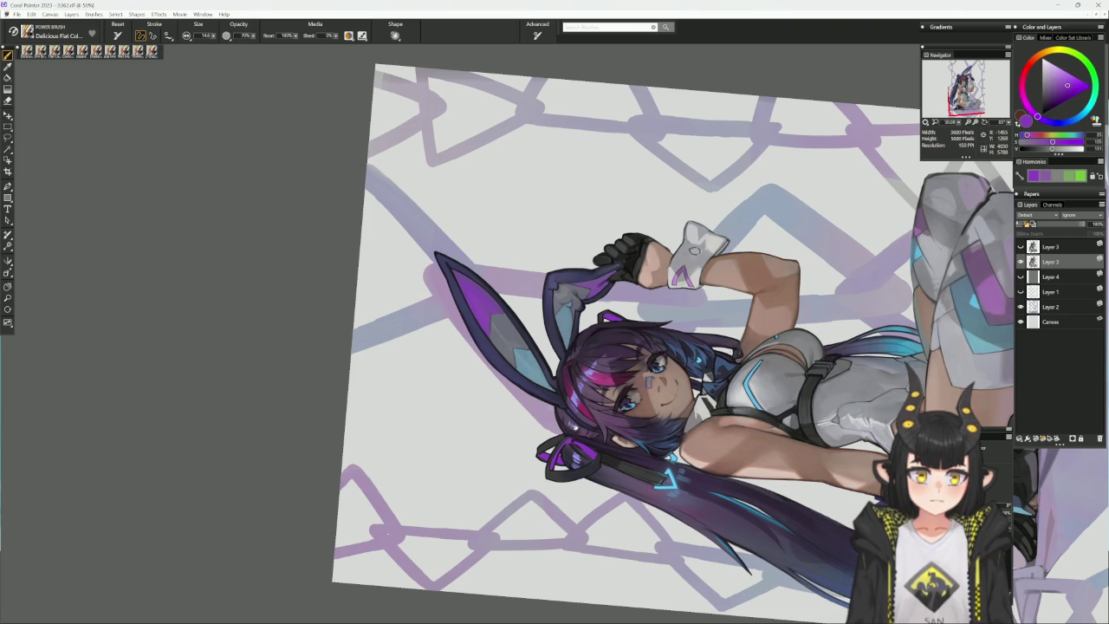
pyautogui.click(573, 436)
pyautogui.moveTo(573, 436)
pyautogui.mouseDown()
pyautogui.moveTo(610, 460)
pyautogui.moveTo(598, 412)
pyautogui.mouseUp()
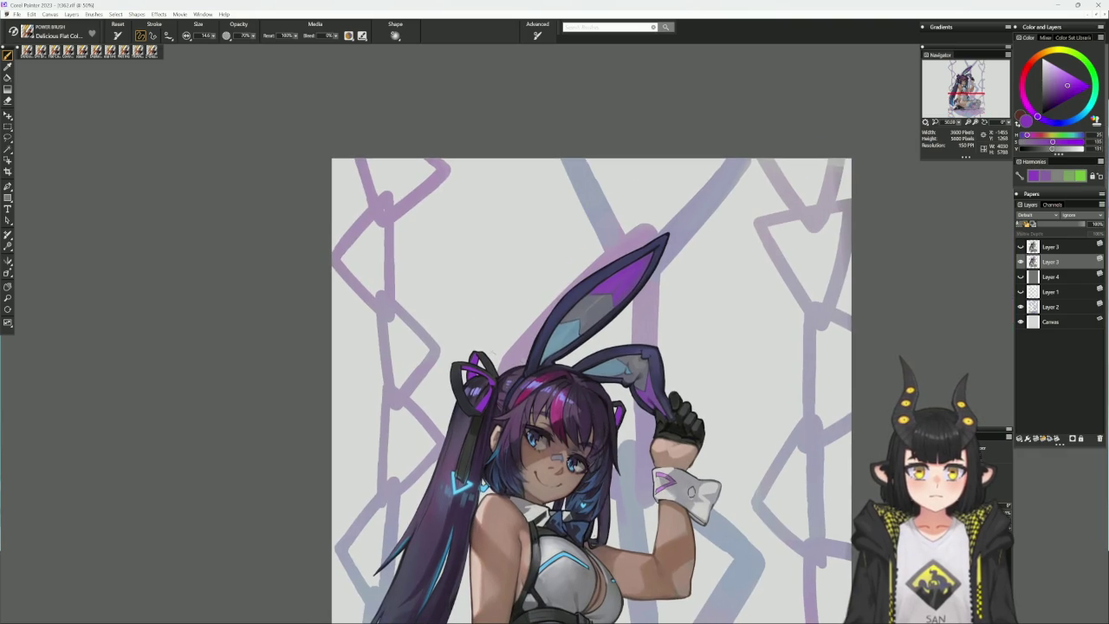
pyautogui.keyDown('alt'); pyautogui.click(563, 446); pyautogui.keyUp('alt')
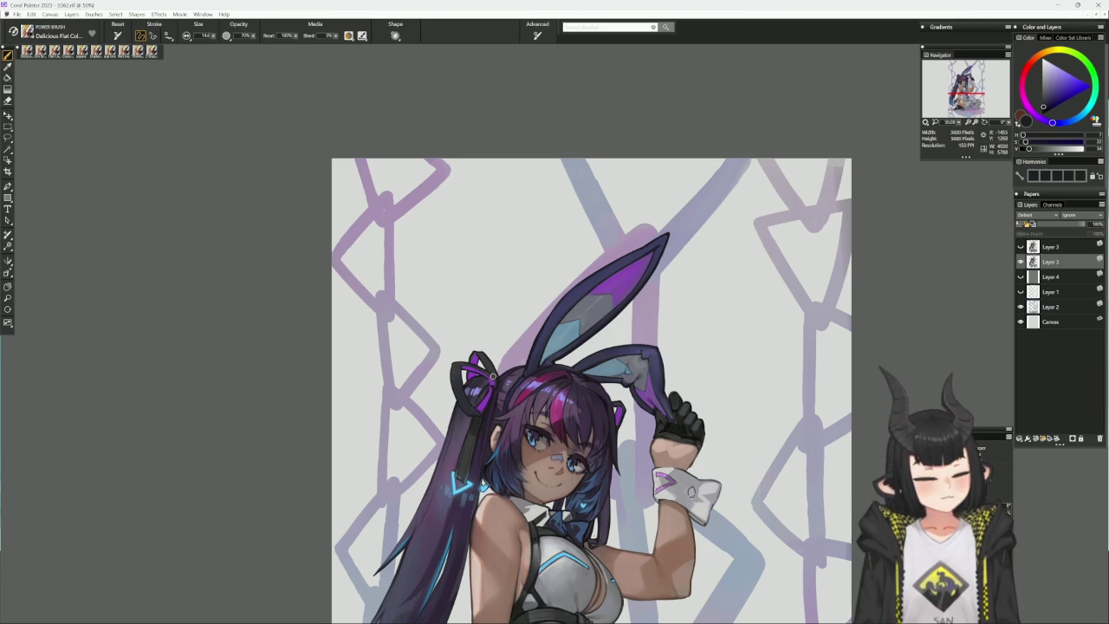
pyautogui.scroll(-2, 511, 429)
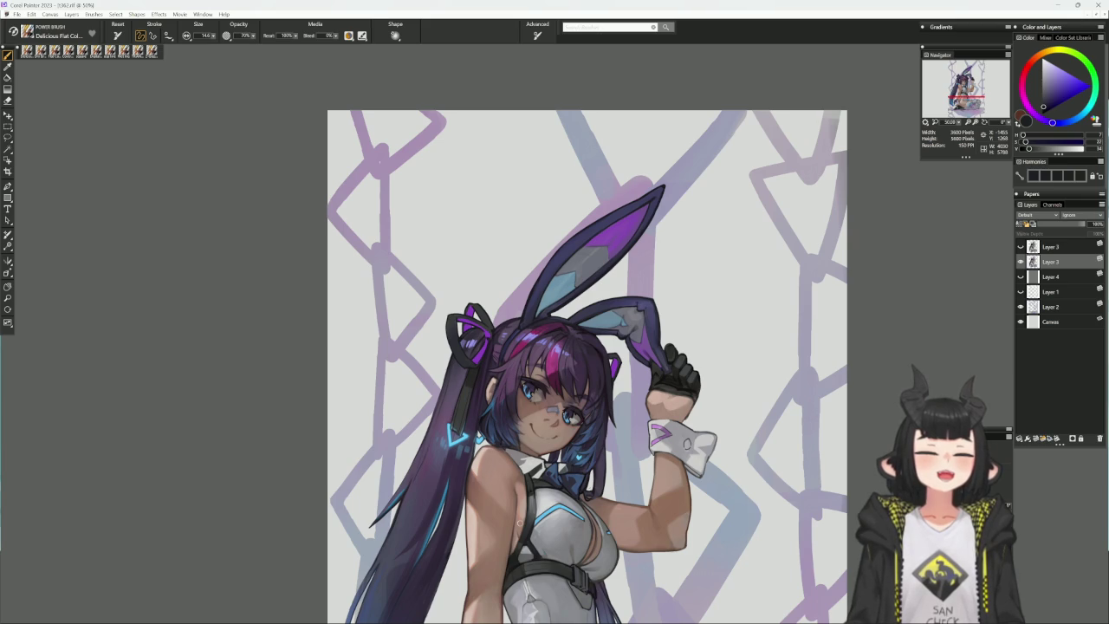
pyautogui.moveTo(494, 551); pyautogui.dragTo(478, 487)
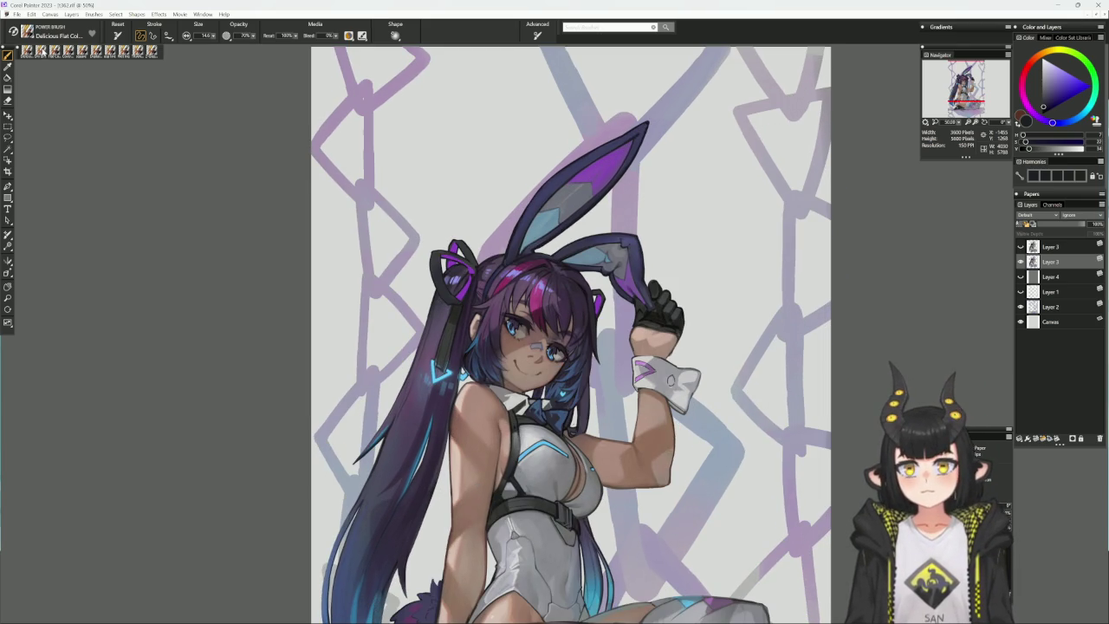
pyautogui.click(62, 52)
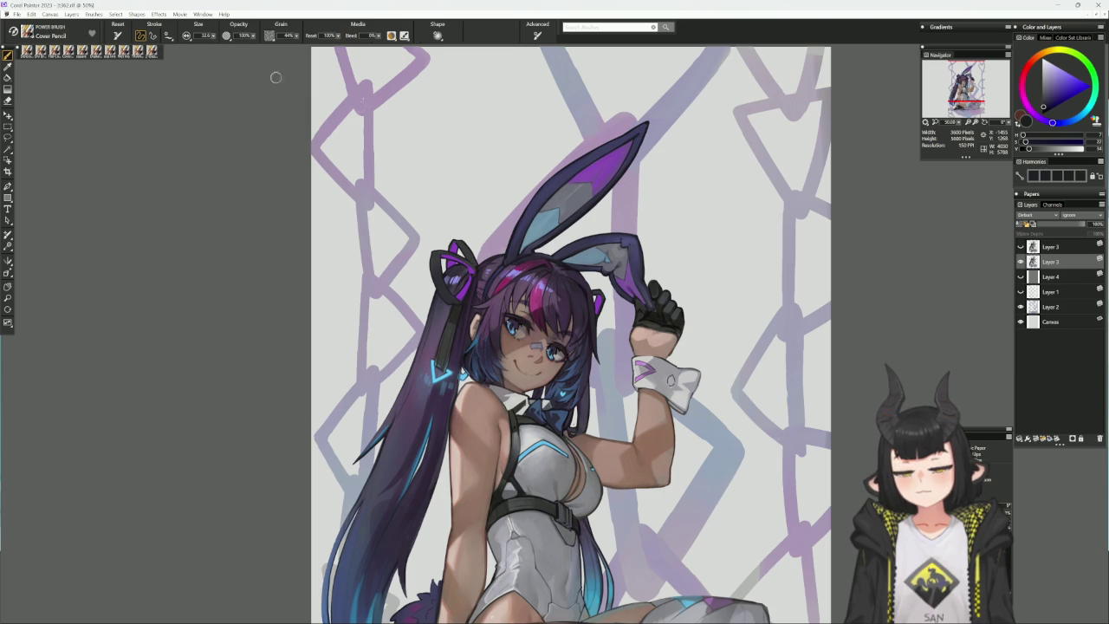
# - Touch up the purple hair and blue neck bow with a slightly larger Cover Pencil
pyautogui.keyDown('alt'); pyautogui.click(434, 328); pyautogui.keyUp('alt')
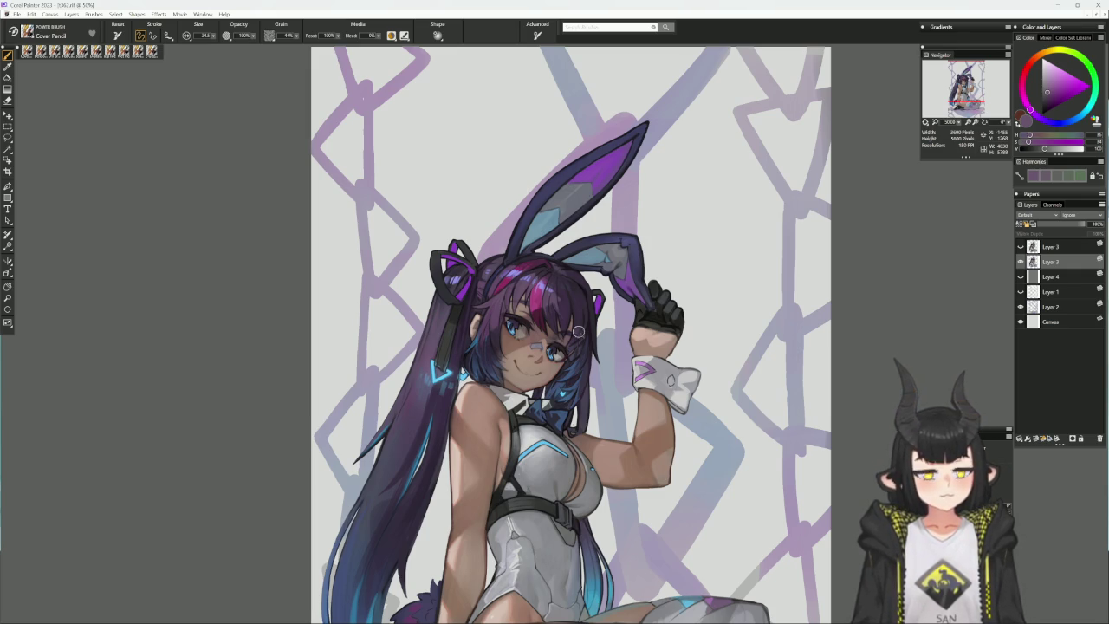
pyautogui.keyDown('alt'); pyautogui.click(570, 394); pyautogui.keyUp('alt')
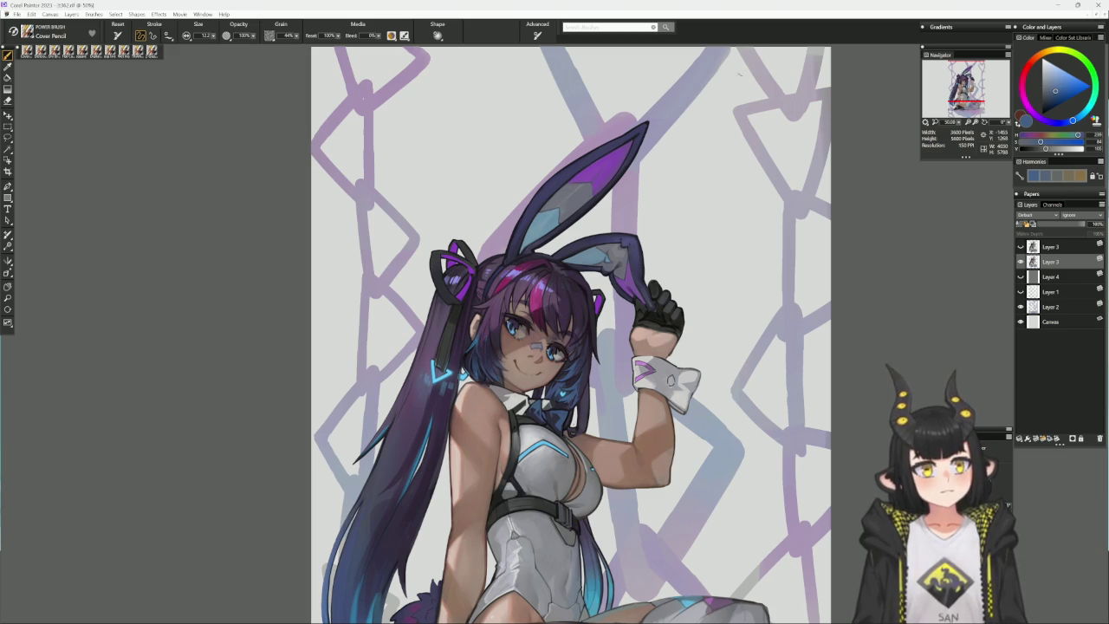
pyautogui.keyDown('alt'); pyautogui.click(575, 386); pyautogui.keyUp('alt')
pyautogui.press(']')
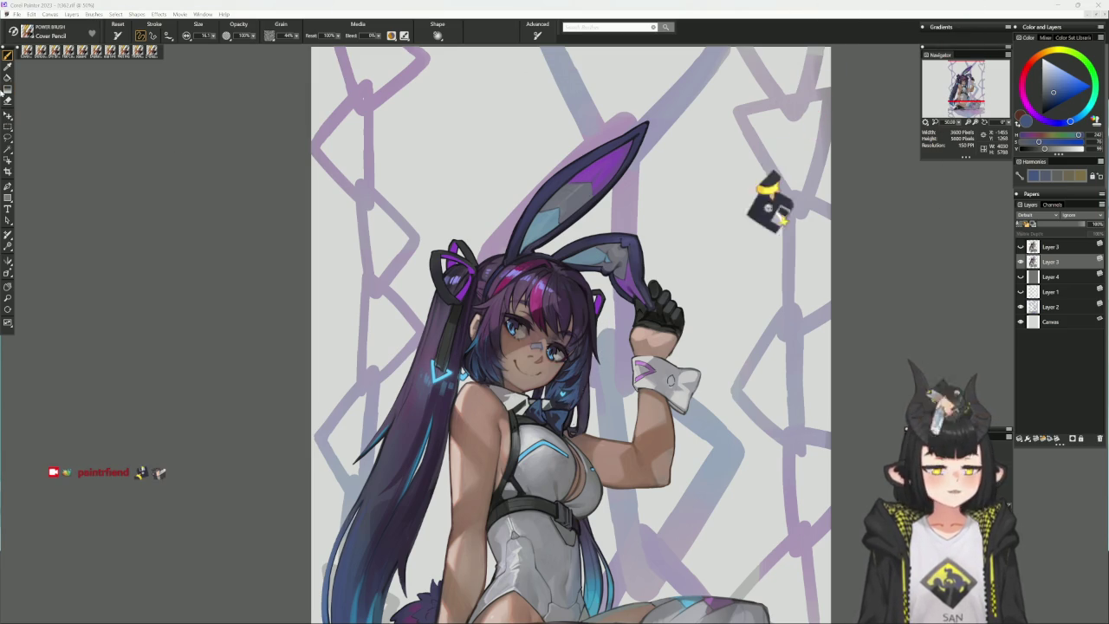
pyautogui.click(16, 14)
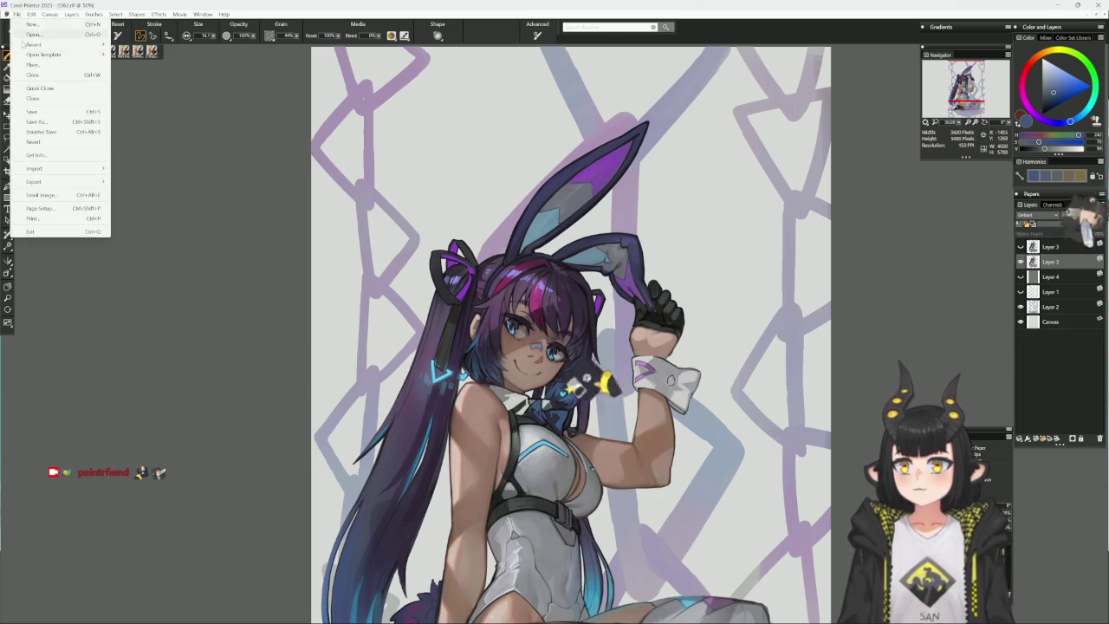
# - Save the painting with File > Save
pyautogui.click(32, 111)
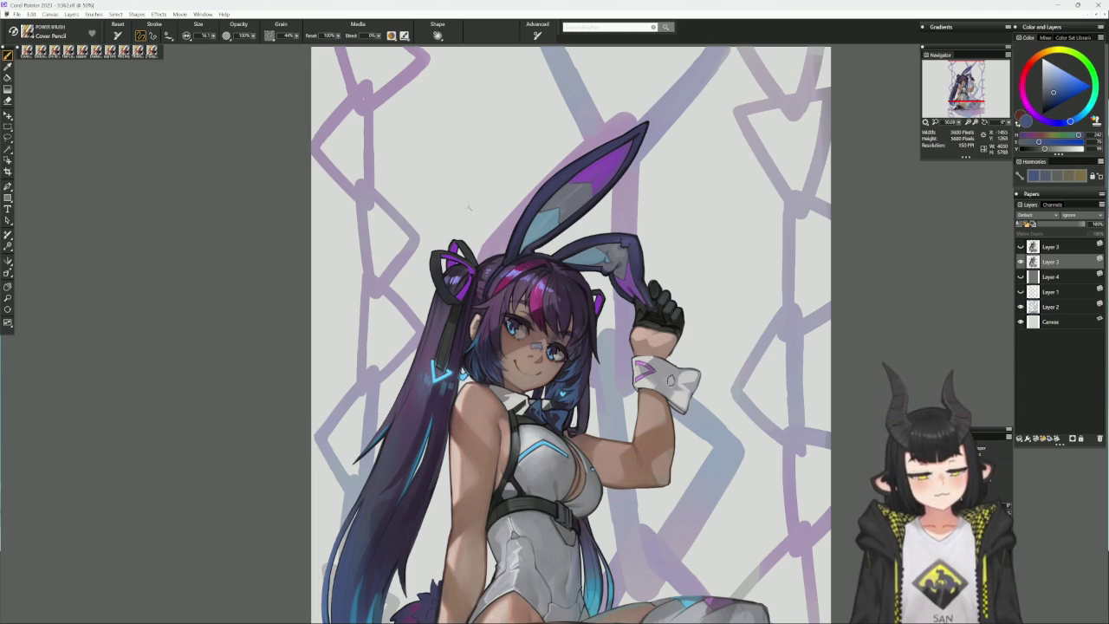
# - Paint hair strands framing the face in Flat Color using a slightly larger brush and sampled purple
pyautogui.click(68, 52)
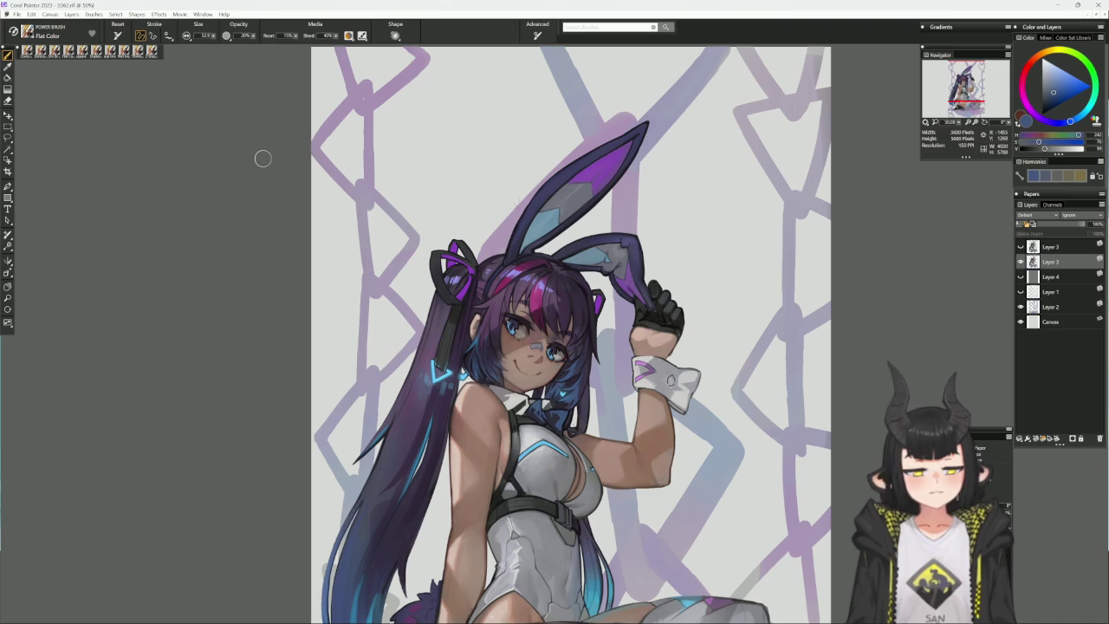
pyautogui.keyDown('alt'); pyautogui.click(580, 319); pyautogui.keyUp('alt')
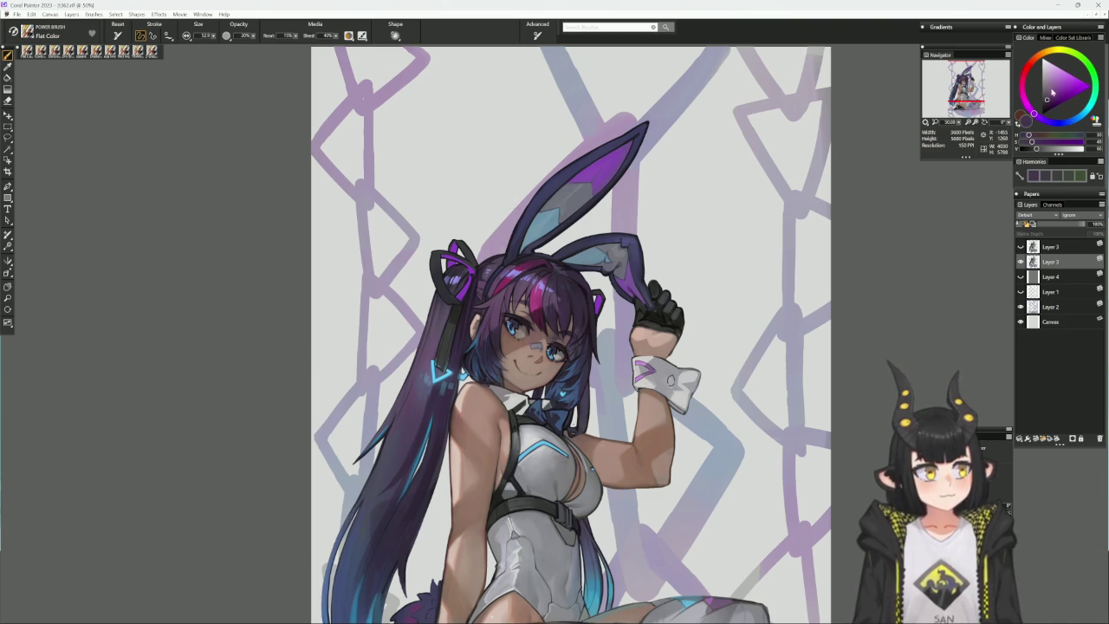
pyautogui.keyDown('alt'); pyautogui.click(579, 319); pyautogui.keyUp('alt')
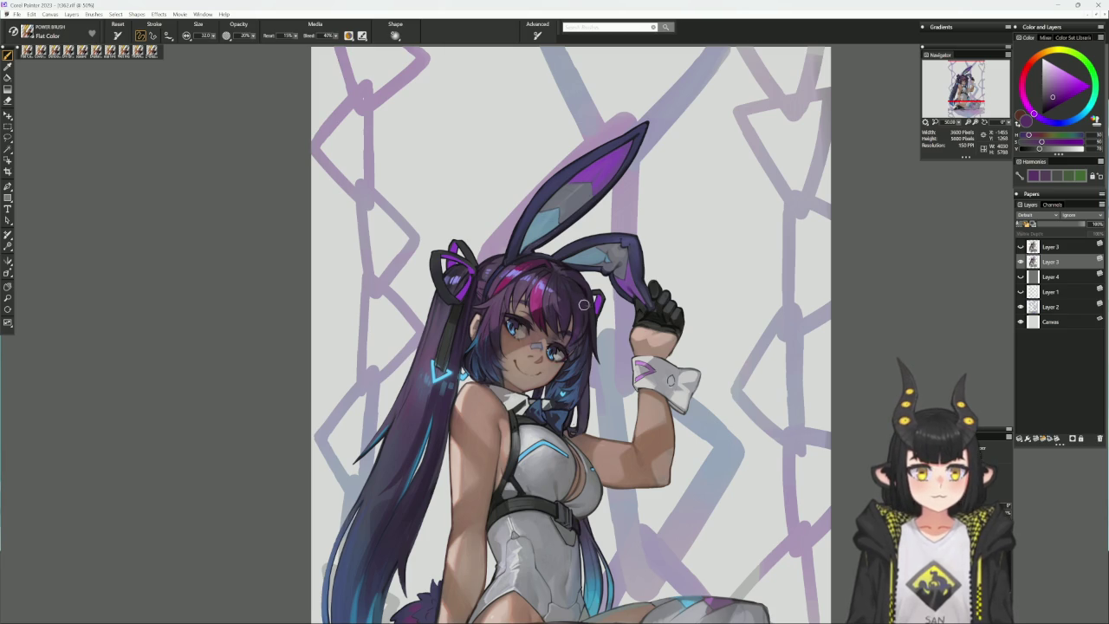
pyautogui.press(']')
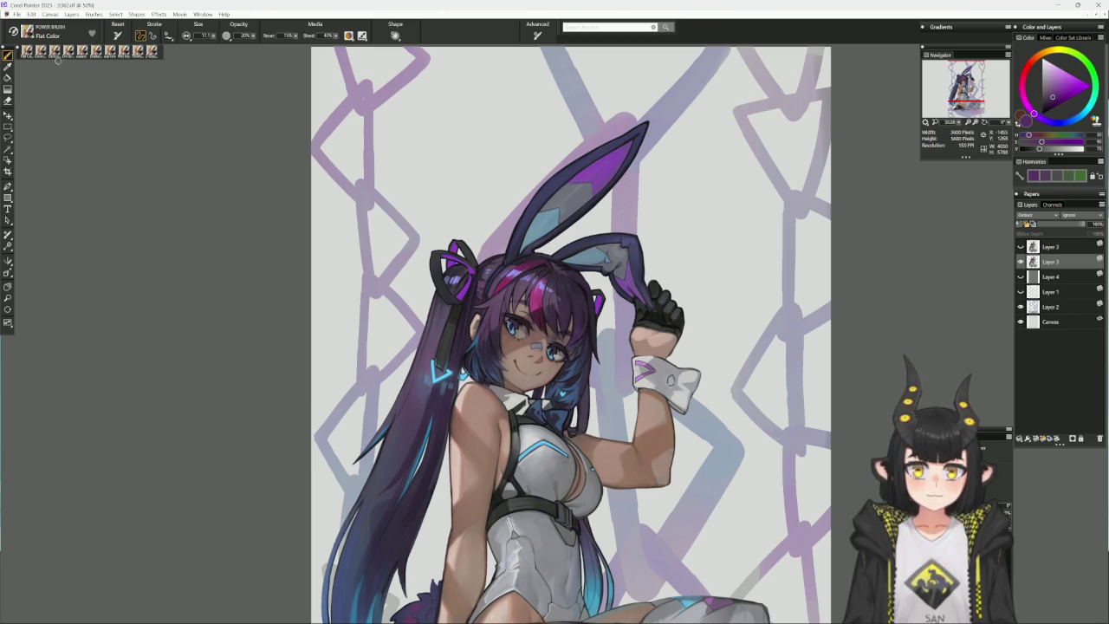
pyautogui.press('b')
pyautogui.keyDown('alt'); pyautogui.click(575, 323); pyautogui.keyUp('alt')
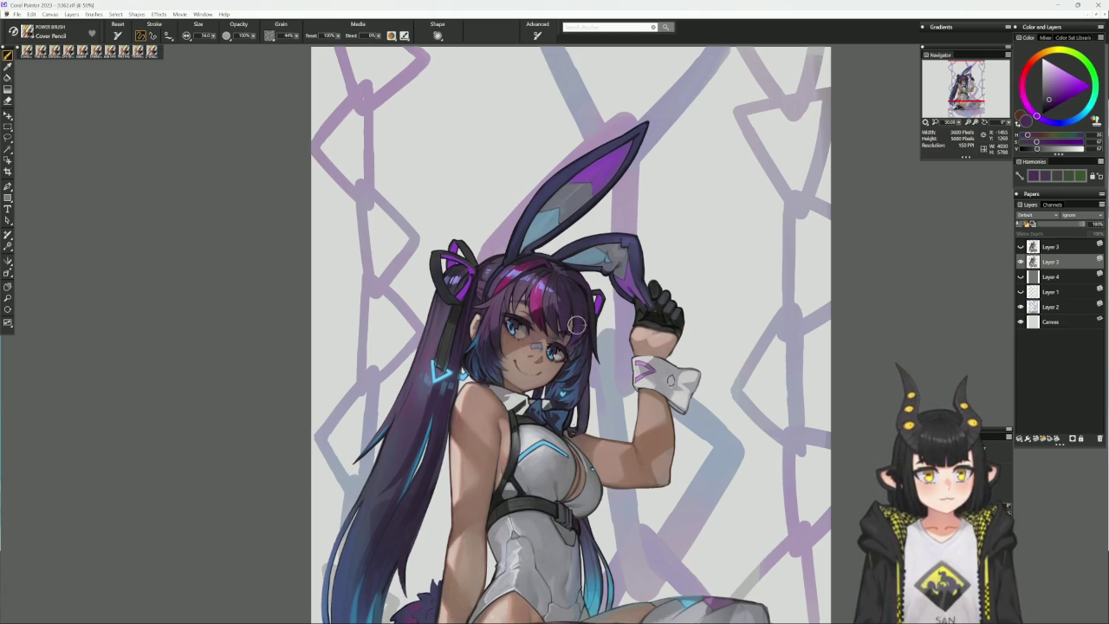
# - Refine the hair near the eye and ear with a new purple and a smaller Cover Pencil
pyautogui.keyDown('alt'); pyautogui.click(575, 305); pyautogui.keyUp('alt')
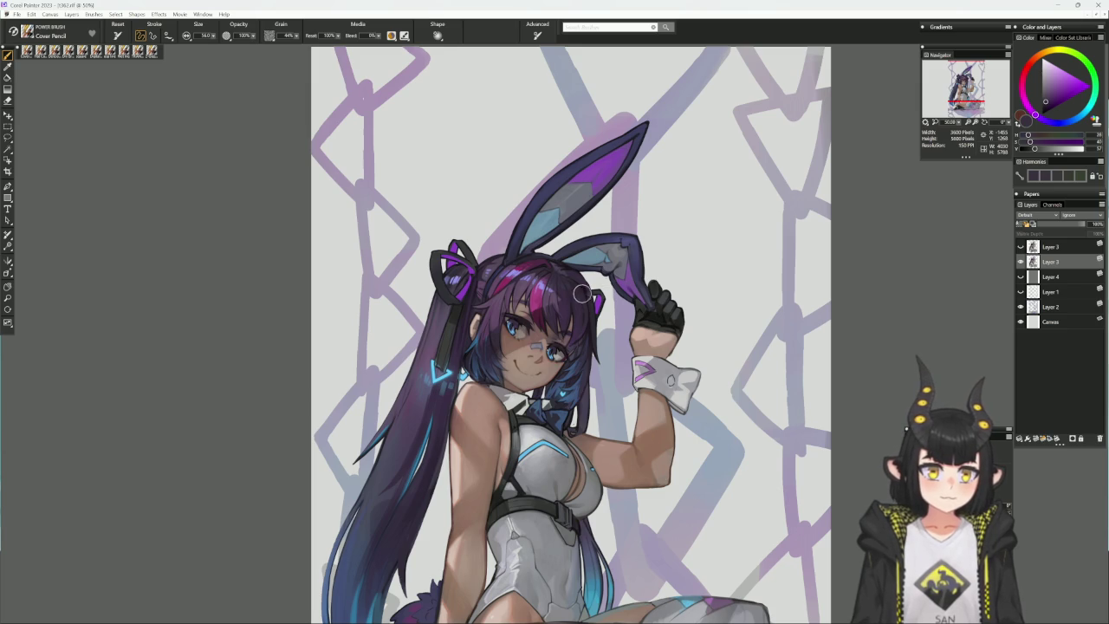
pyautogui.press('[')
pyautogui.press('[')
pyautogui.press('[')
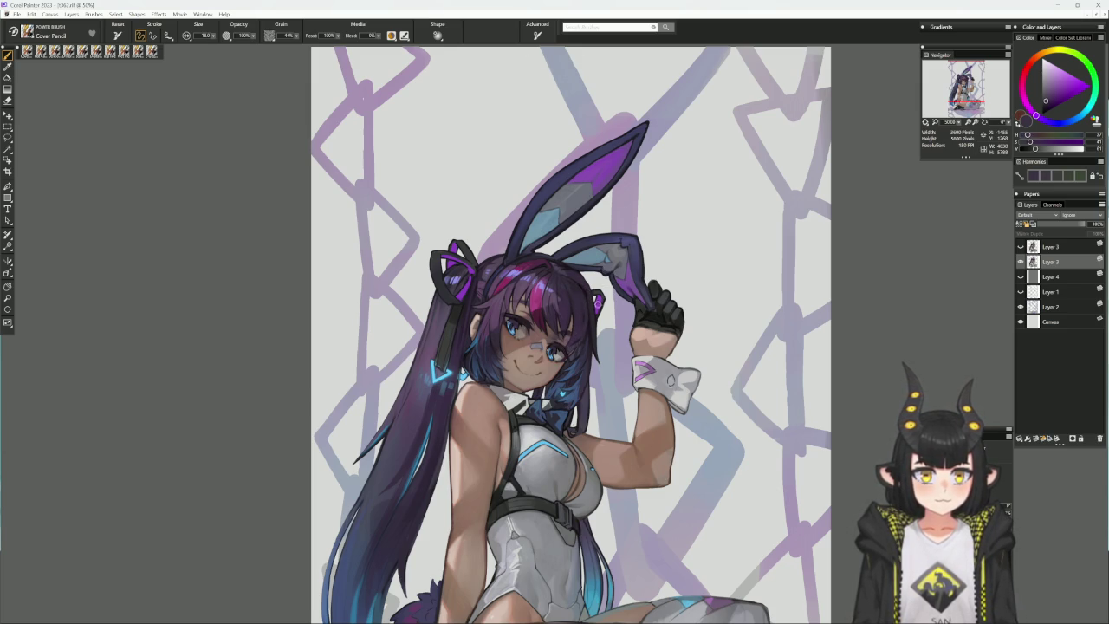
pyautogui.moveTo(711, 278)
pyautogui.mouseDown()
pyautogui.moveTo(540, 174)
pyautogui.moveTo(569, 227)
pyautogui.mouseUp()
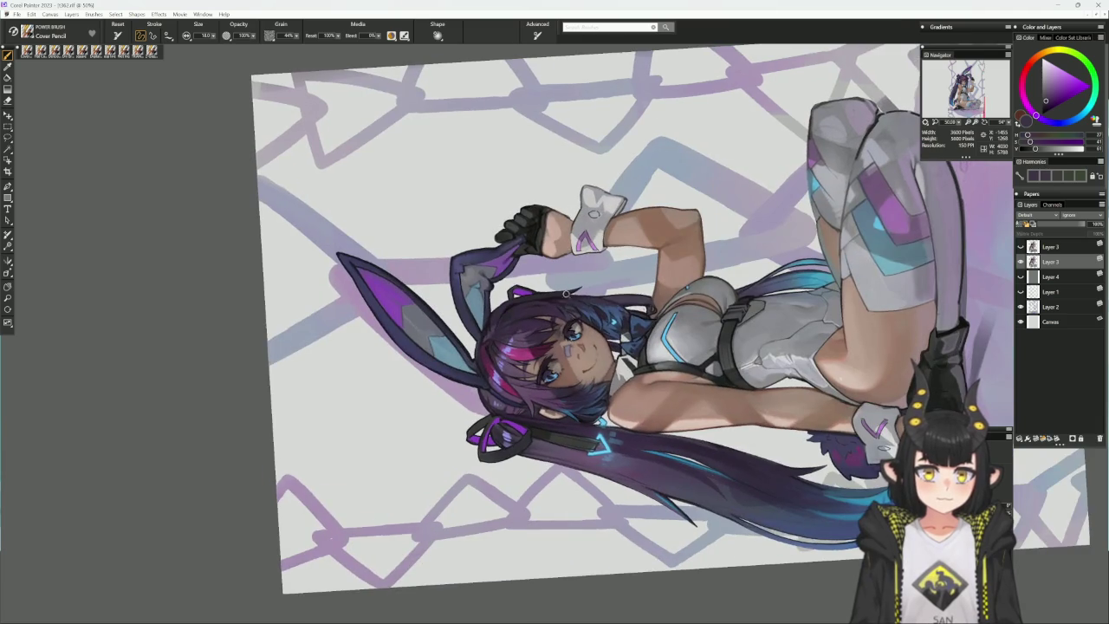
pyautogui.click(568, 299)
pyautogui.keyDown('alt'); pyautogui.click(576, 334); pyautogui.keyUp('alt')
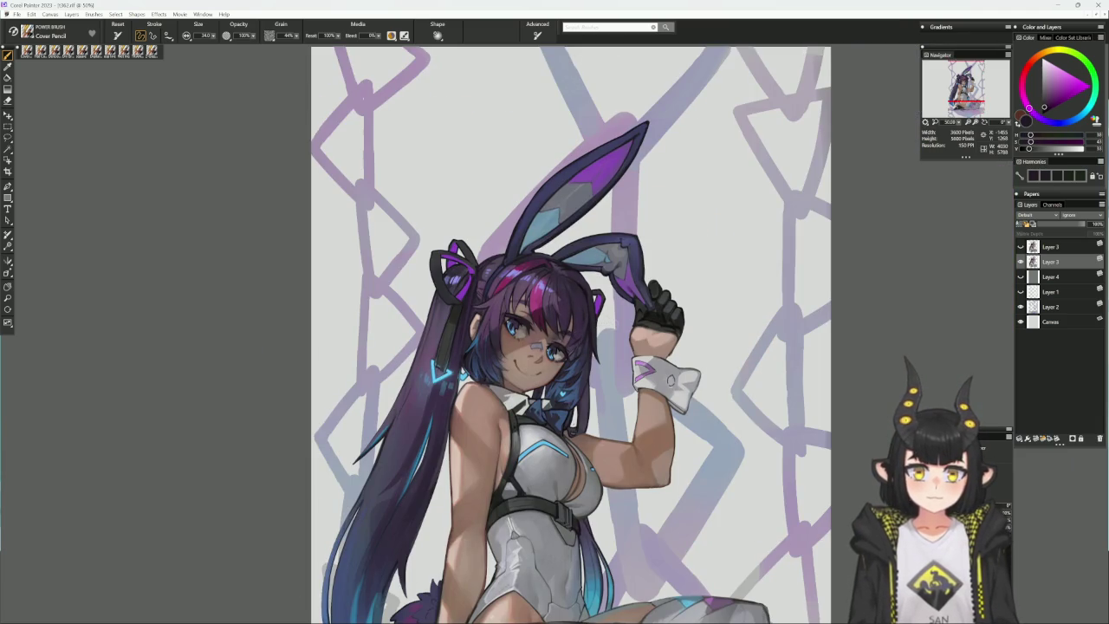
pyautogui.hotkey('ctrl', '-')
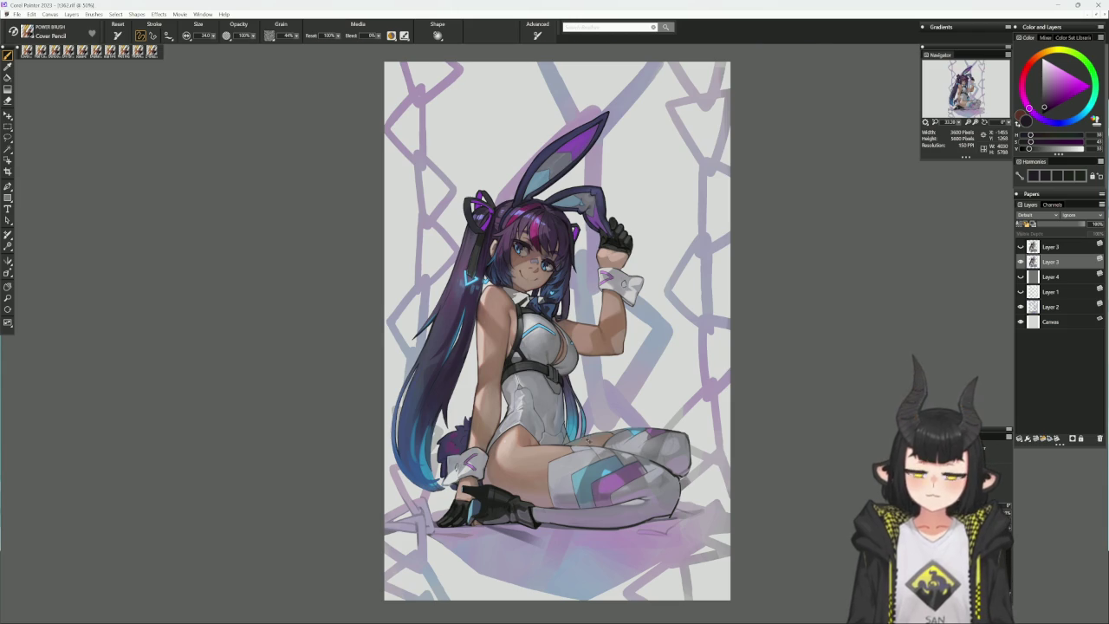
# - Refine the long twin-tail hair down her back with a sampled purple and darker greyish-brown
pyautogui.hotkey('ctrl', '+')
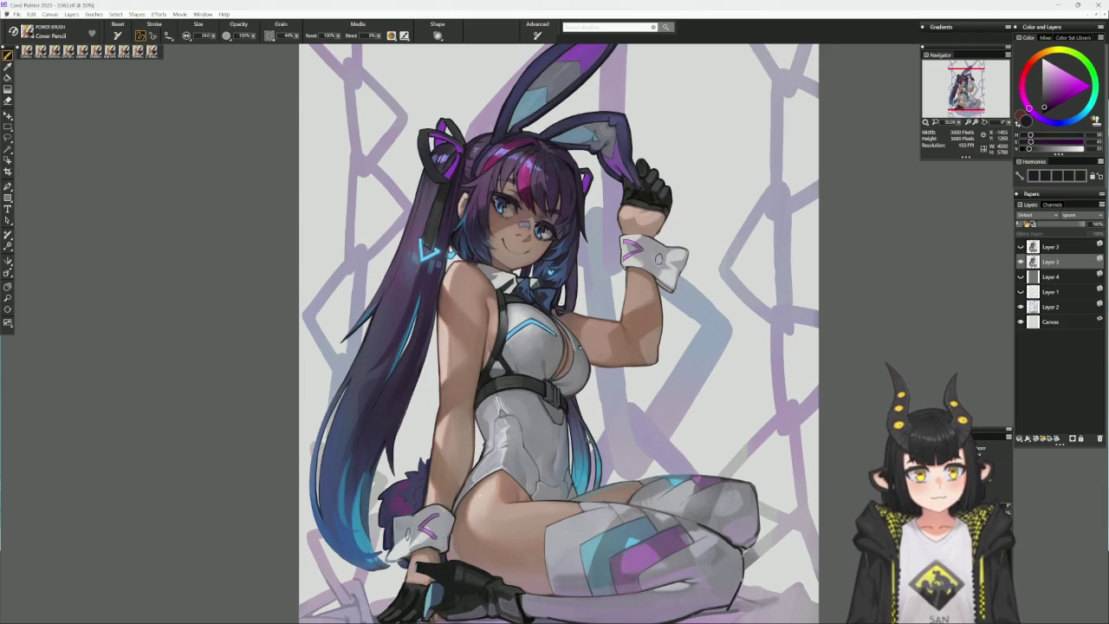
pyautogui.moveTo(511, 566); pyautogui.dragTo(541, 533)
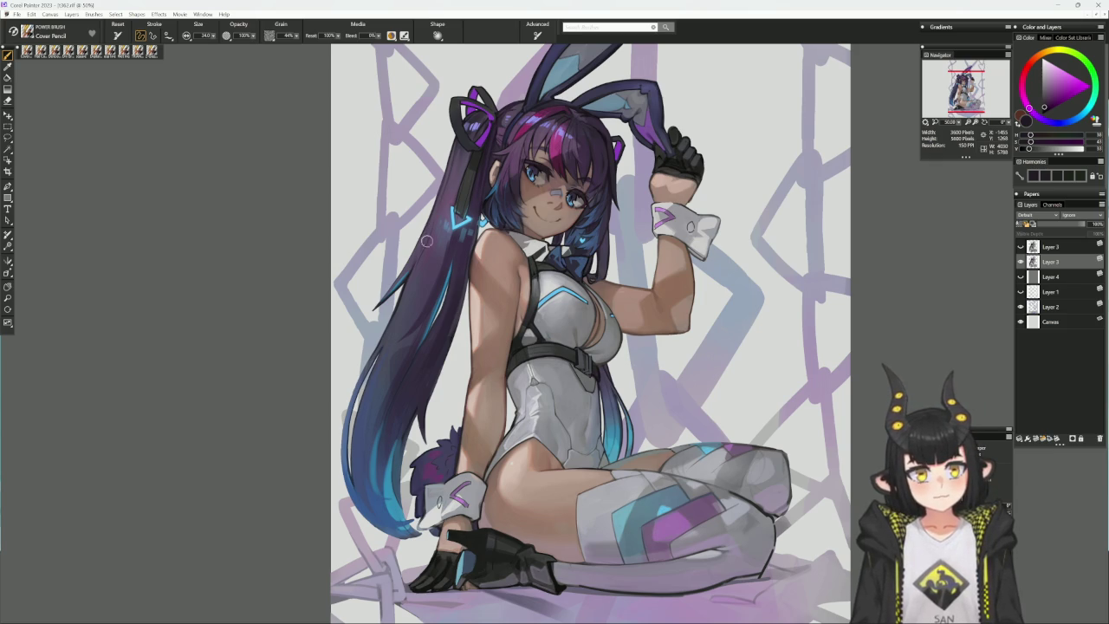
pyautogui.keyDown('alt'); pyautogui.click(608, 233); pyautogui.keyUp('alt')
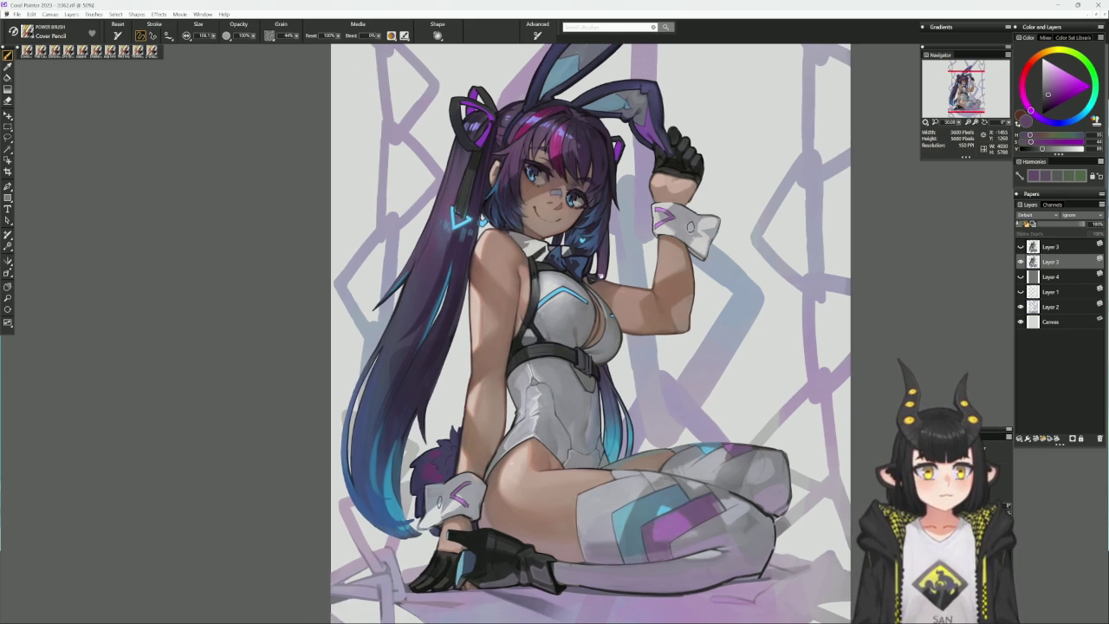
pyautogui.moveTo(572, 329); pyautogui.dragTo(543, 343)
pyautogui.moveTo(862, 223); pyautogui.dragTo(809, 240)
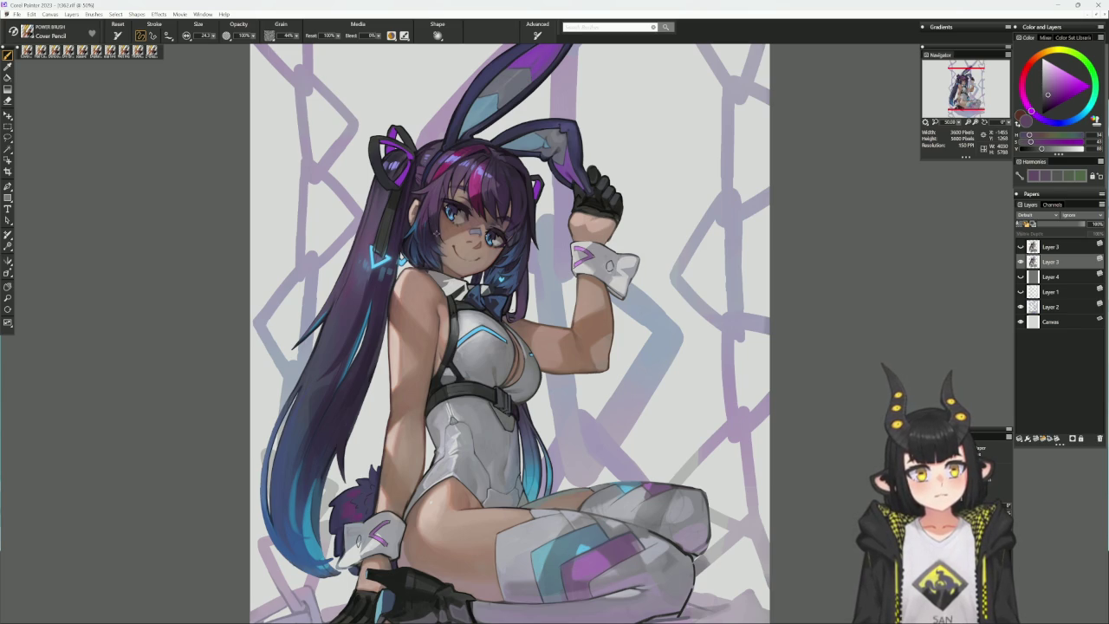
pyautogui.keyDown('alt'); pyautogui.click(439, 236); pyautogui.keyUp('alt')
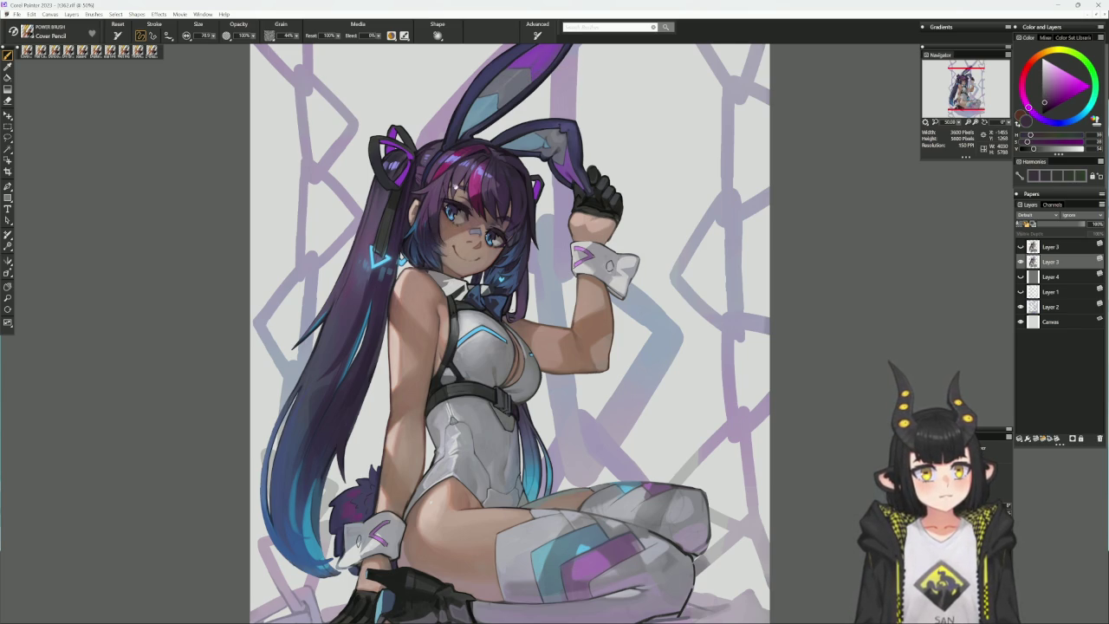
pyautogui.scroll(2, 449, 213)
pyautogui.press('[')
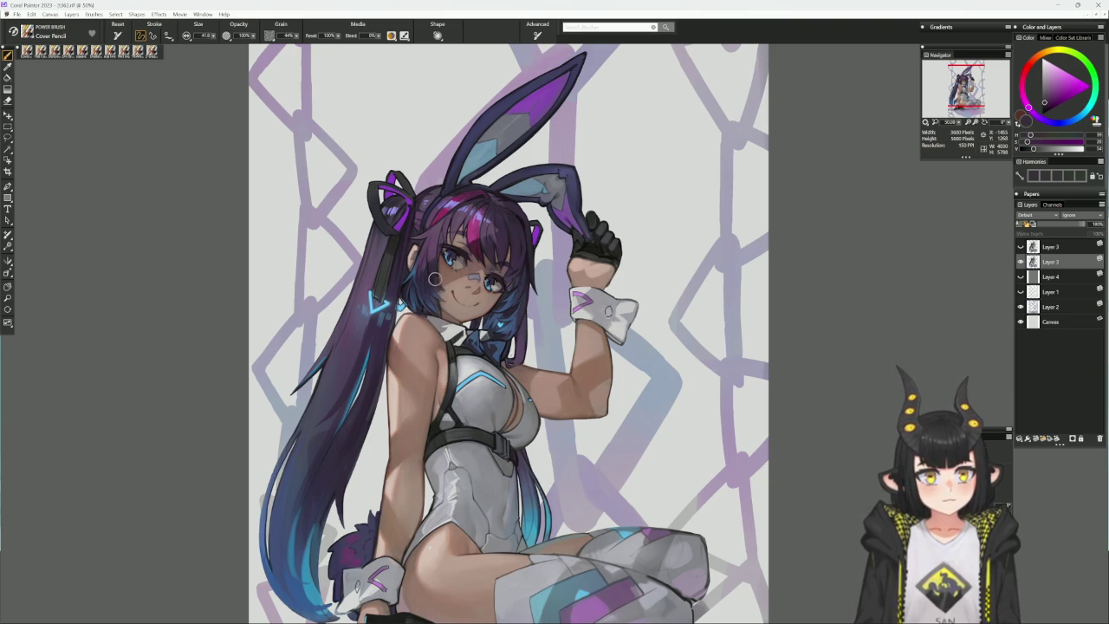
# - Sample blues and a magenta-purple from the figure on a tilted canvas, then switch to Dry Brush
pyautogui.moveTo(559, 215); pyautogui.dragTo(593, 329)
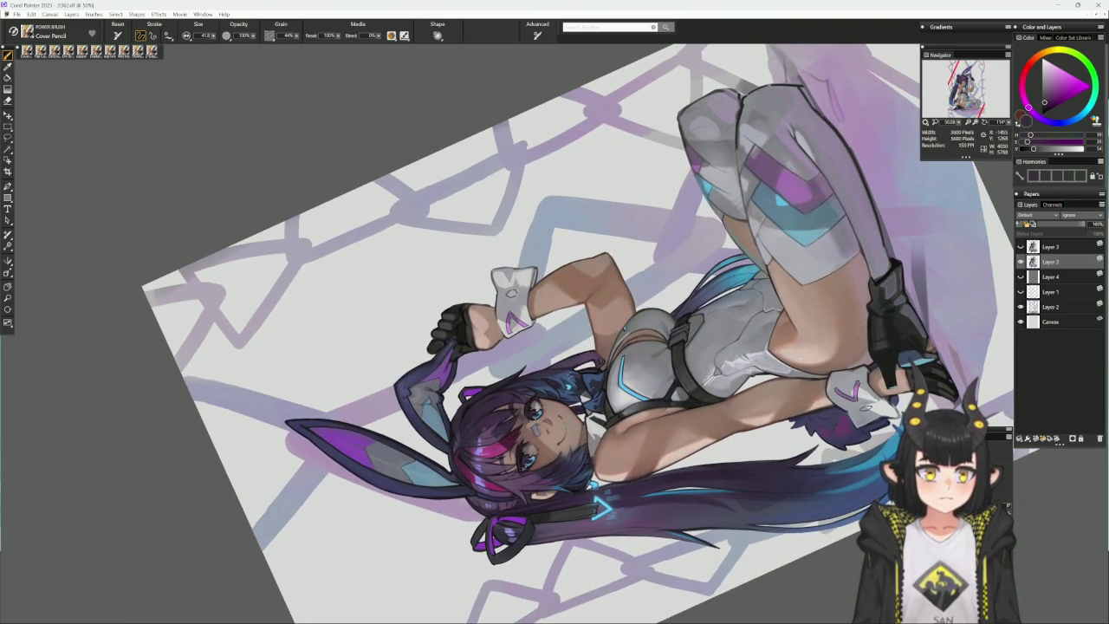
pyautogui.keyDown('alt'); pyautogui.click(569, 433); pyautogui.keyUp('alt')
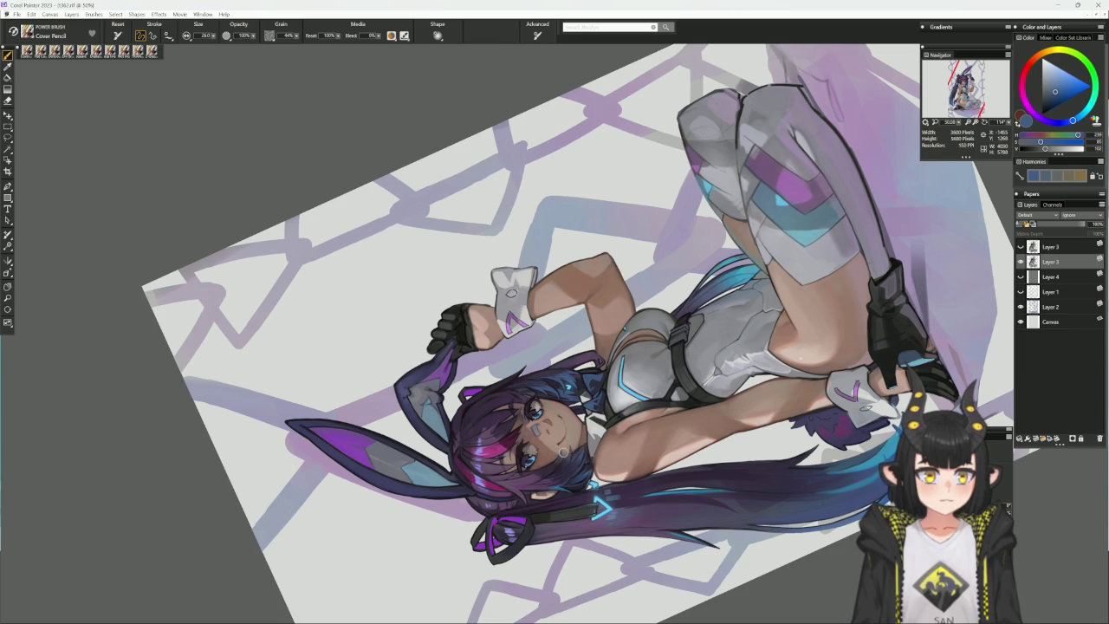
pyautogui.keyDown('alt'); pyautogui.click(567, 456); pyautogui.keyUp('alt')
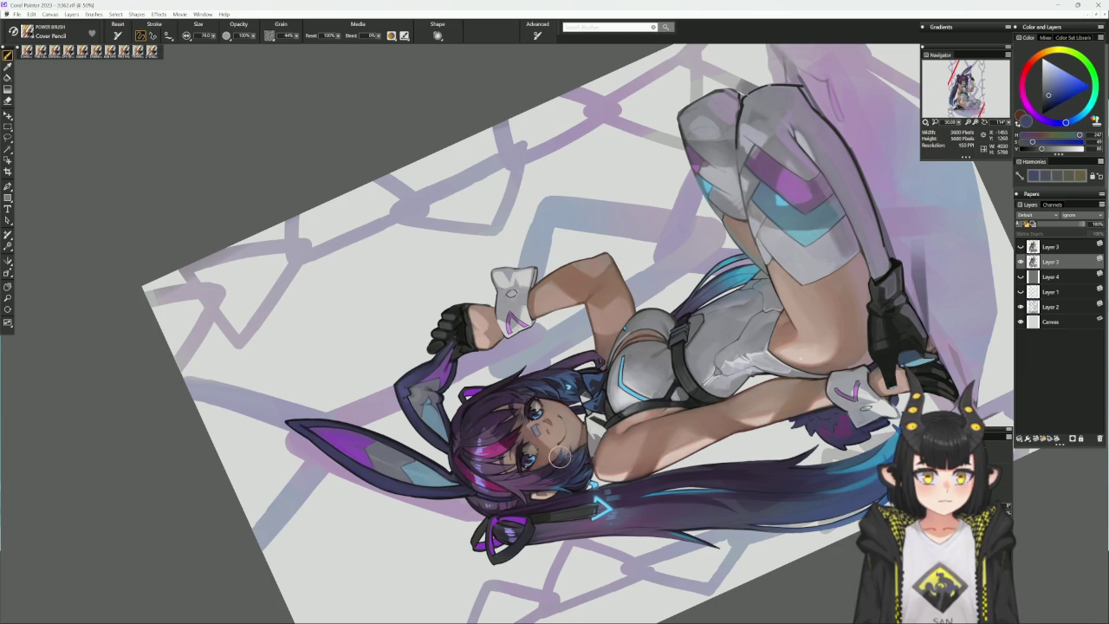
pyautogui.keyDown('alt'); pyautogui.click(559, 458); pyautogui.keyUp('alt')
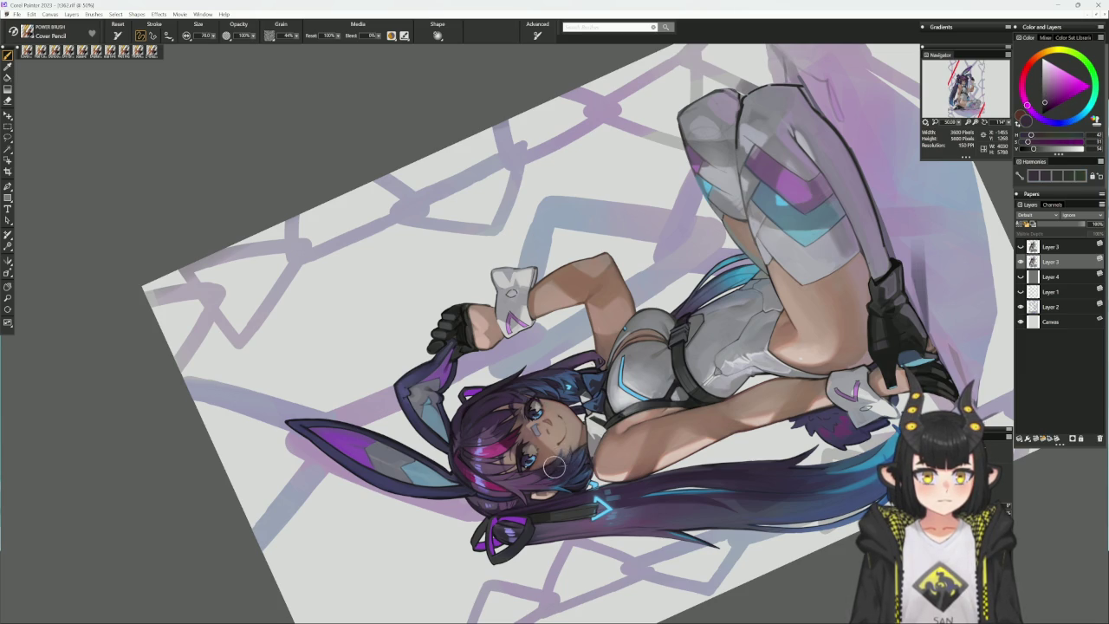
pyautogui.hotkey('ctrl', 'alt', '0')
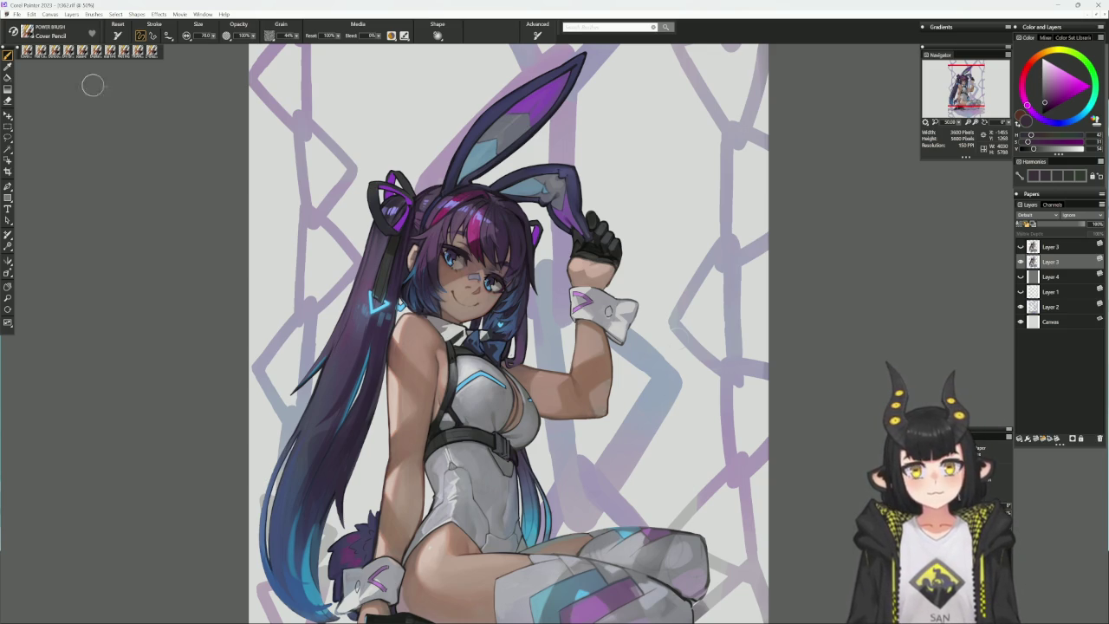
pyautogui.press('/')
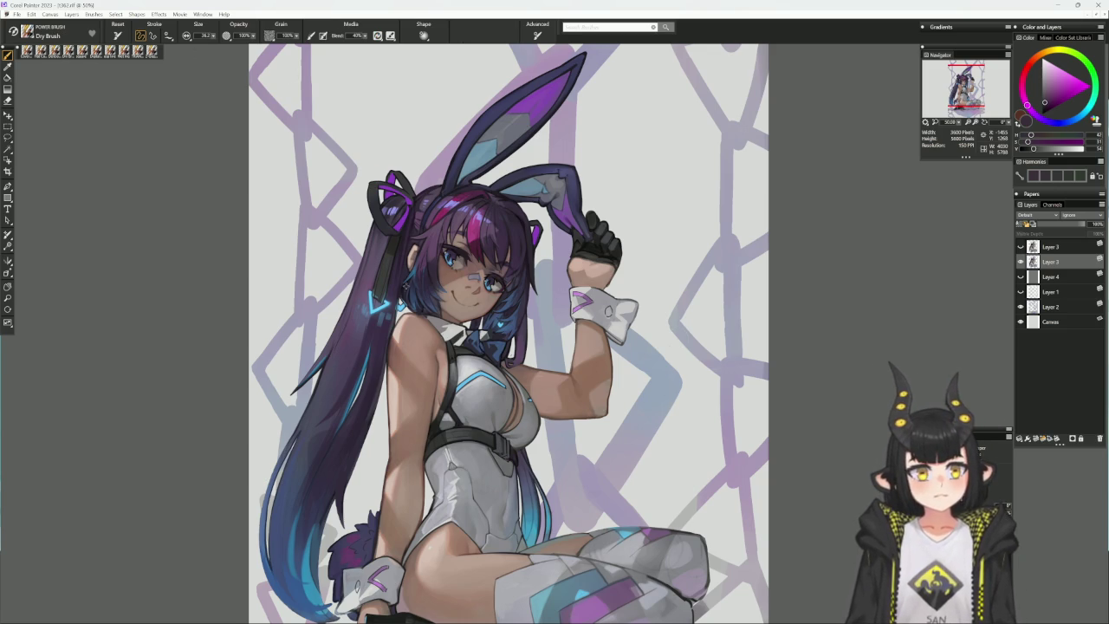
# - Swap the Dry Brush for the Delicious Flat Colour brush variant
pyautogui.keyDown('alt'); pyautogui.click(407, 288); pyautogui.keyUp('alt')
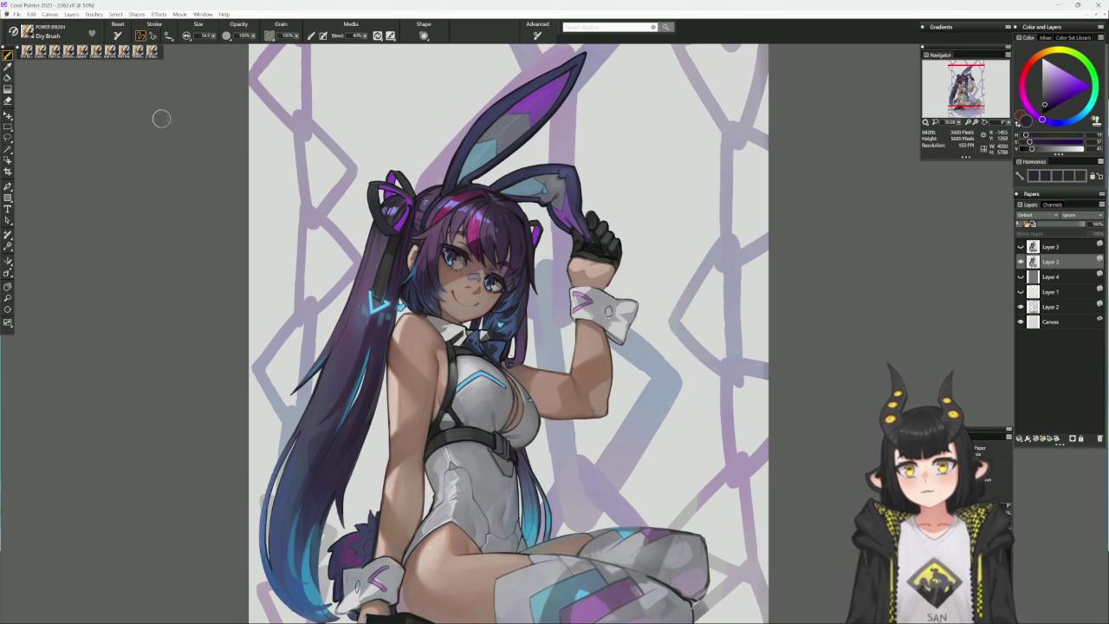
pyautogui.click(152, 50)
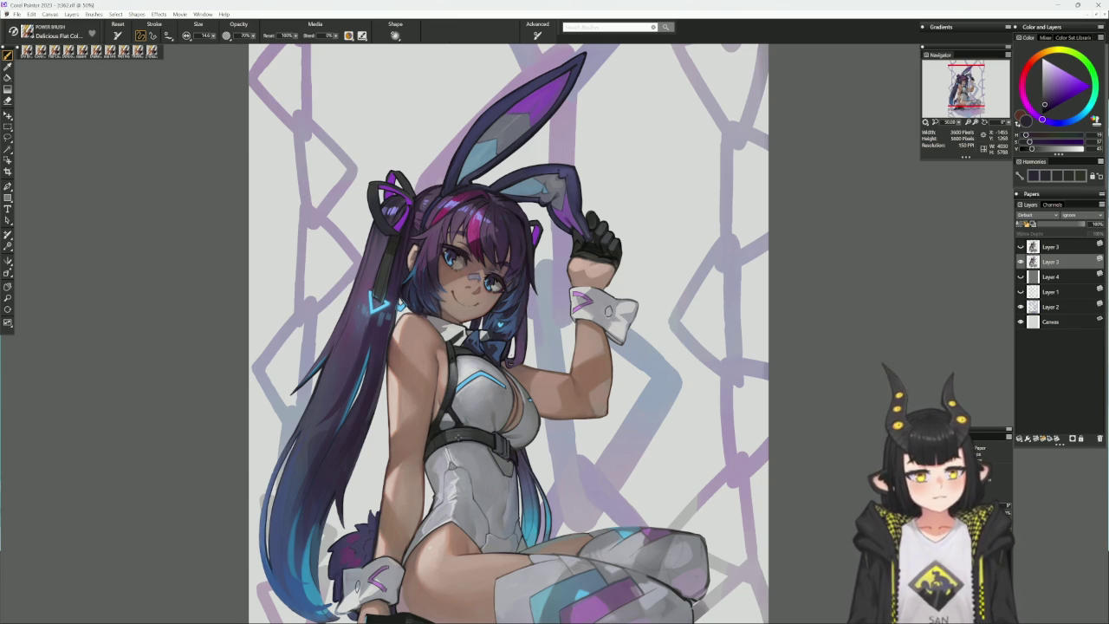
pyautogui.keyDown('alt'); pyautogui.click(658, 373); pyautogui.keyUp('alt')
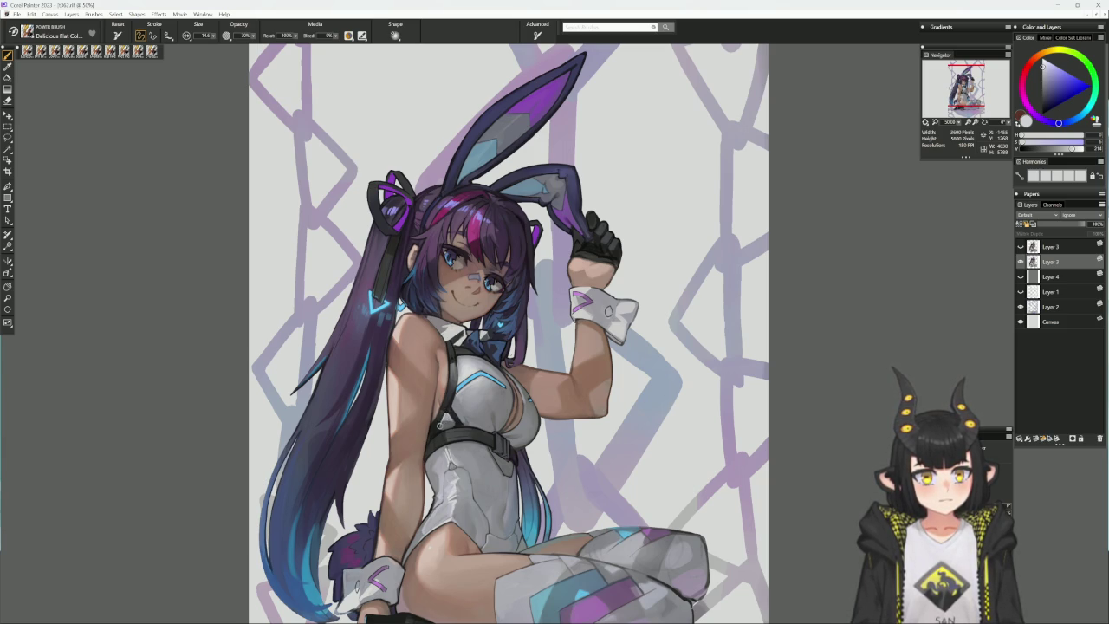
pyautogui.keyDown('alt'); pyautogui.click(442, 419); pyautogui.keyUp('alt')
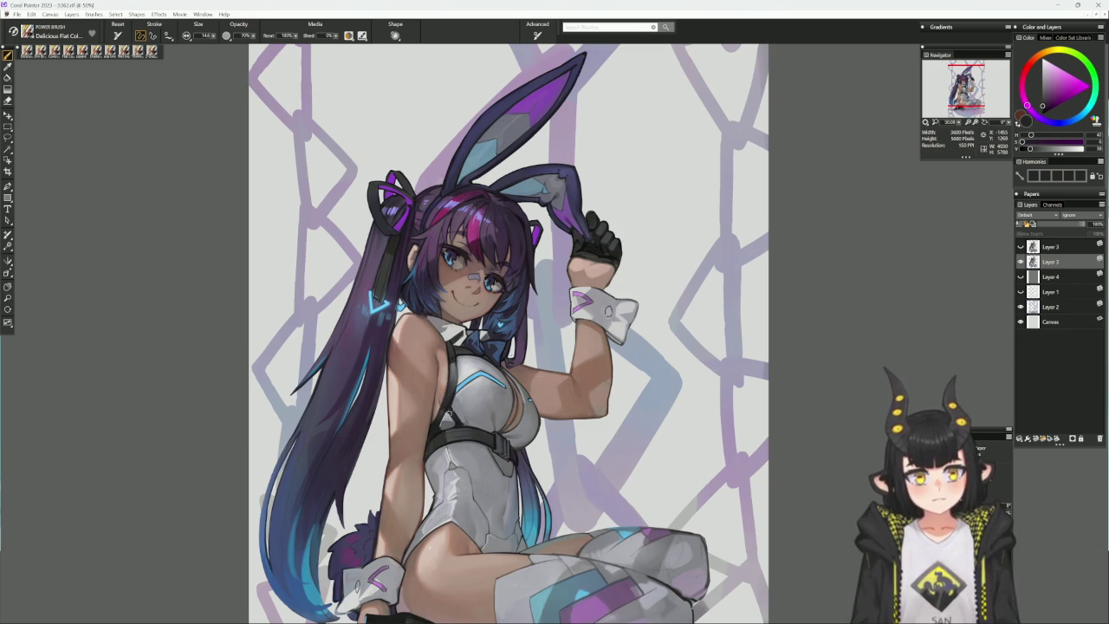
pyautogui.keyDown('alt'); pyautogui.click(451, 422); pyautogui.keyUp('alt')
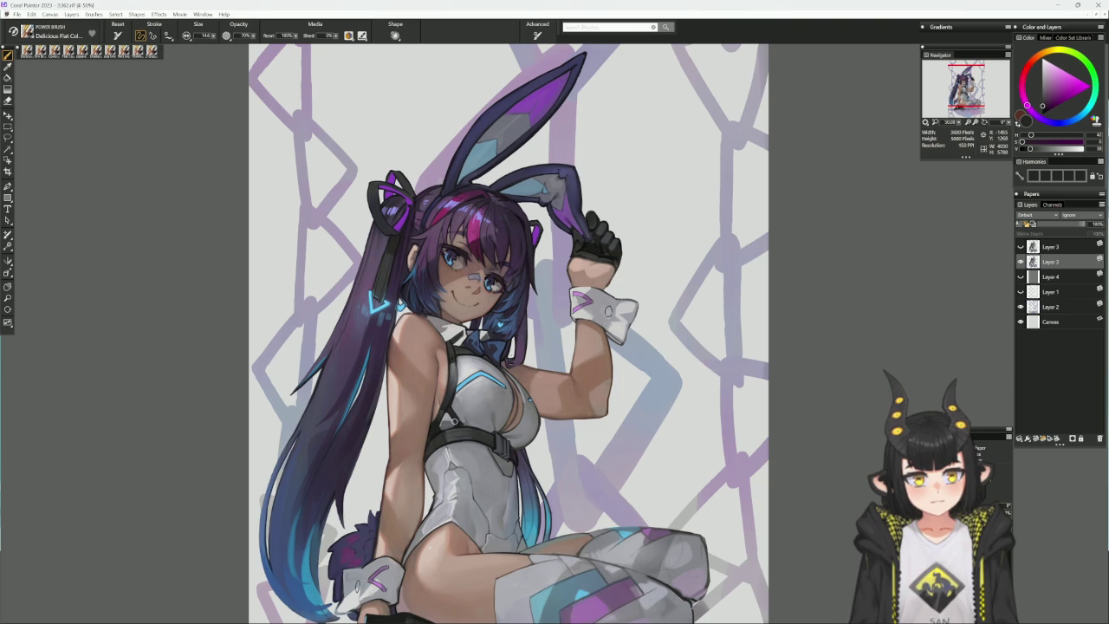
pyautogui.moveTo(452, 422); pyautogui.dragTo(574, 345)
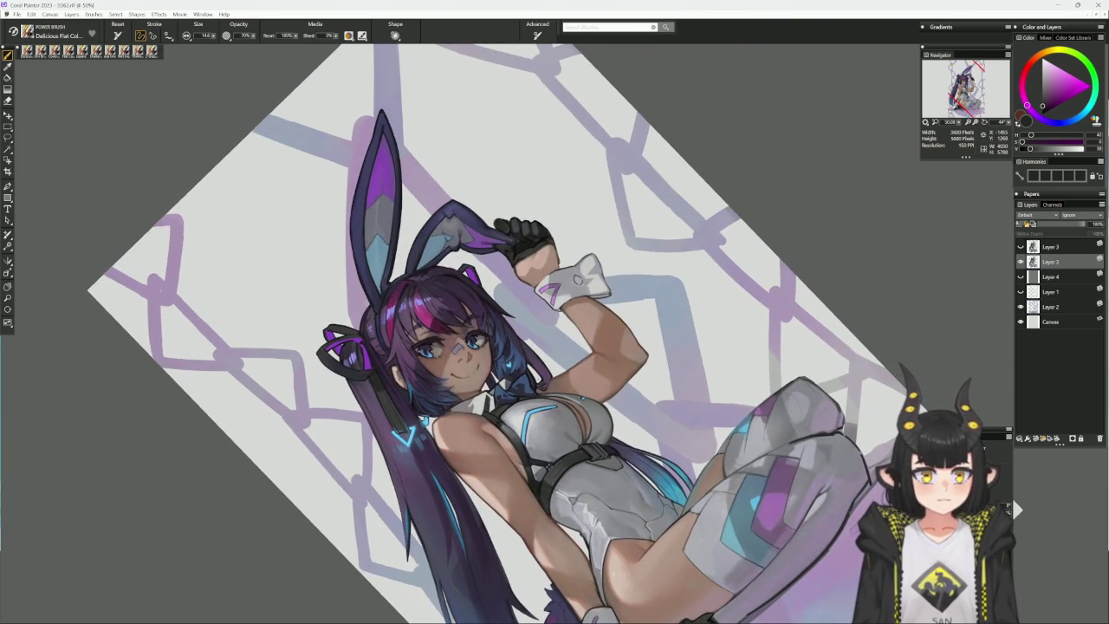
pyautogui.keyDown('alt'); pyautogui.click(545, 467); pyautogui.keyUp('alt')
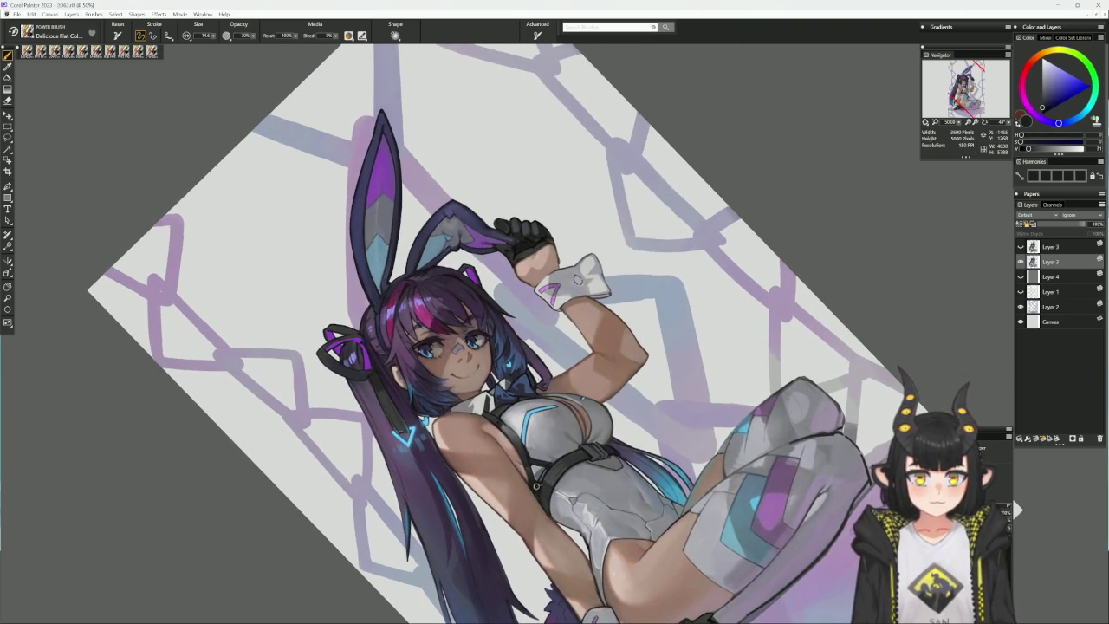
pyautogui.click(559, 447)
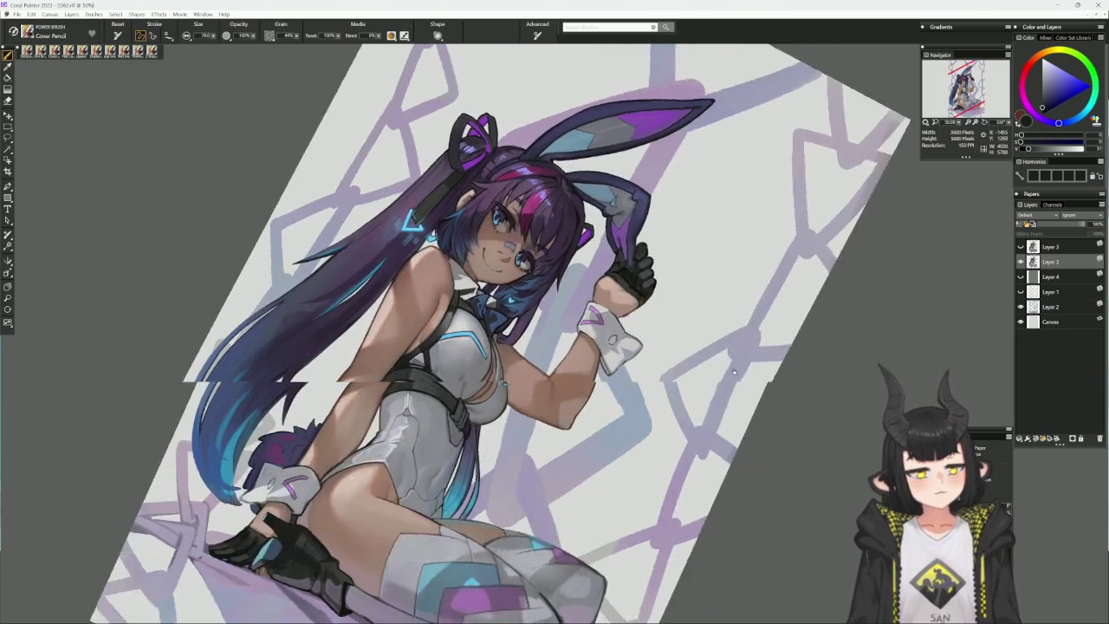
# - Shrink the Cover Pencil to about 22 while sampling skin and grey tones on a rotated canvas
pyautogui.moveTo(734, 373); pyautogui.dragTo(468, 388)
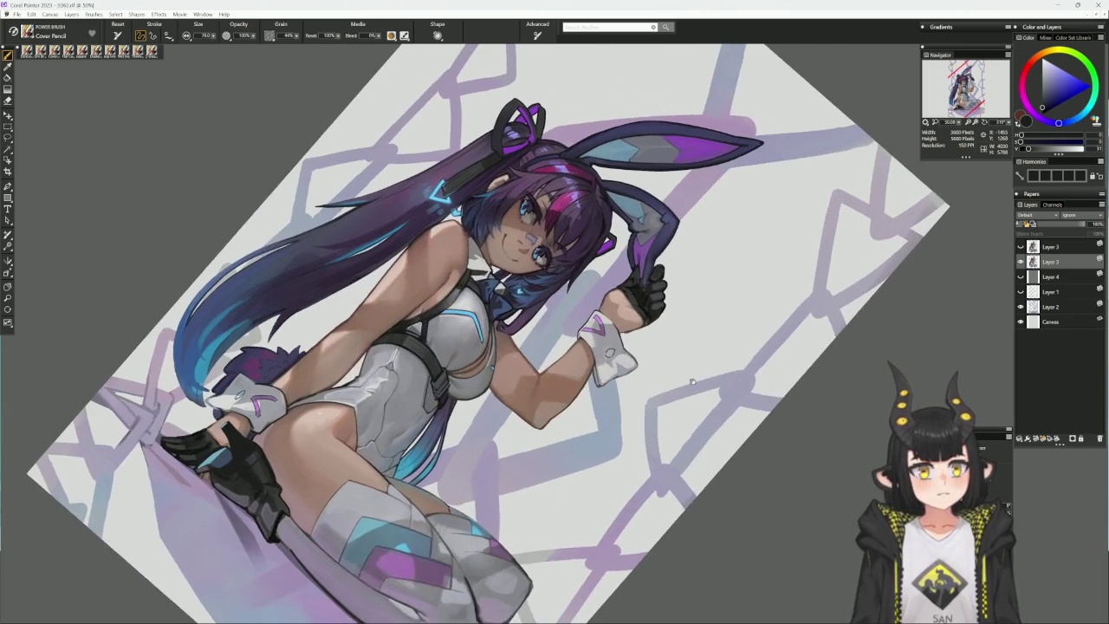
pyautogui.keyDown('alt'); pyautogui.click(468, 388); pyautogui.keyUp('alt')
pyautogui.press('[')
pyautogui.press('[')
pyautogui.press('[')
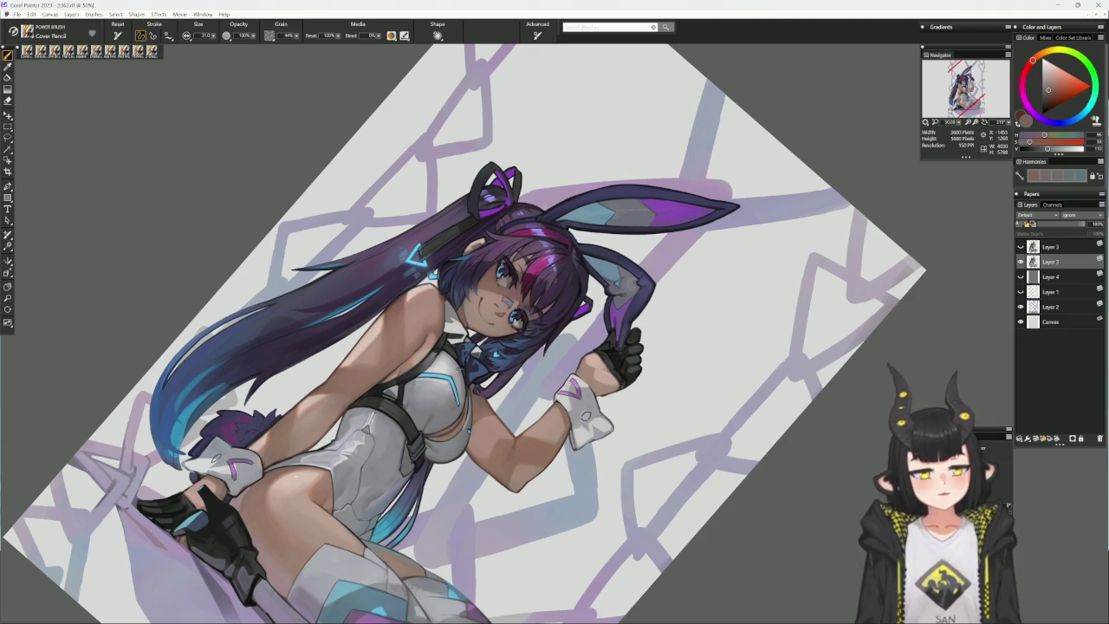
pyautogui.keyDown('alt'); pyautogui.click(464, 381); pyautogui.keyUp('alt')
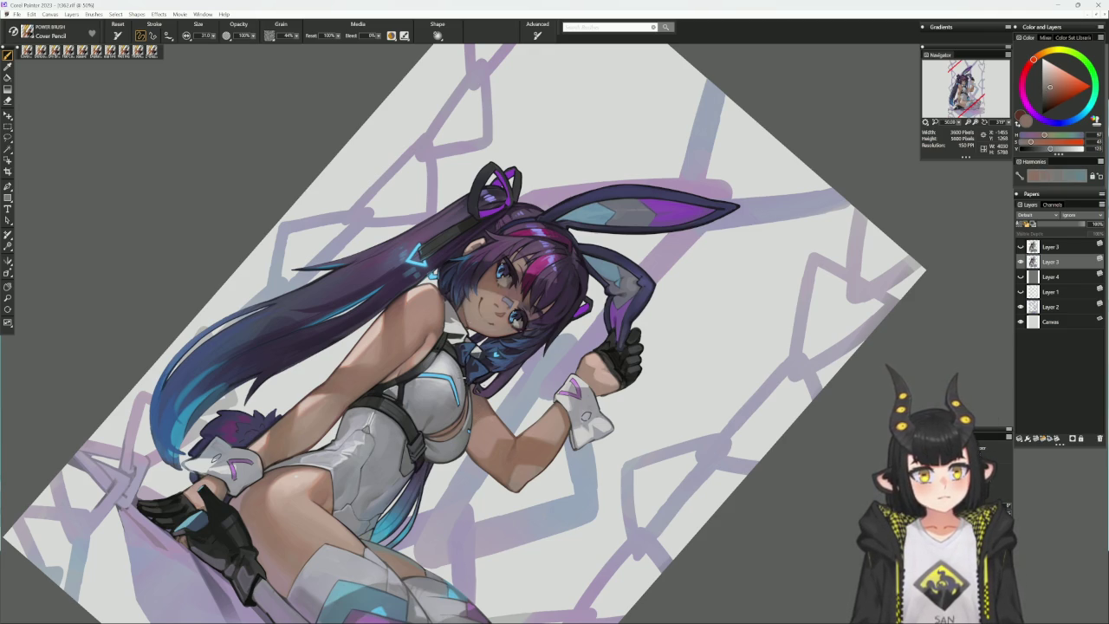
pyautogui.press('[')
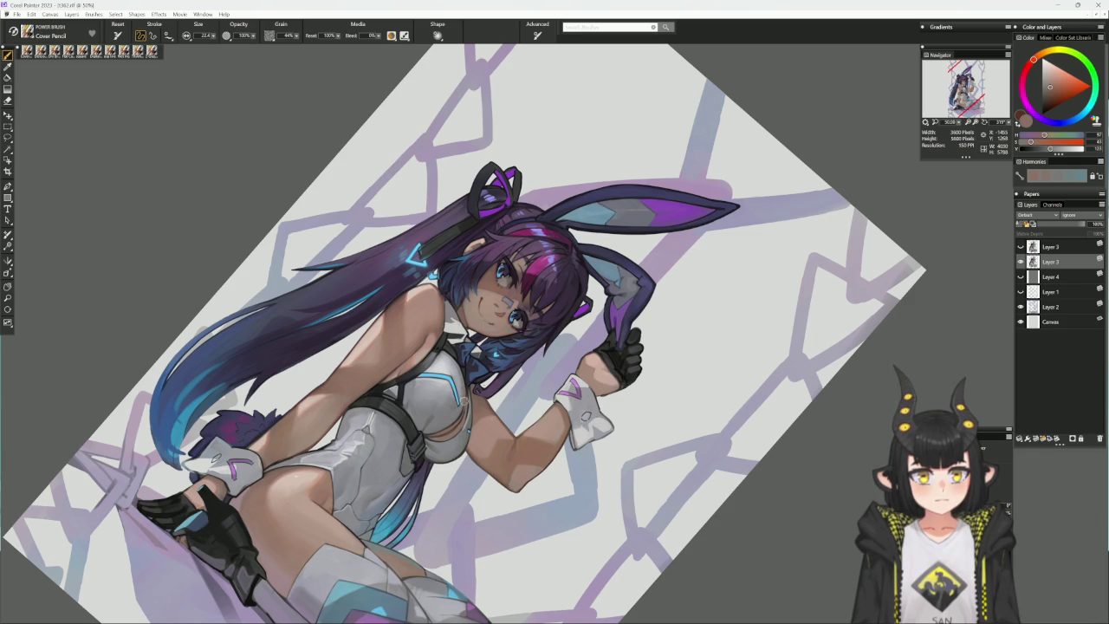
# - Sample dark blue, purple and finally a reddish-brown skin tone, then set the canvas upright
pyautogui.keyDown('alt'); pyautogui.click(461, 370); pyautogui.keyUp('alt')
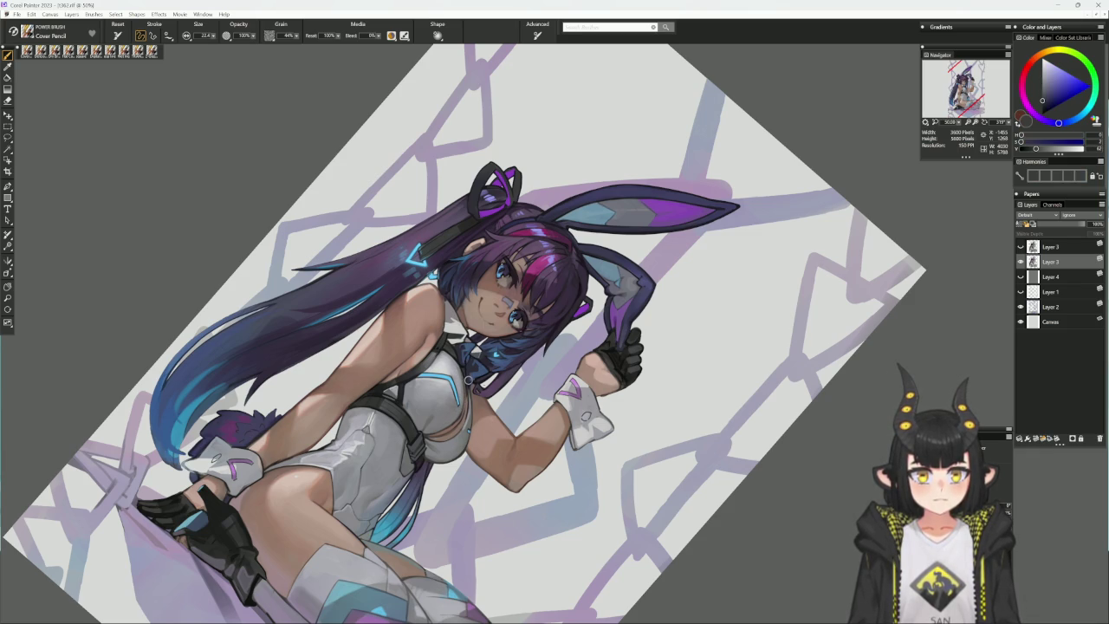
pyautogui.keyDown('alt'); pyautogui.click(461, 367); pyautogui.keyUp('alt')
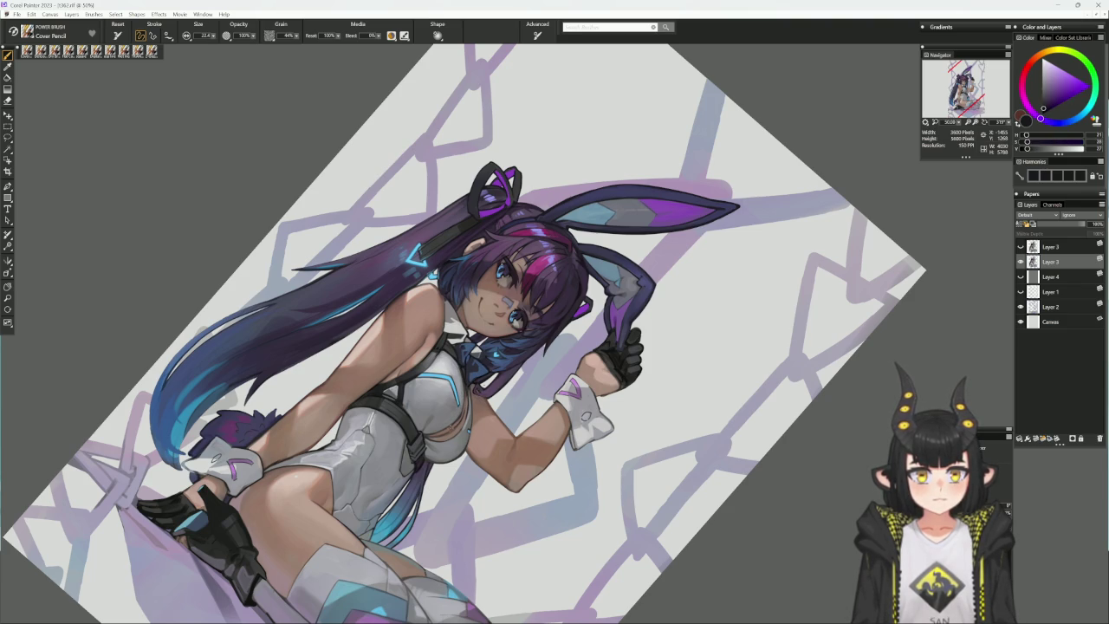
pyautogui.keyDown('alt'); pyautogui.click(463, 410); pyautogui.keyUp('alt')
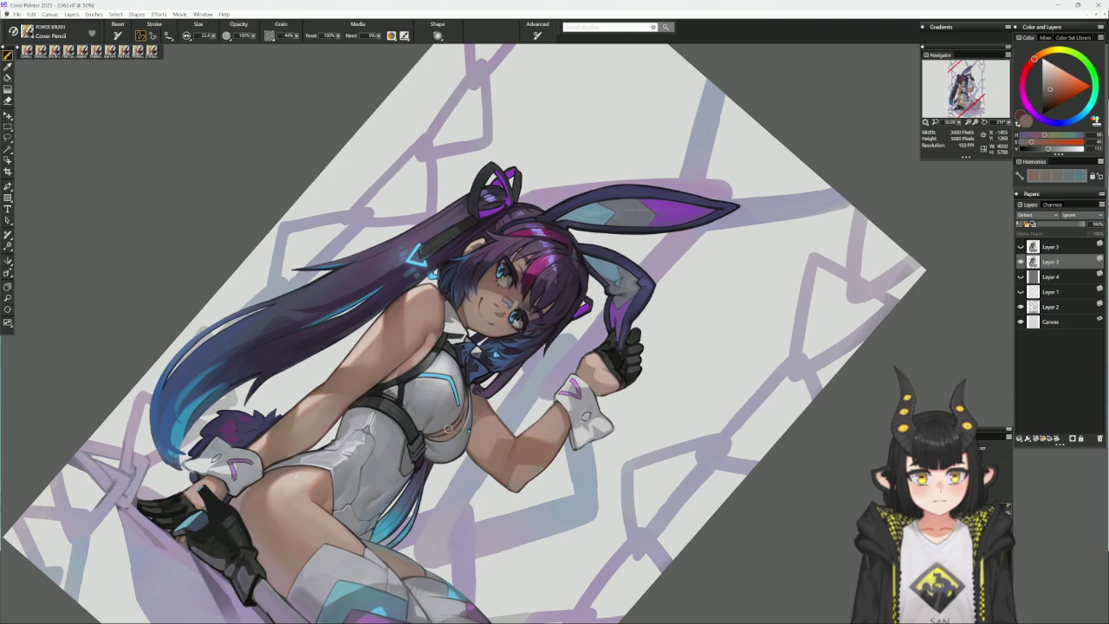
pyautogui.hotkey('shift', 'alt', 'space')
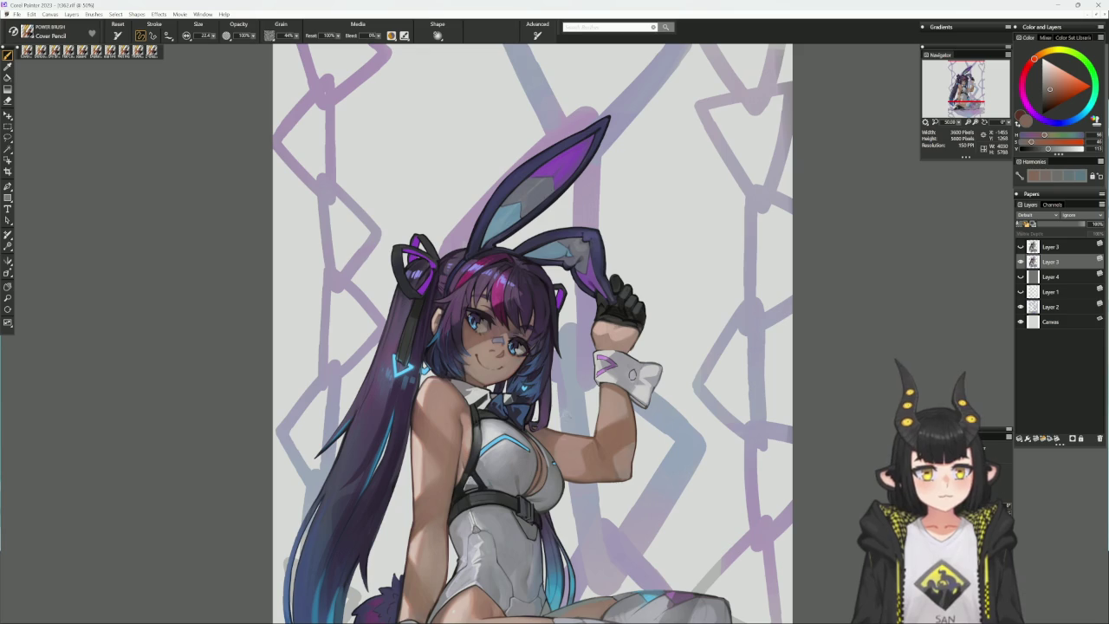
pyautogui.moveTo(640, 412); pyautogui.dragTo(508, 429)
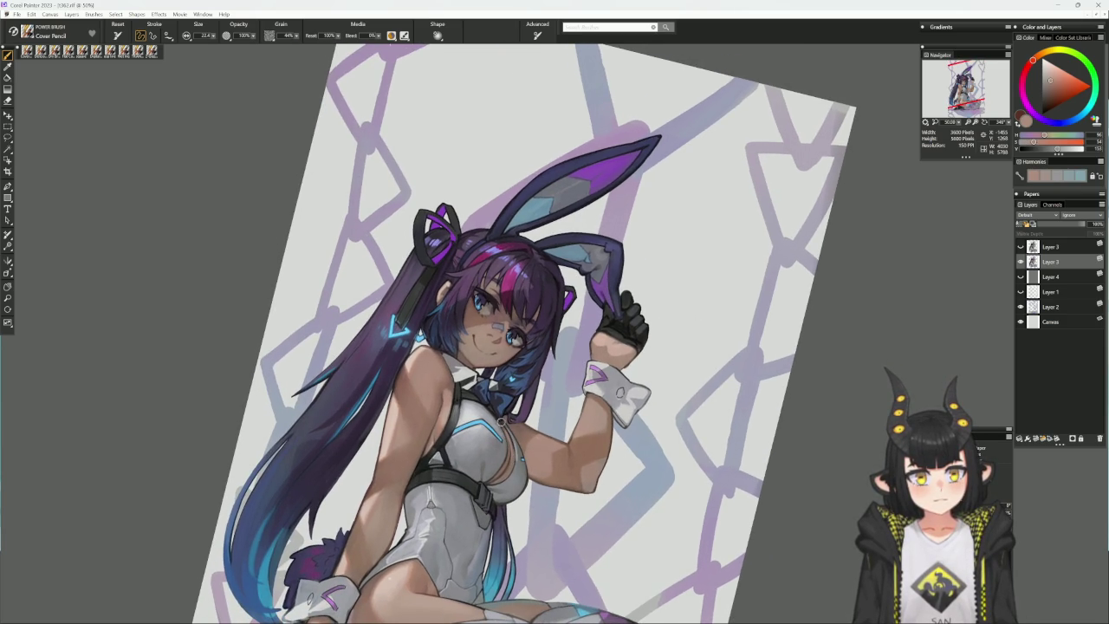
pyautogui.keyDown('alt'); pyautogui.click(502, 425); pyautogui.keyUp('alt')
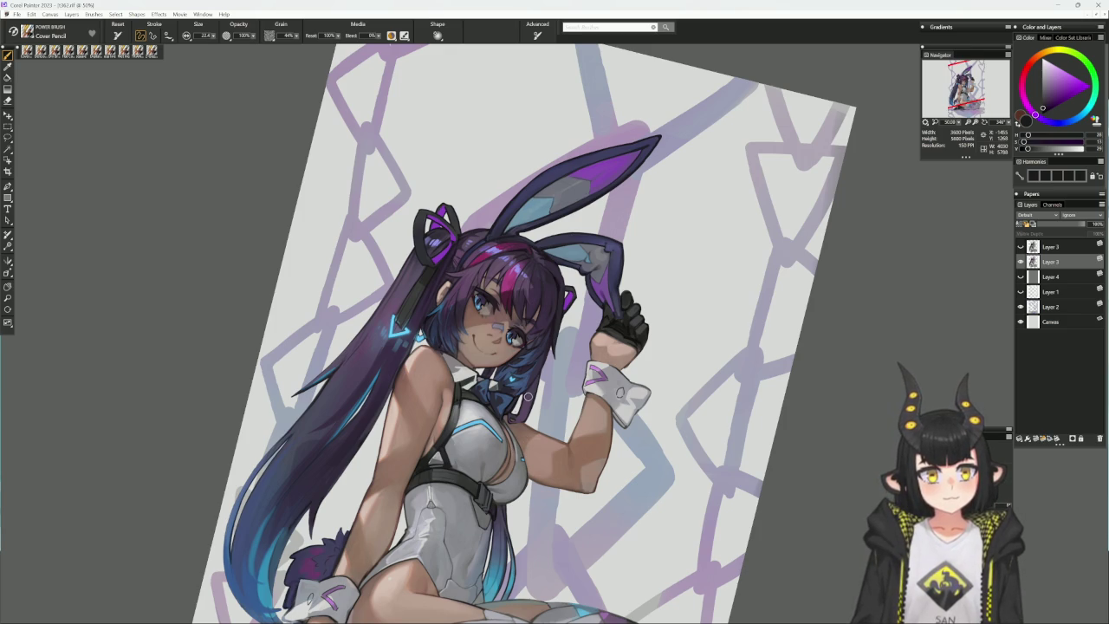
pyautogui.keyDown('alt'); pyautogui.click(442, 385); pyautogui.keyUp('alt')
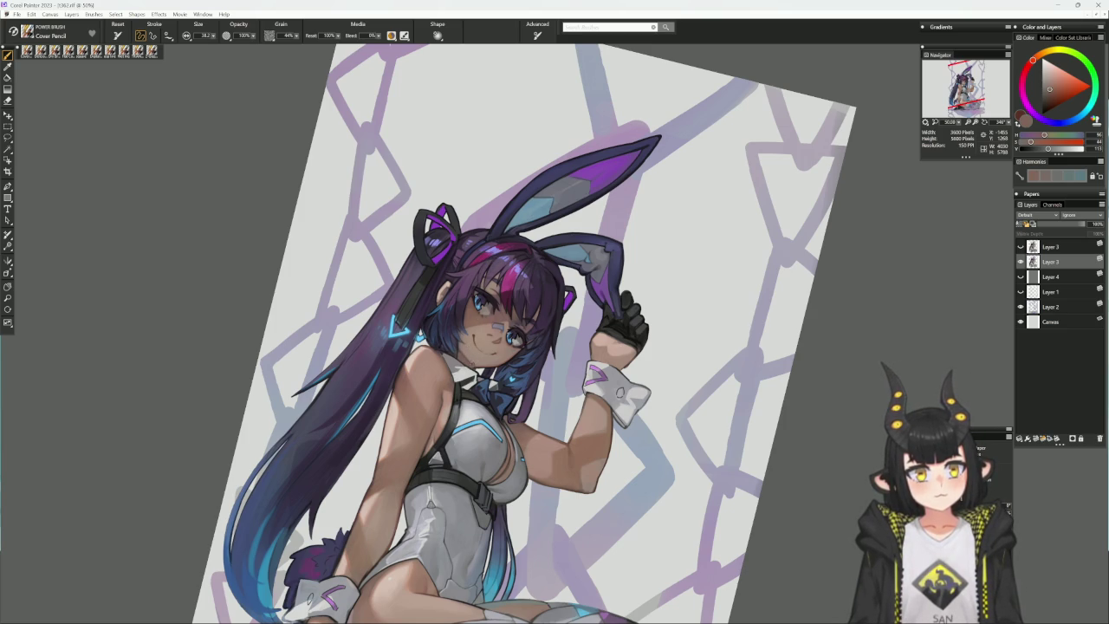
pyautogui.keyDown('alt'); pyautogui.click(551, 236); pyautogui.keyUp('alt')
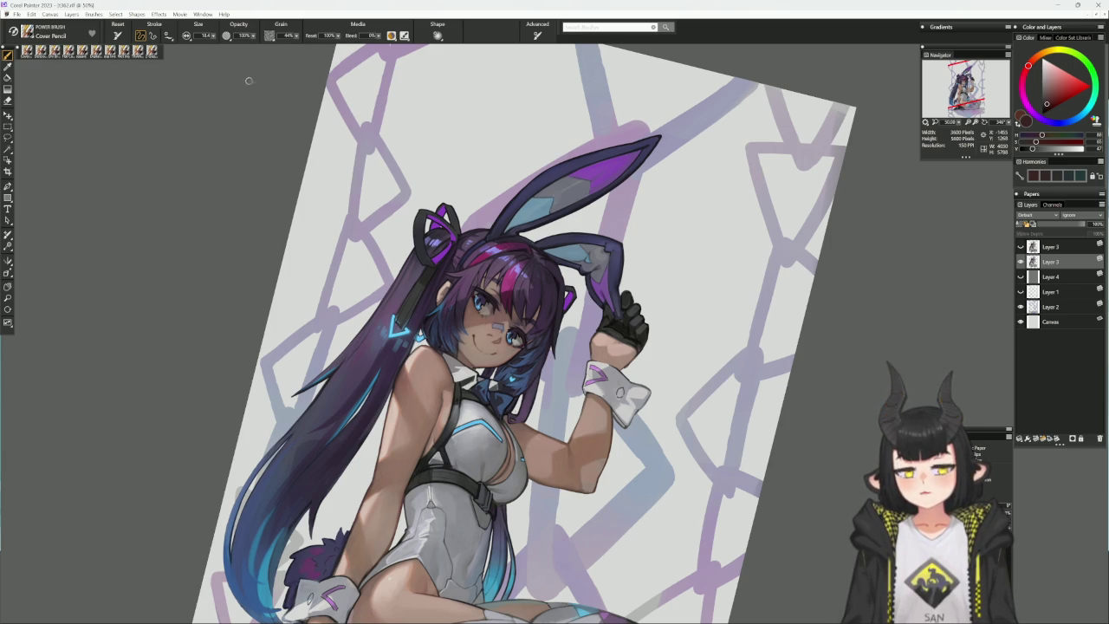
pyautogui.keyDown('alt'); pyautogui.click(526, 335); pyautogui.keyUp('alt')
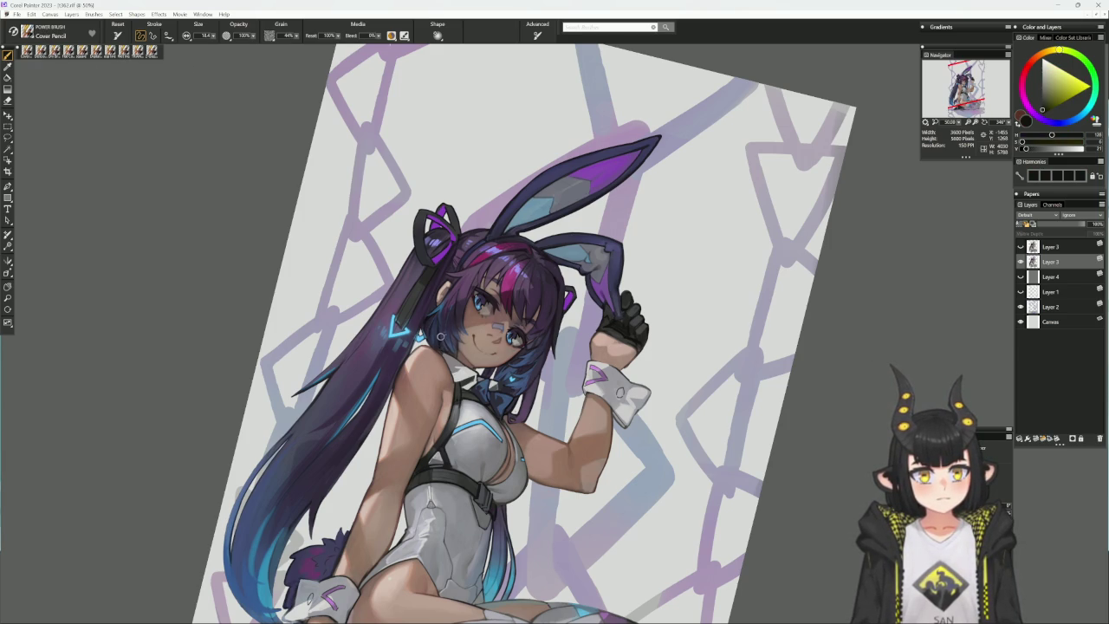
pyautogui.keyDown('alt'); pyautogui.click(439, 324); pyautogui.keyUp('alt')
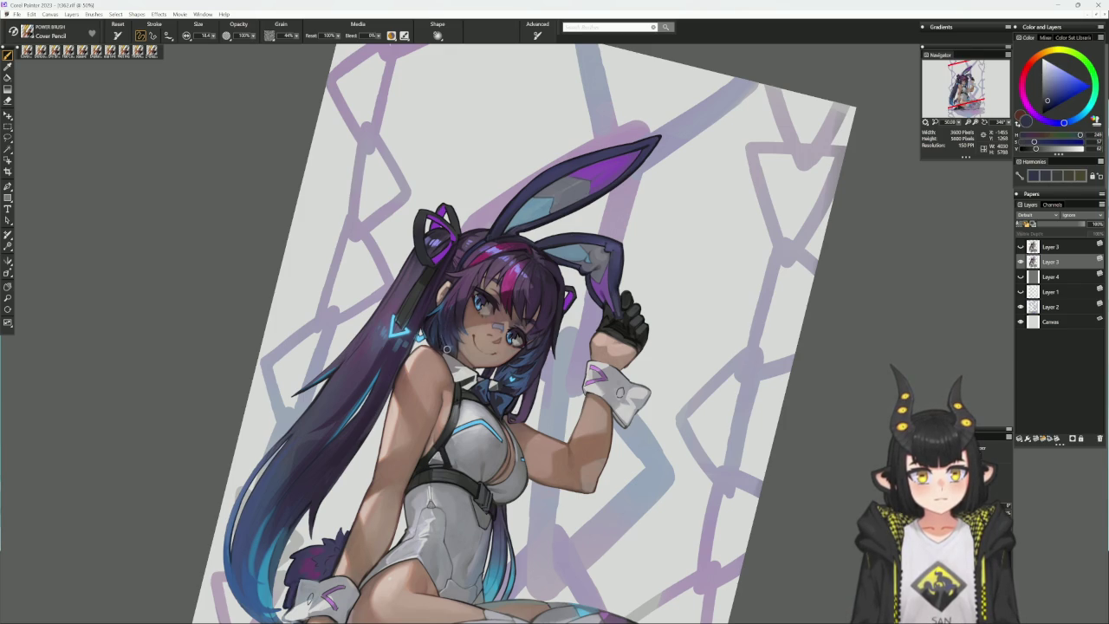
pyautogui.keyDown('alt'); pyautogui.click(446, 338); pyautogui.keyUp('alt')
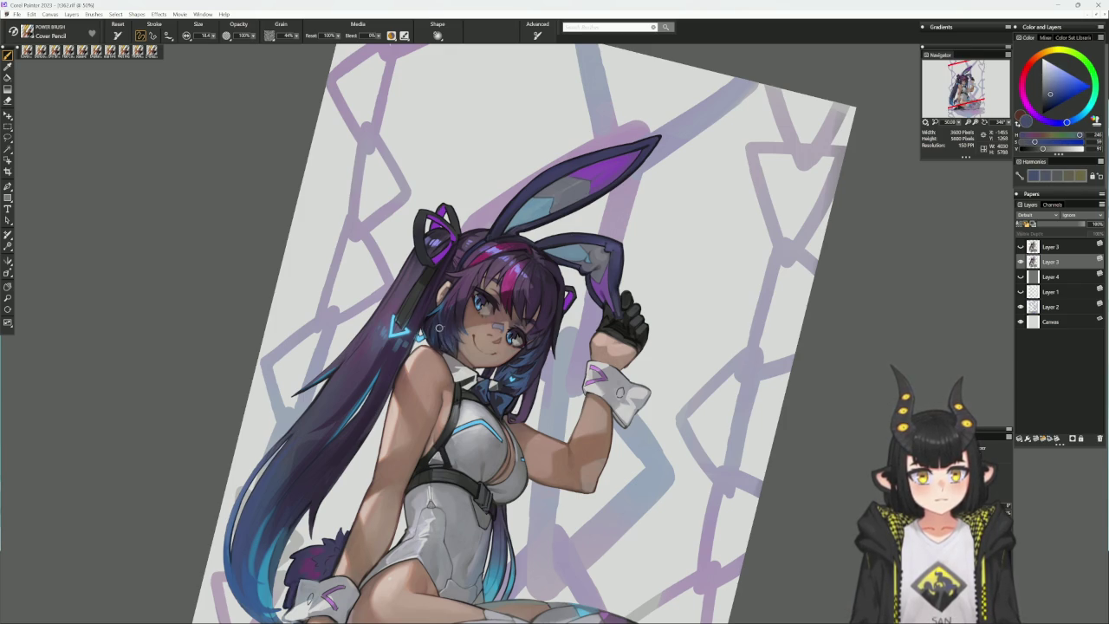
pyautogui.keyDown('alt'); pyautogui.click(443, 337); pyautogui.keyUp('alt')
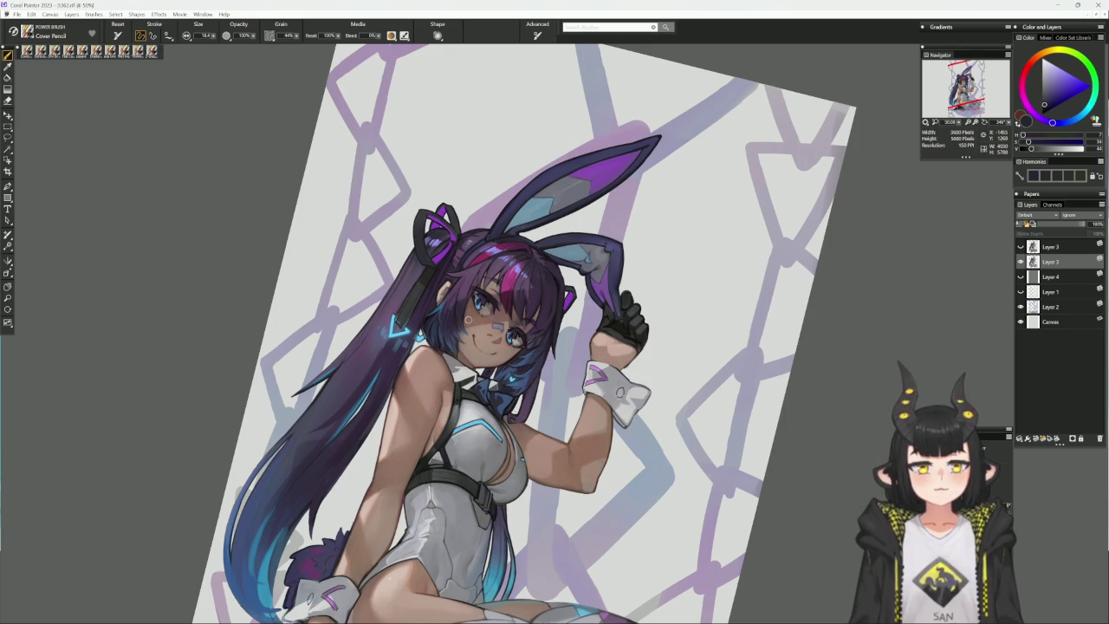
pyautogui.keyDown('alt'); pyautogui.click(438, 339); pyautogui.keyUp('alt')
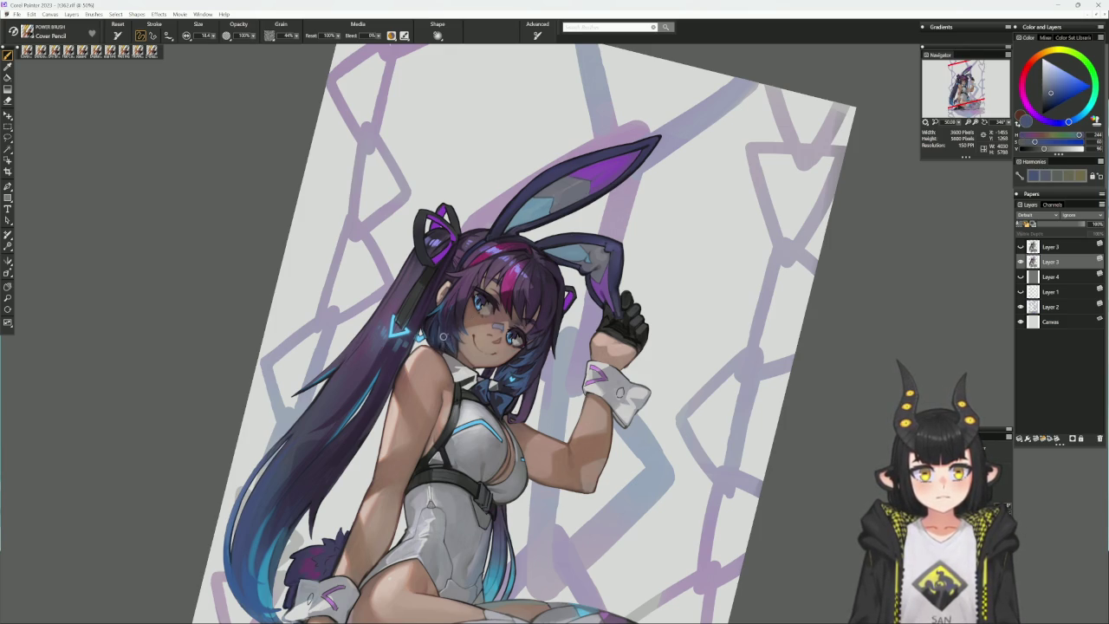
pyautogui.keyDown('alt'); pyautogui.click(509, 406); pyautogui.keyUp('alt')
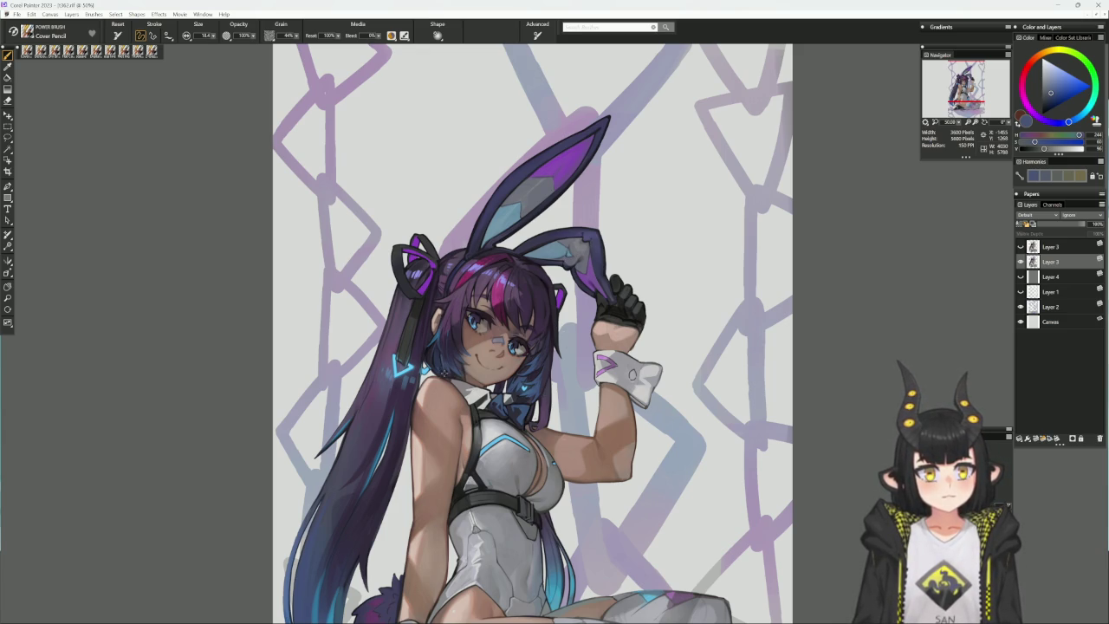
# - Sample hair purples and blues and paint strands with an enlarged flat colour brush
pyautogui.keyDown('alt'); pyautogui.click(434, 348); pyautogui.keyUp('alt')
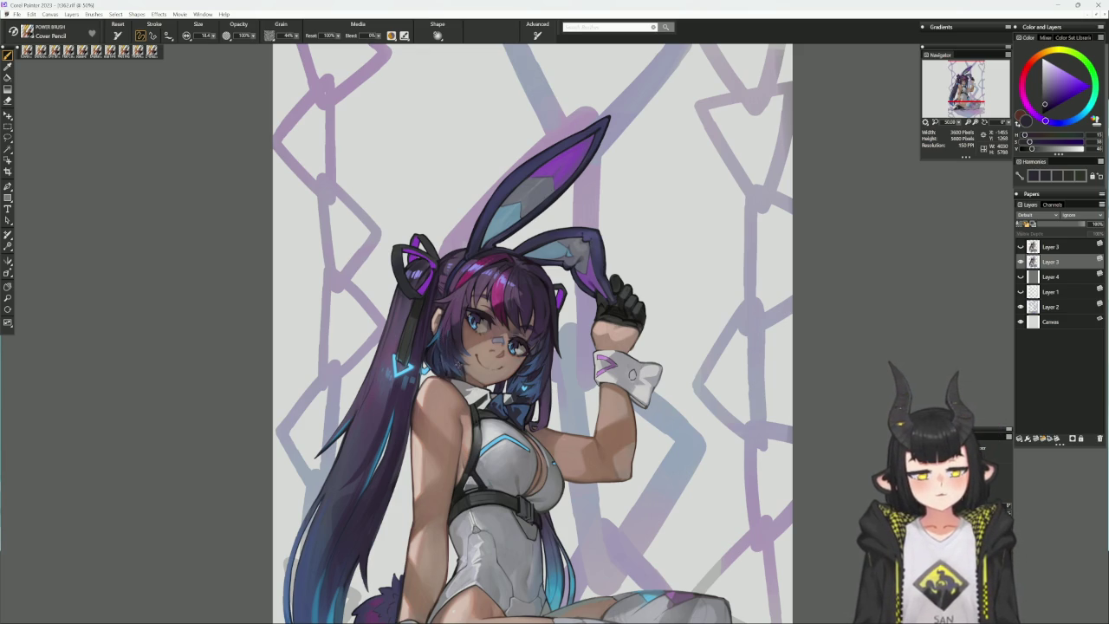
pyautogui.keyDown('alt'); pyautogui.click(440, 339); pyautogui.keyUp('alt')
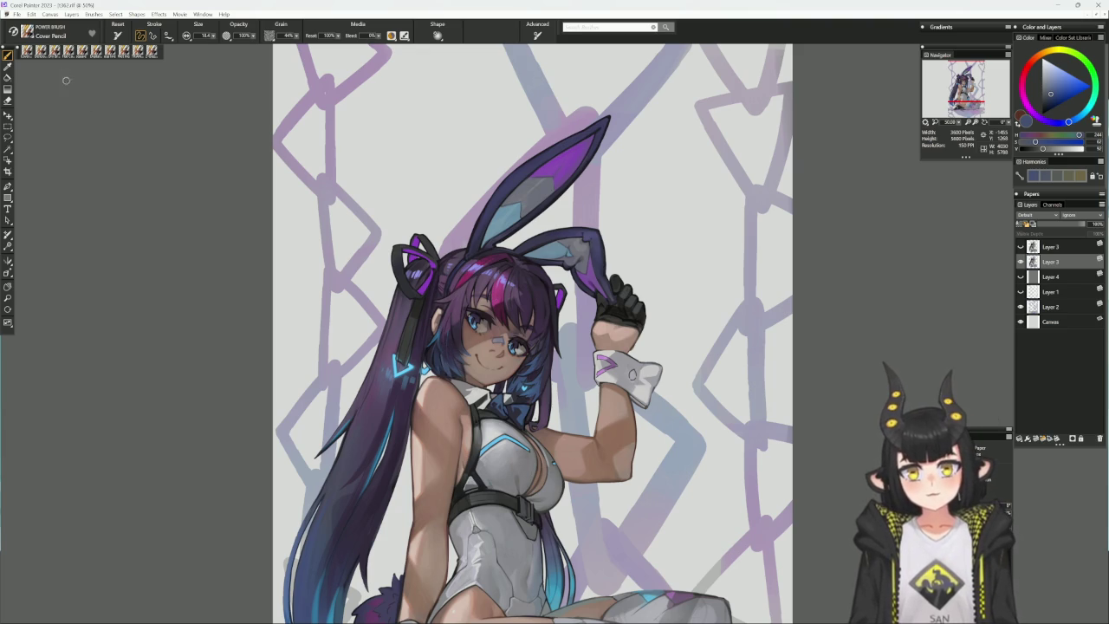
pyautogui.press('1')
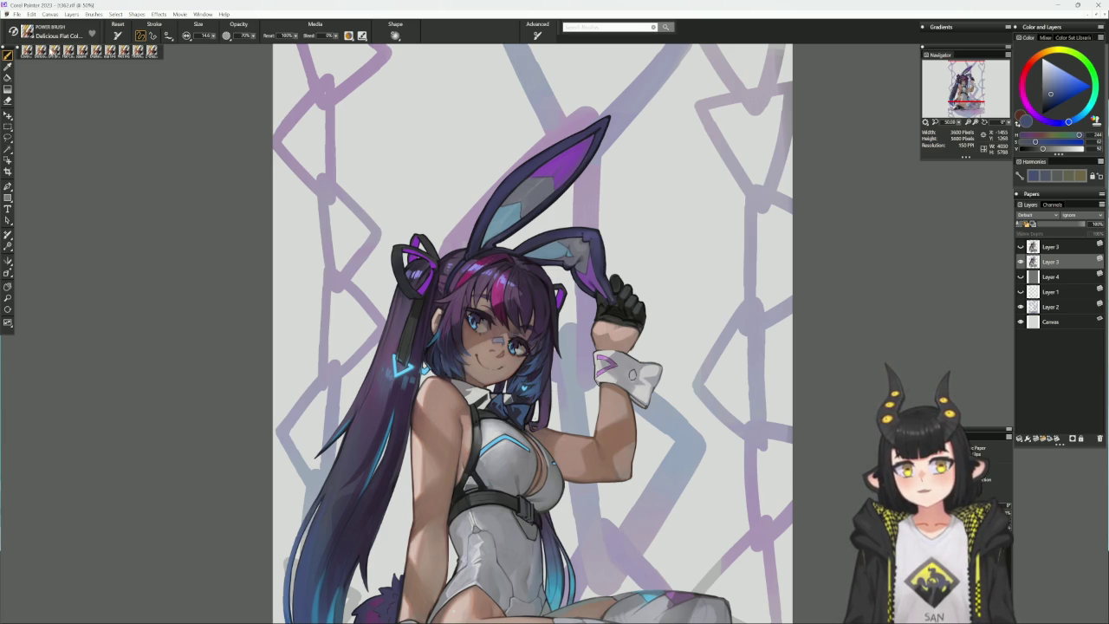
pyautogui.keyDown('alt'); pyautogui.click(446, 354); pyautogui.keyUp('alt')
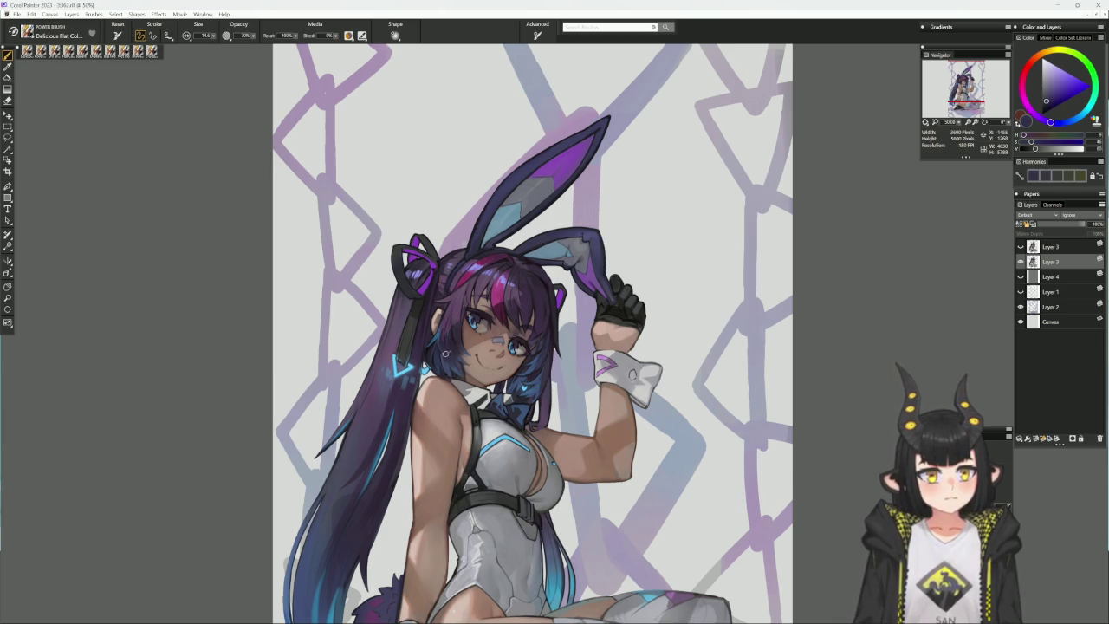
pyautogui.press(']')
pyautogui.press(']')
pyautogui.press(']')
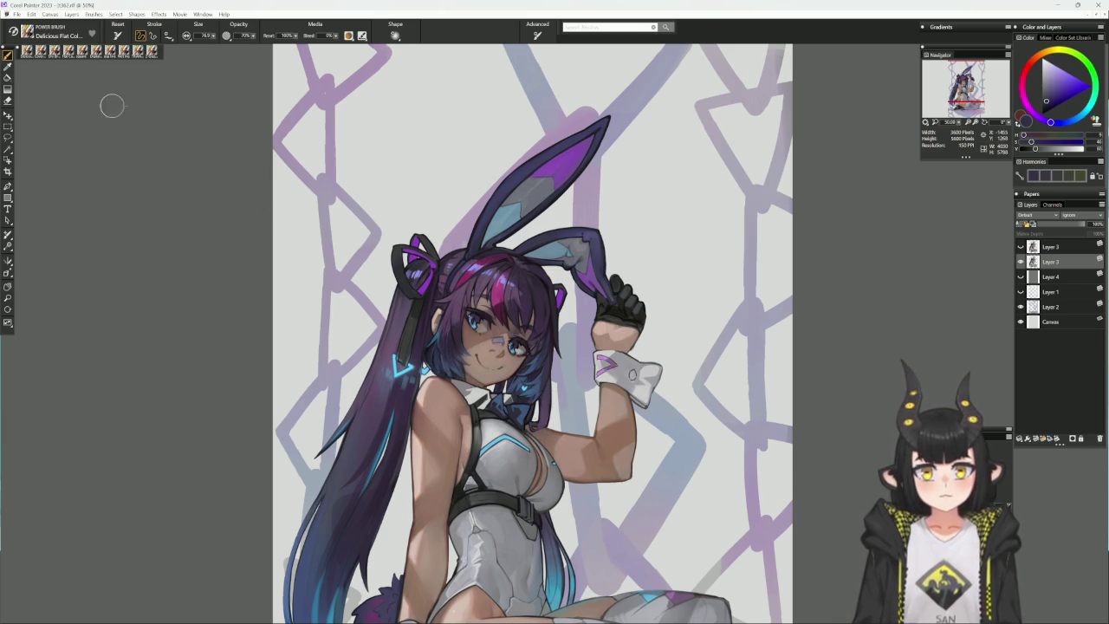
# - Return to the Cover Pencil and touch up the neck strands with sampled hair tones
pyautogui.click(55, 51)
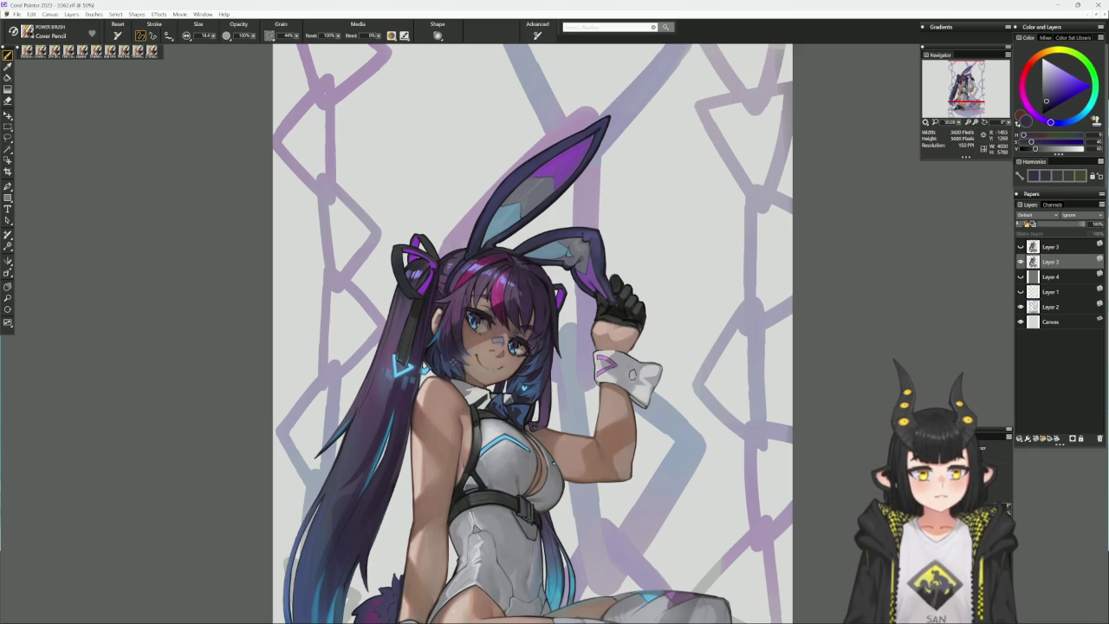
pyautogui.keyDown('alt'); pyautogui.click(447, 367); pyautogui.keyUp('alt')
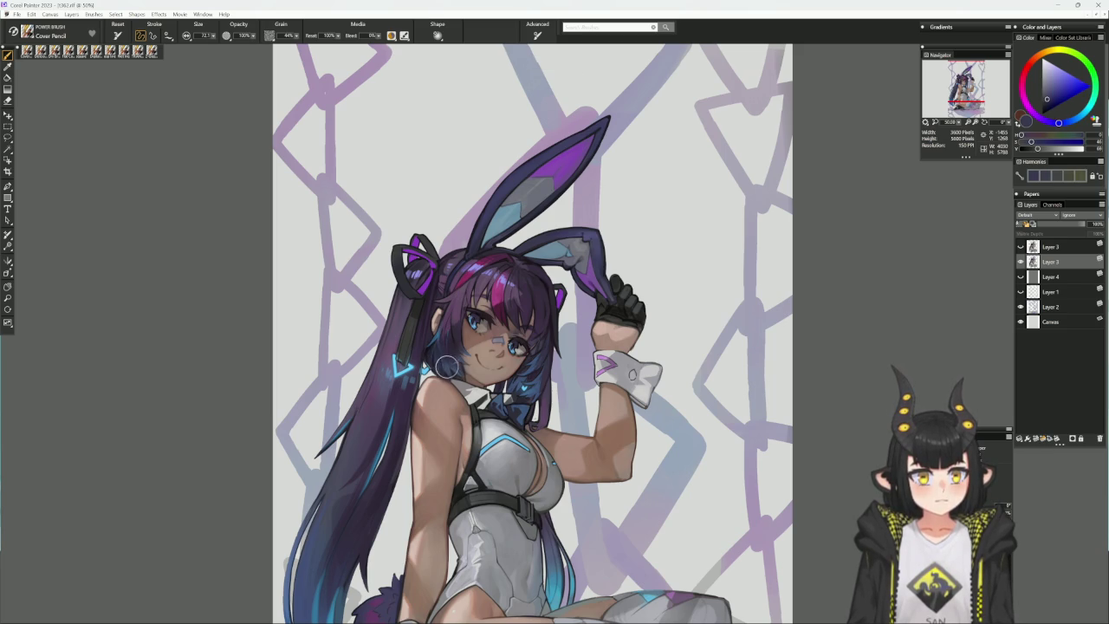
pyautogui.keyDown('alt'); pyautogui.click(447, 367); pyautogui.keyUp('alt')
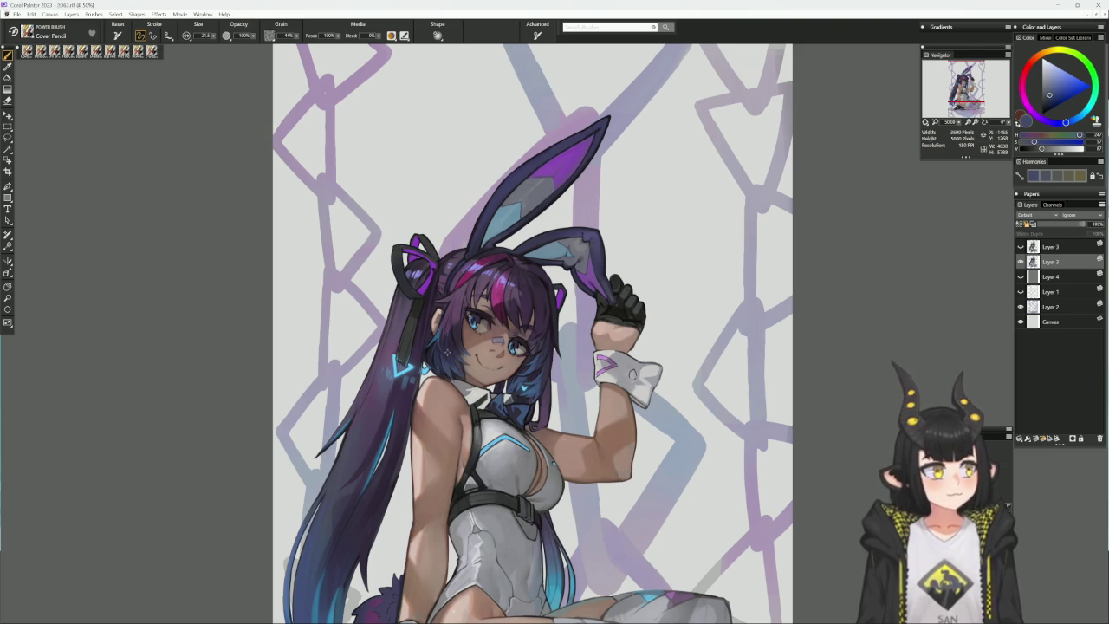
pyautogui.keyDown('alt'); pyautogui.click(450, 343); pyautogui.keyUp('alt')
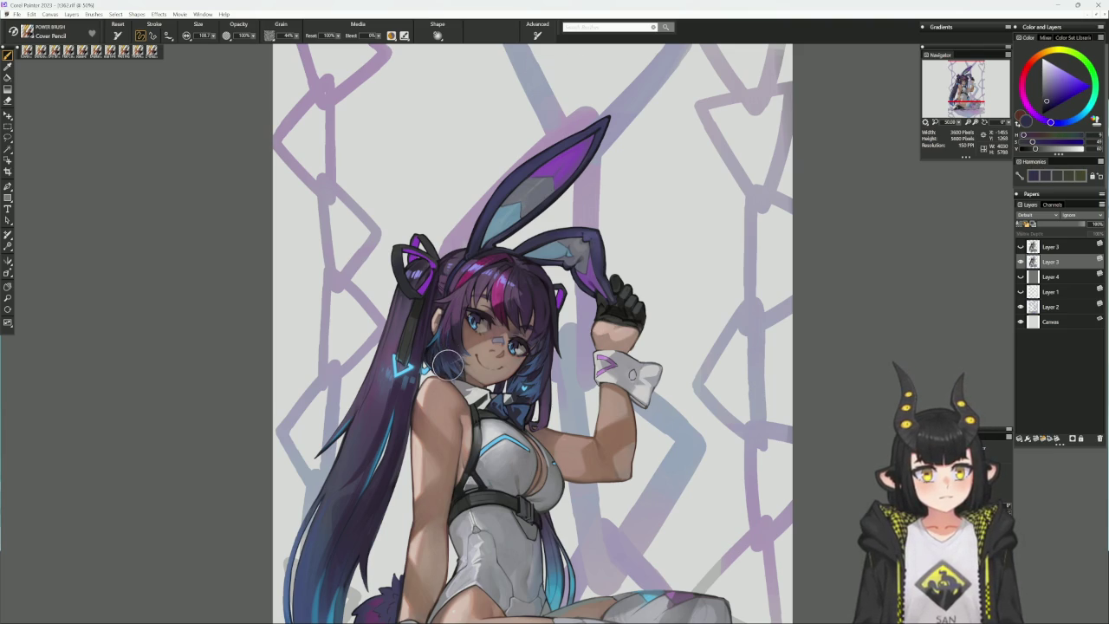
pyautogui.keyDown('alt'); pyautogui.click(448, 364); pyautogui.keyUp('alt')
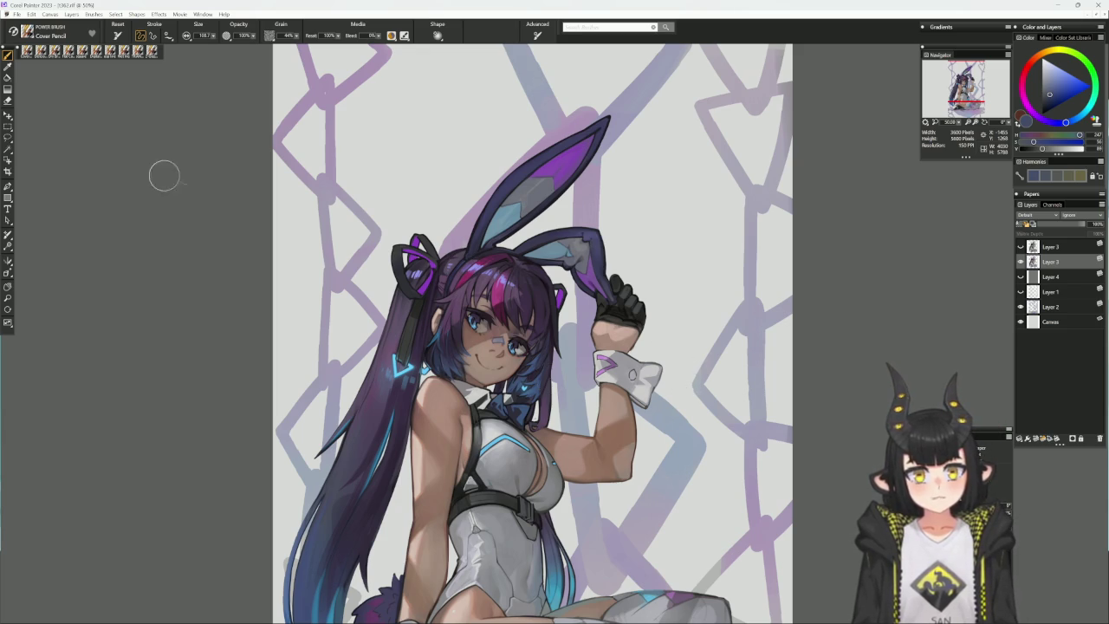
# - Paint hair strands with dark purple and muted blue, shrinking the Cover Pencil
pyautogui.press('1')
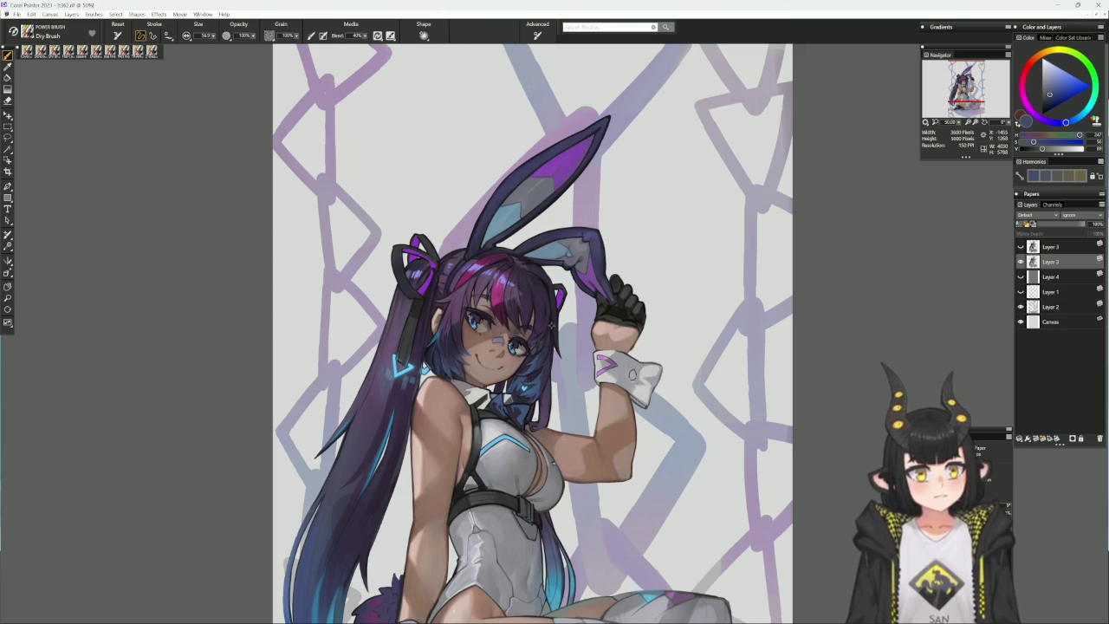
pyautogui.keyDown('alt'); pyautogui.click(435, 347); pyautogui.keyUp('alt')
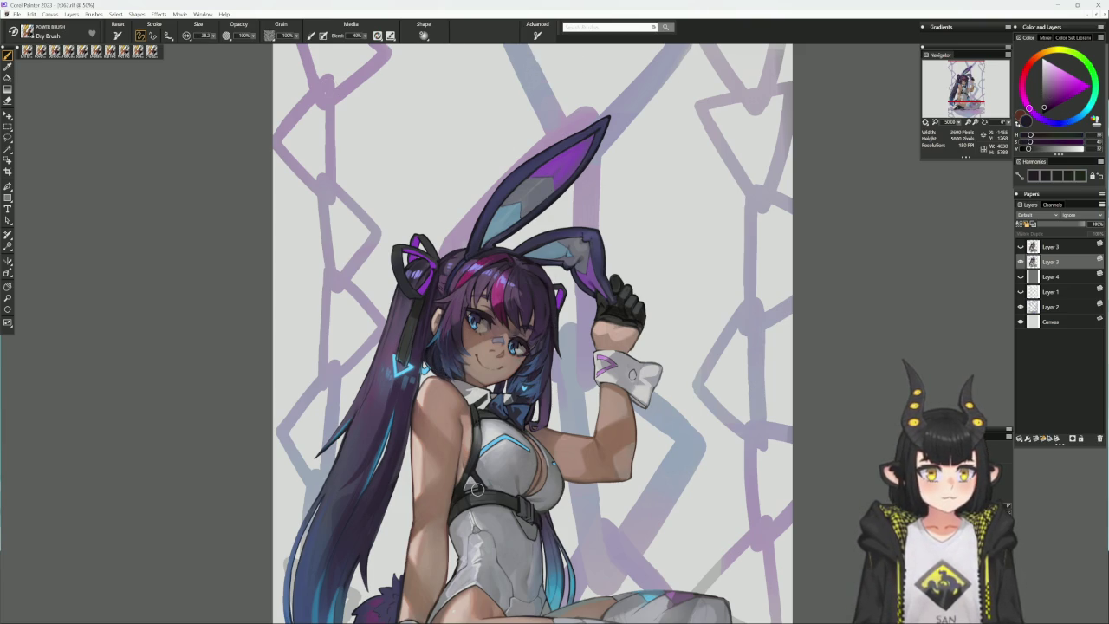
pyautogui.click(54, 50)
pyautogui.keyDown('alt'); pyautogui.click(424, 368); pyautogui.keyUp('alt')
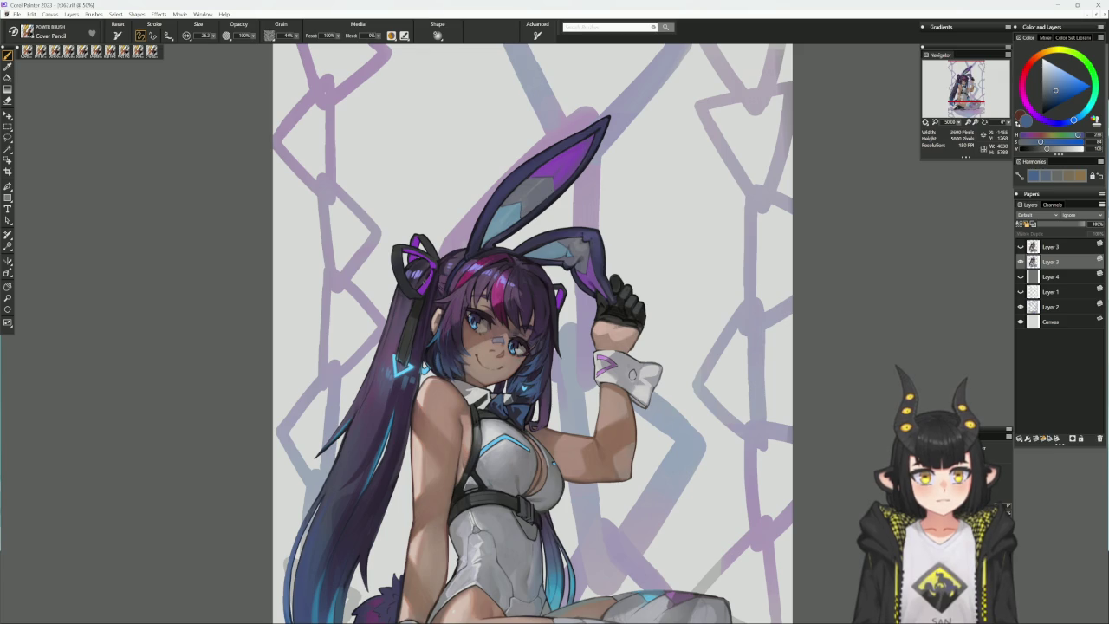
pyautogui.keyDown('alt'); pyautogui.click(426, 299); pyautogui.keyUp('alt')
pyautogui.press('[')
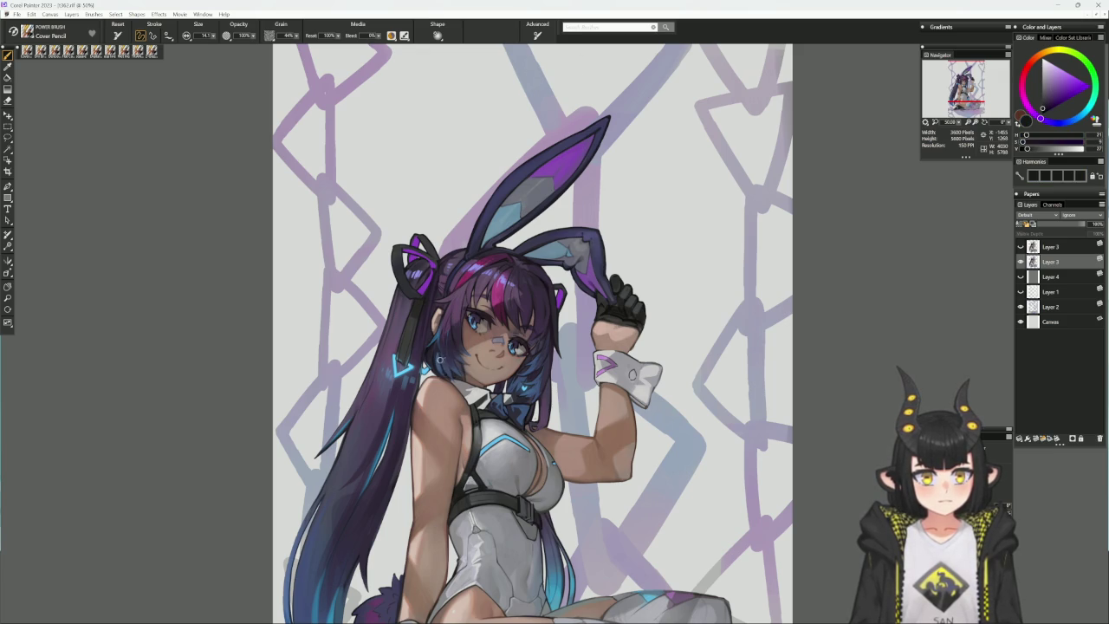
# - Refine face-side hair with blue-purples at size about 20, then paint skin with Delicious Flat Color
pyautogui.keyDown('alt'); pyautogui.click(444, 368); pyautogui.keyUp('alt')
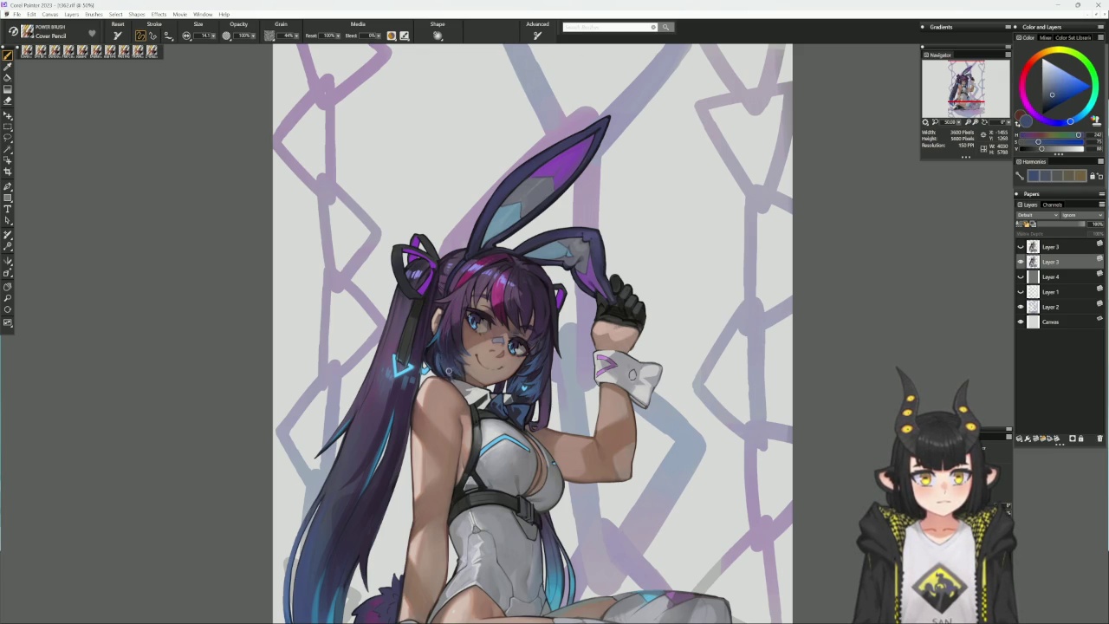
pyautogui.keyDown('alt'); pyautogui.click(433, 347); pyautogui.keyUp('alt')
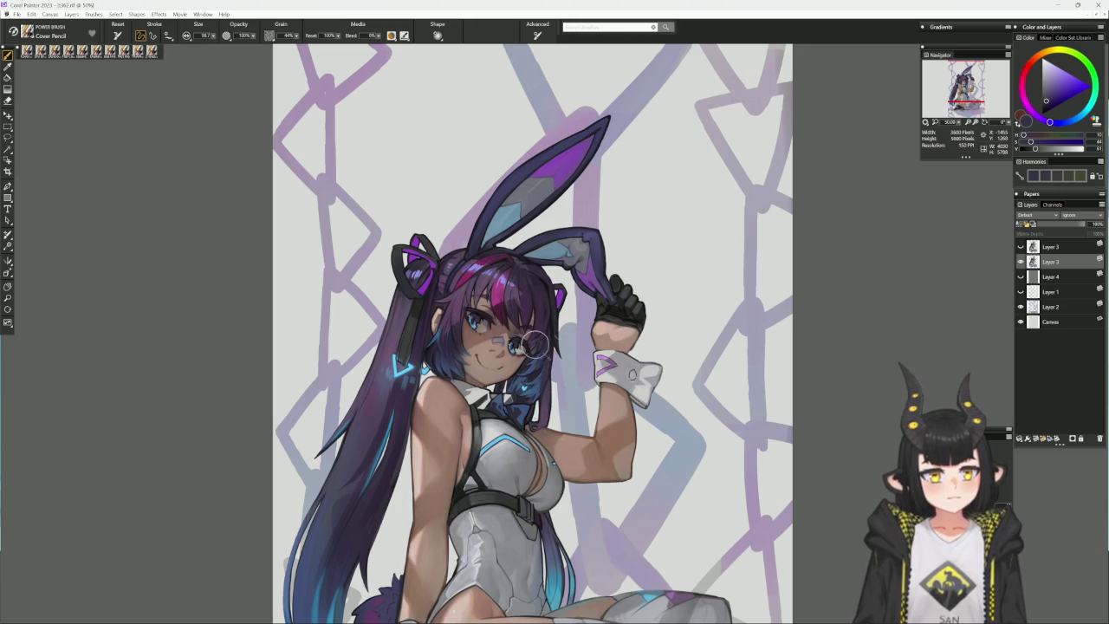
pyautogui.keyDown('alt'); pyautogui.click(460, 346); pyautogui.keyUp('alt')
pyautogui.press('[')
pyautogui.press('[')
pyautogui.press('[')
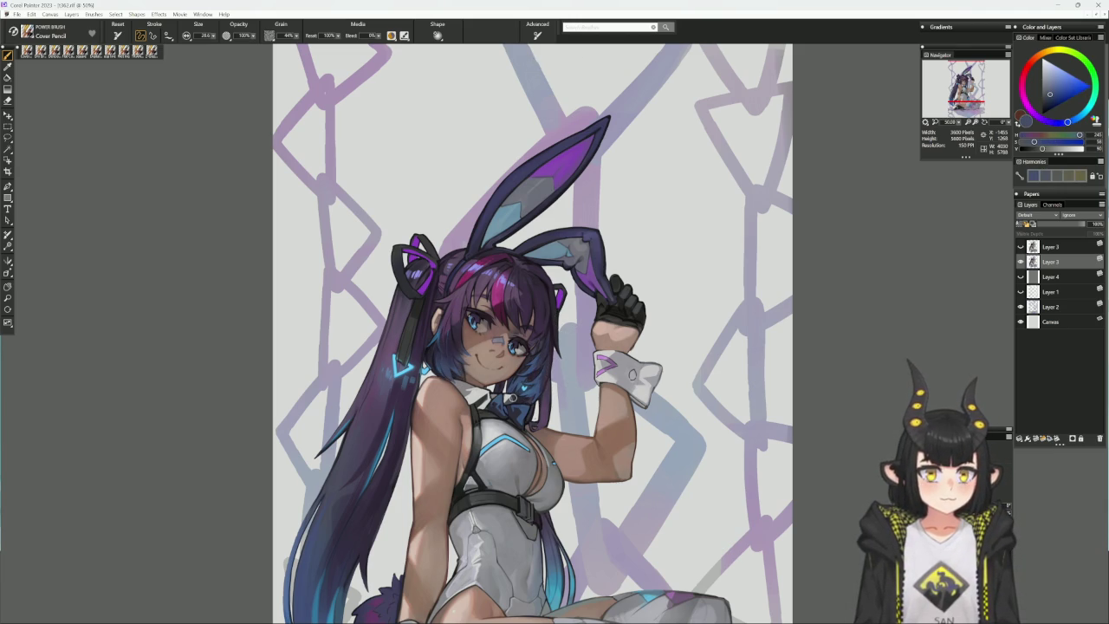
pyautogui.press('2')
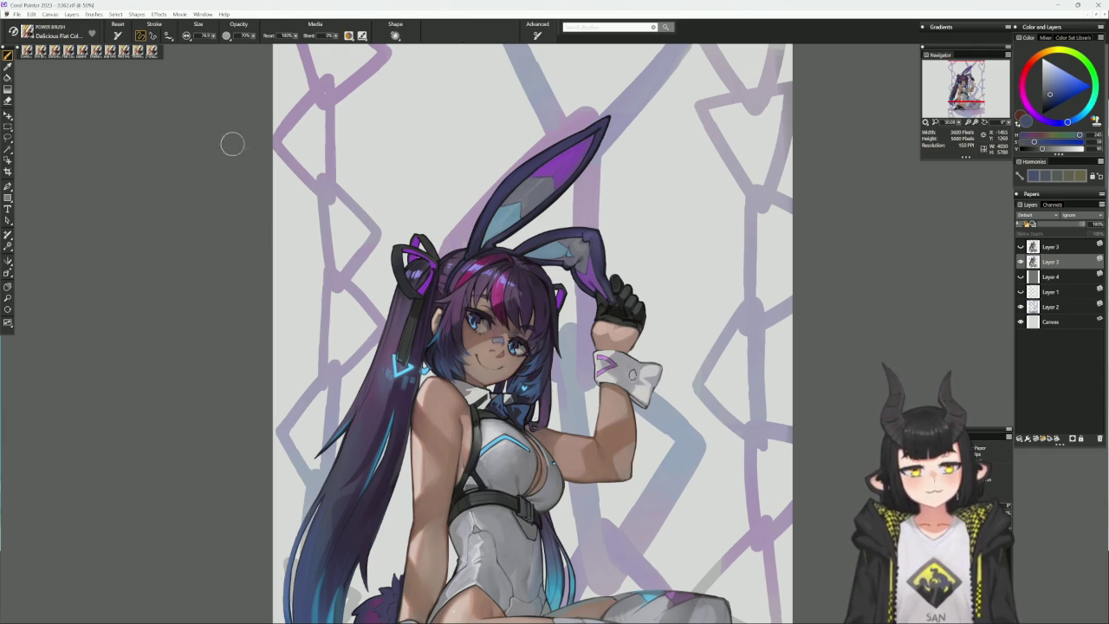
pyautogui.keyDown('alt'); pyautogui.click(454, 371); pyautogui.keyUp('alt')
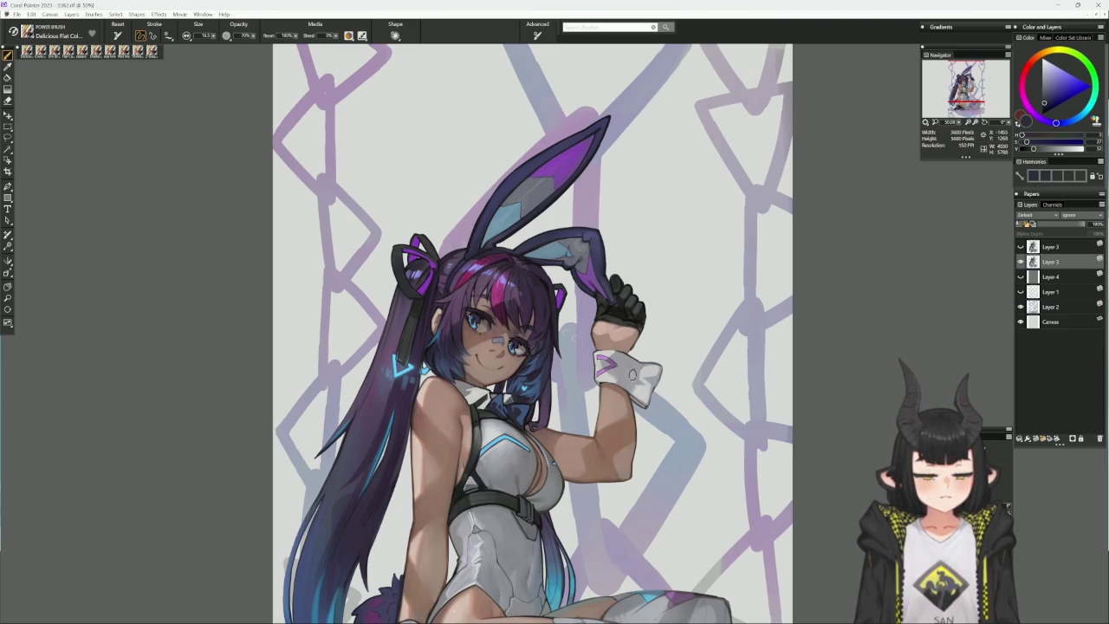
pyautogui.keyDown('alt'); pyautogui.click(464, 370); pyautogui.keyUp('alt')
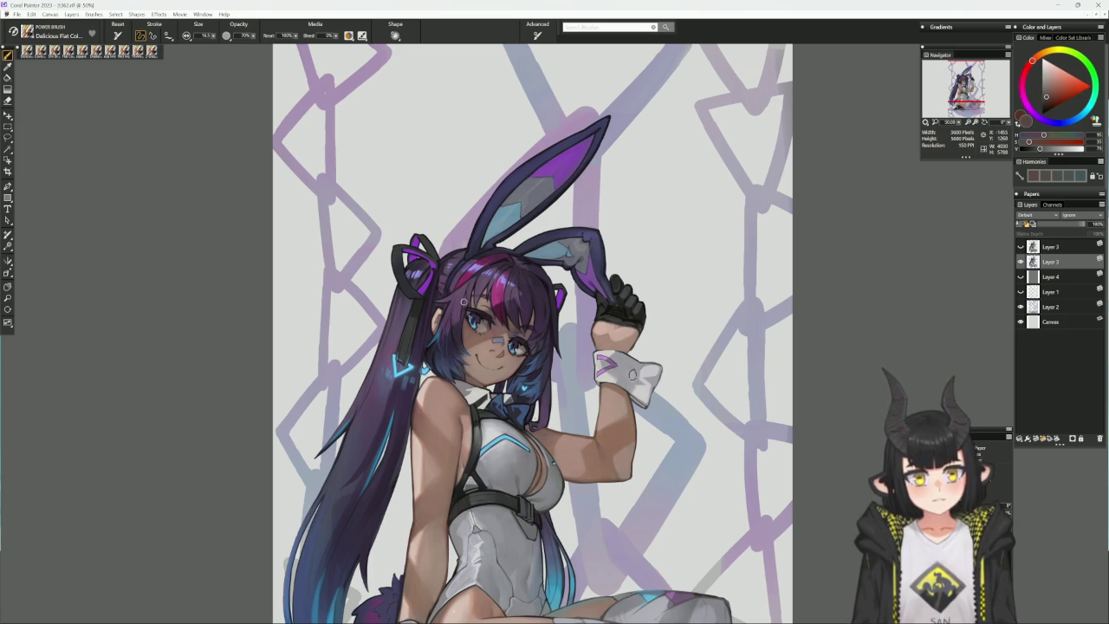
# - Enlarge the Cover Pencil and shade the face with sampled skin tones
pyautogui.press('1')
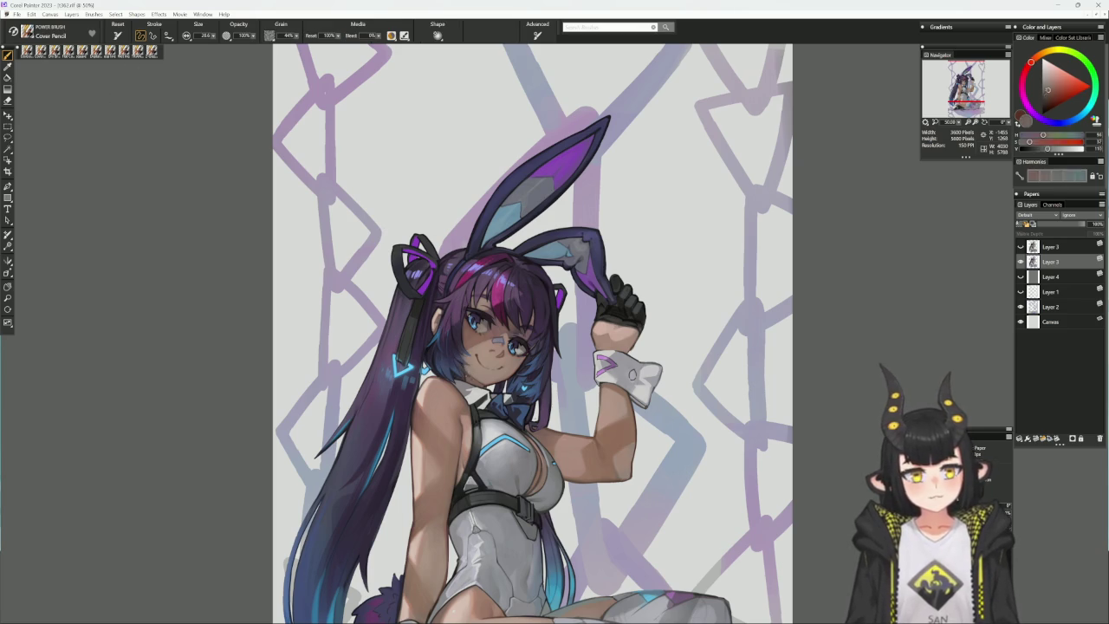
pyautogui.keyDown('alt'); pyautogui.click(462, 372); pyautogui.keyUp('alt')
pyautogui.press(']')
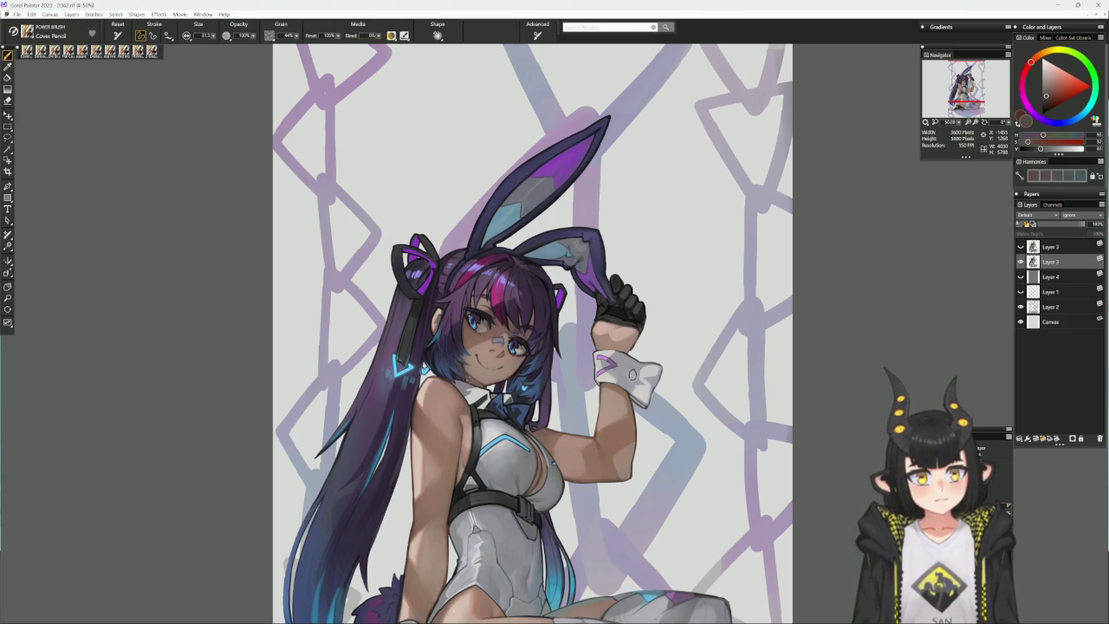
pyautogui.keyDown('alt'); pyautogui.click(464, 375); pyautogui.keyUp('alt')
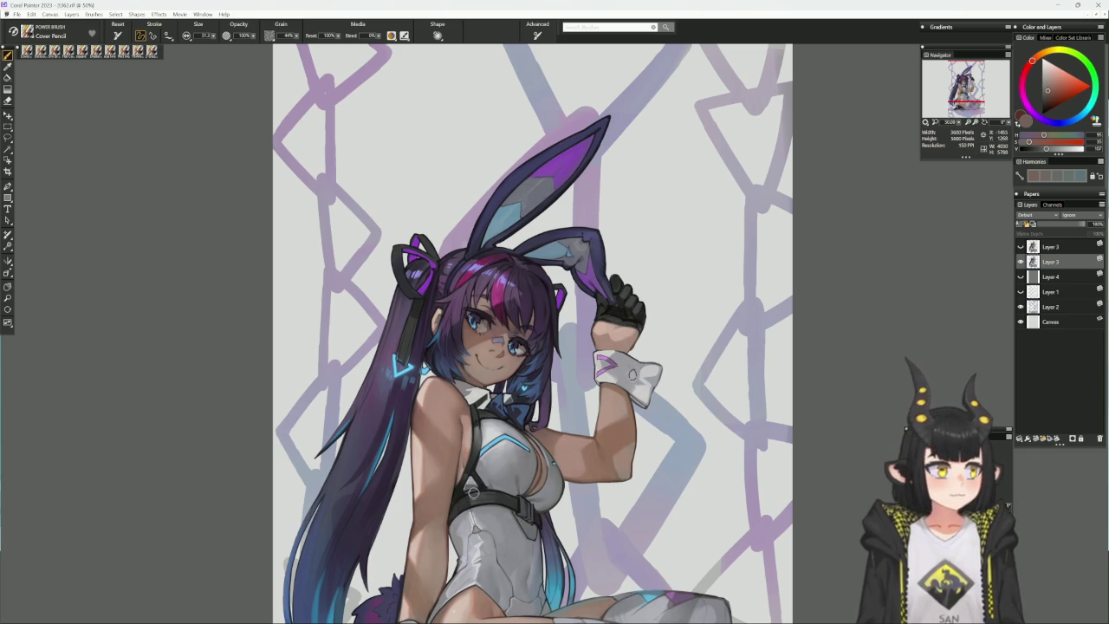
# - Paint the strands framing the cheek with greyish blues, ending on a deep violet
pyautogui.keyDown('alt'); pyautogui.click(462, 360); pyautogui.keyUp('alt')
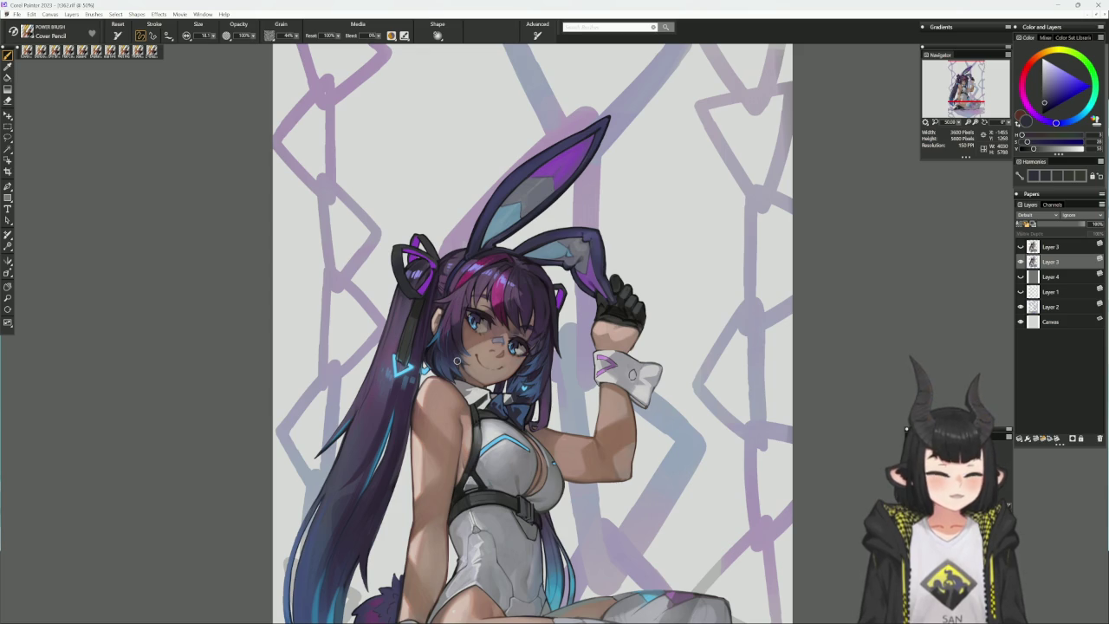
pyautogui.keyDown('alt'); pyautogui.click(451, 360); pyautogui.keyUp('alt')
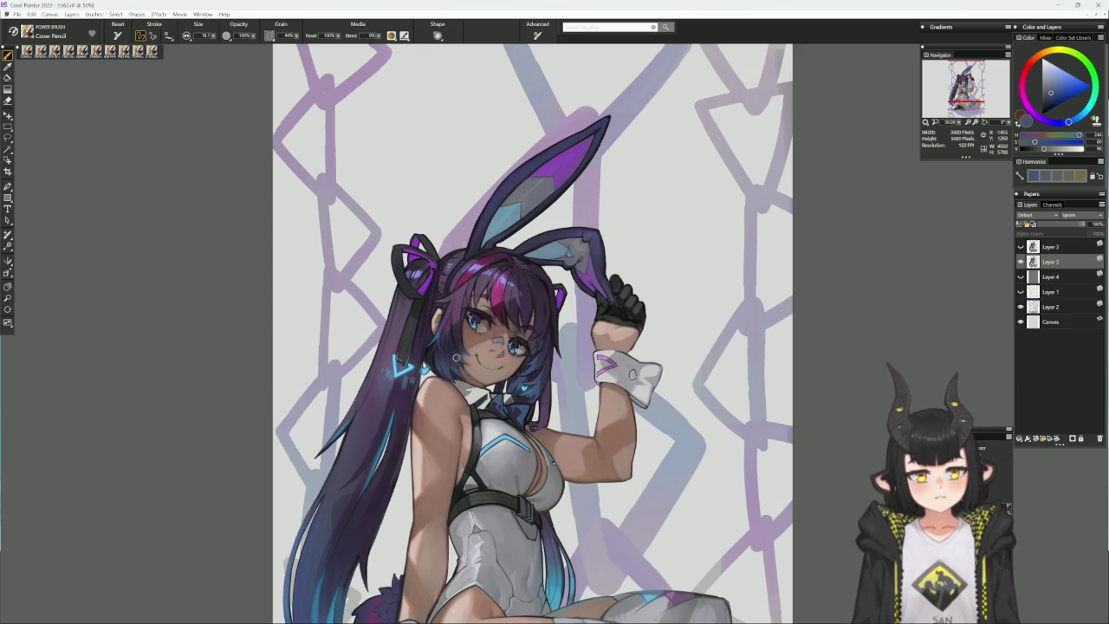
pyautogui.keyDown('alt'); pyautogui.click(454, 361); pyautogui.keyUp('alt')
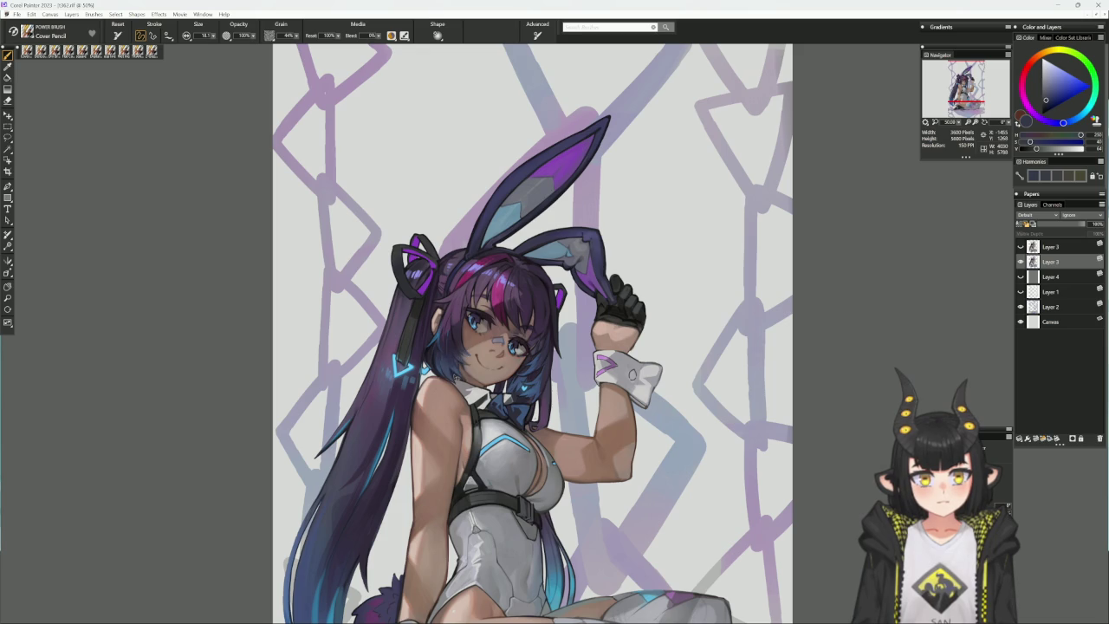
pyautogui.keyDown('alt'); pyautogui.click(429, 348); pyautogui.keyUp('alt')
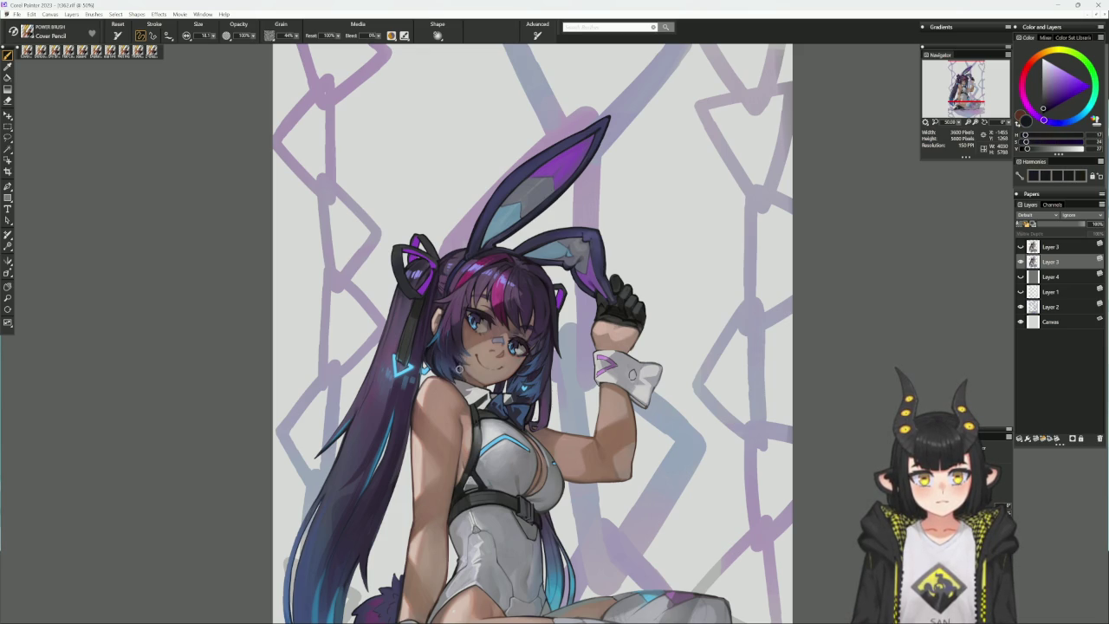
pyautogui.keyDown('alt'); pyautogui.click(453, 360); pyautogui.keyUp('alt')
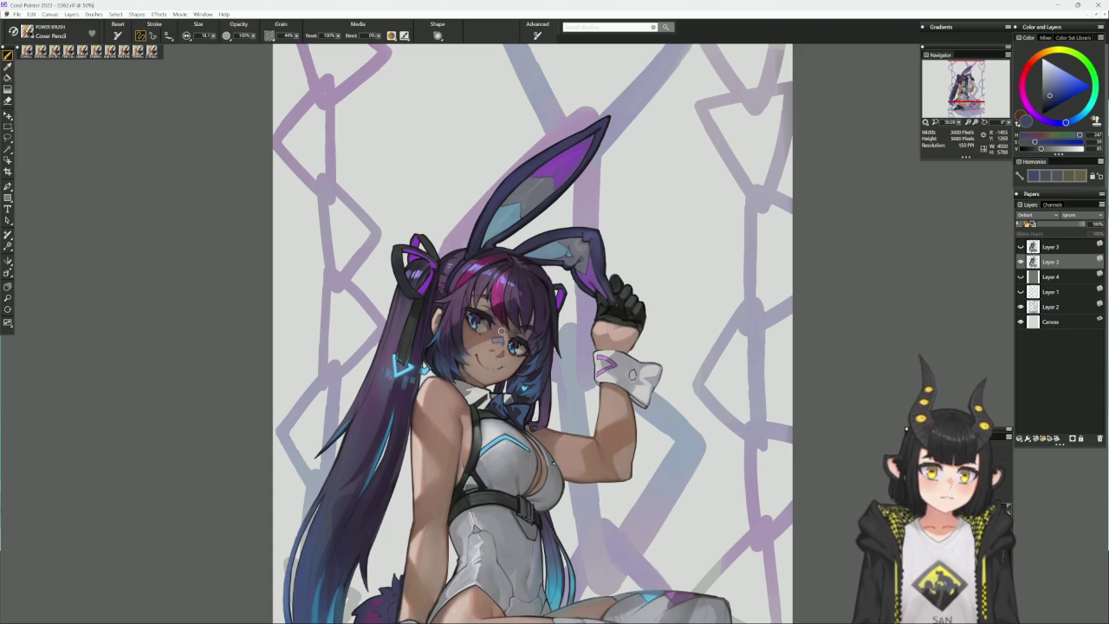
pyautogui.keyDown('alt'); pyautogui.click(435, 350); pyautogui.keyUp('alt')
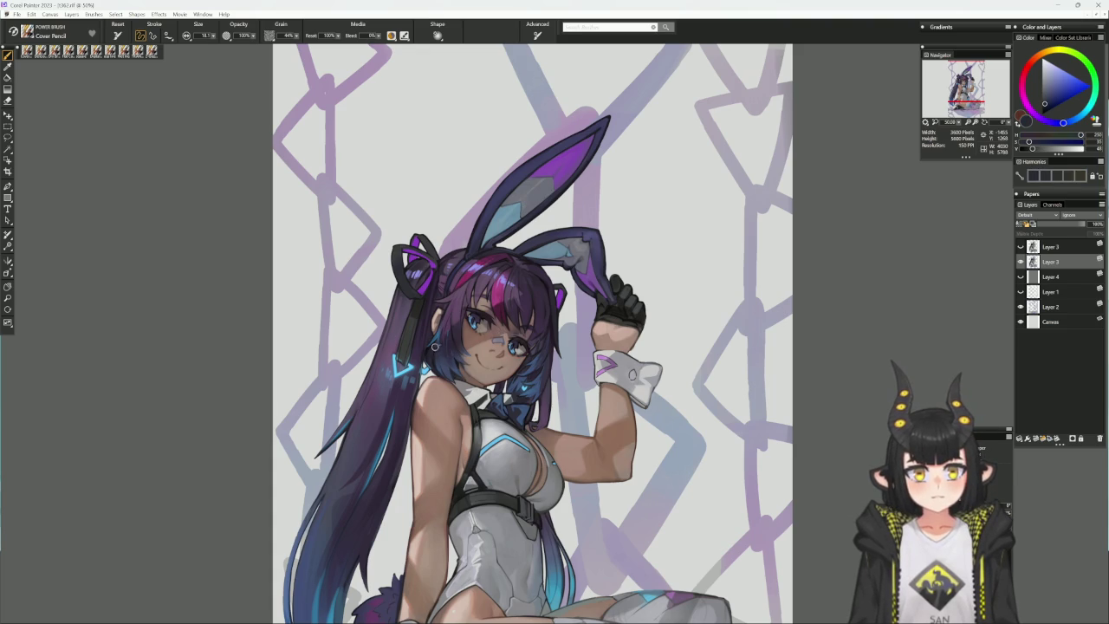
pyautogui.keyDown('alt'); pyautogui.click(458, 362); pyautogui.keyUp('alt')
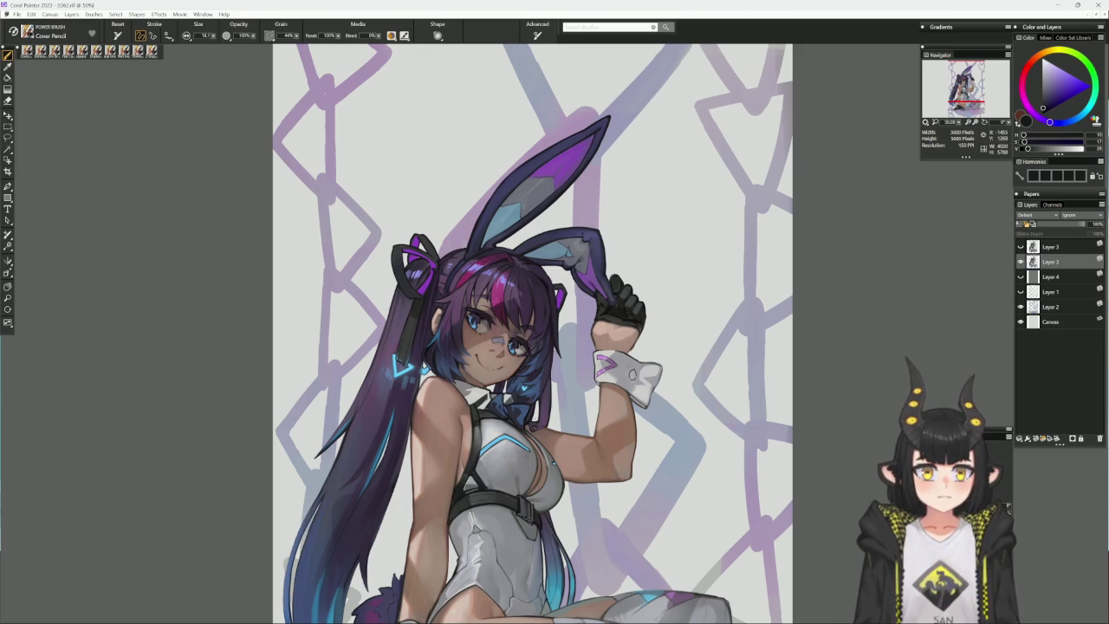
# - Mirror and pan the view, then sample skin shades from the face and navy from the hair
pyautogui.press('h')
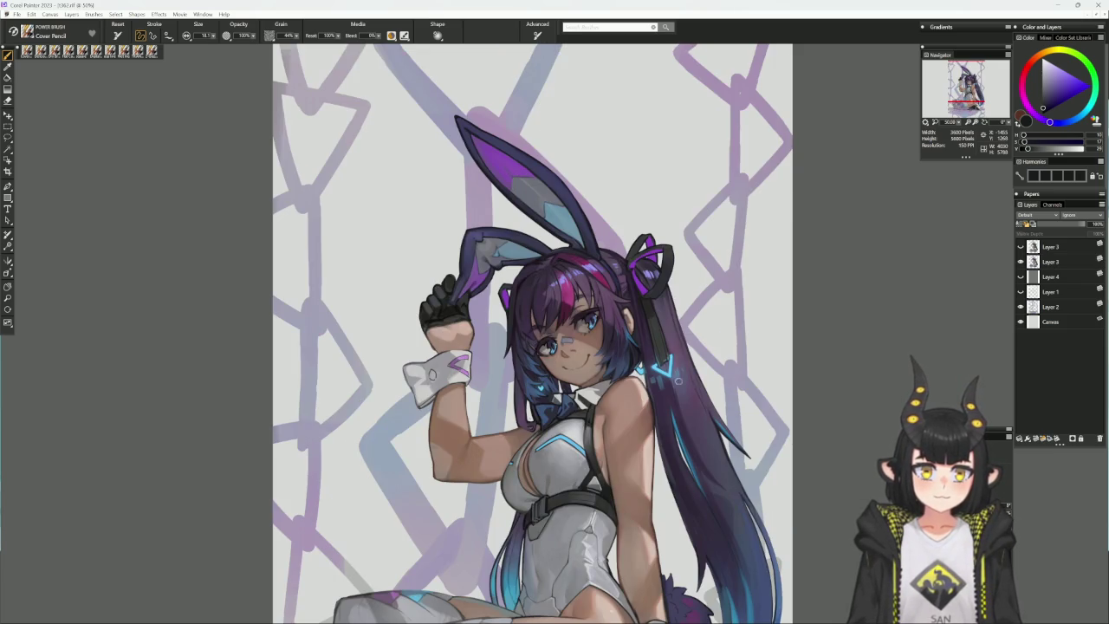
pyautogui.moveTo(707, 387); pyautogui.dragTo(620, 399)
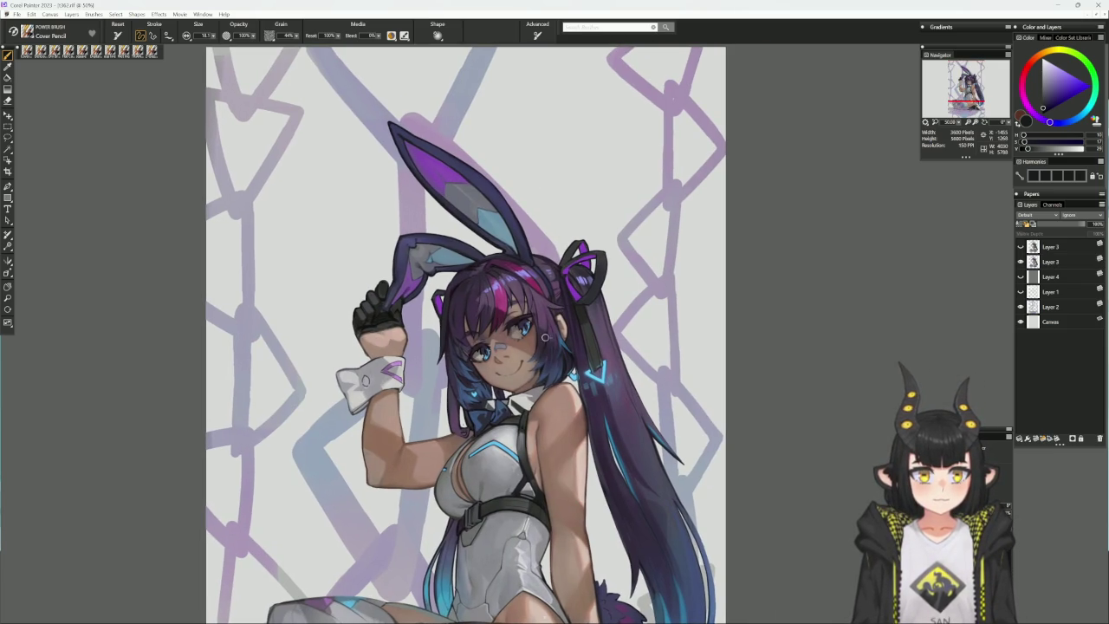
pyautogui.keyDown('alt'); pyautogui.click(542, 350); pyautogui.keyUp('alt')
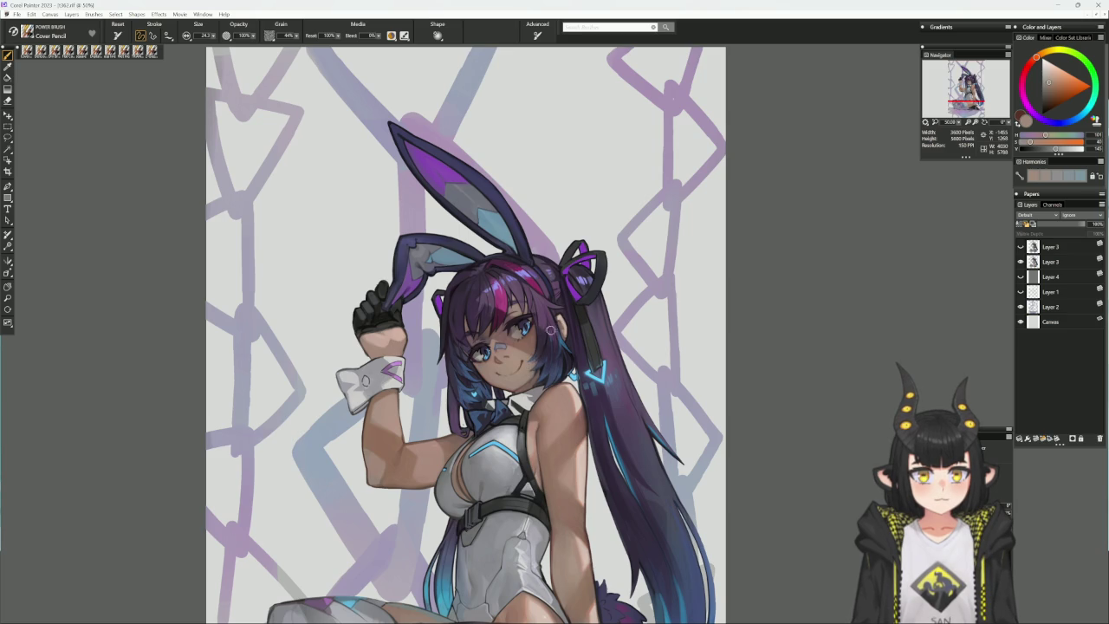
pyautogui.keyDown('alt'); pyautogui.click(534, 330); pyautogui.keyUp('alt')
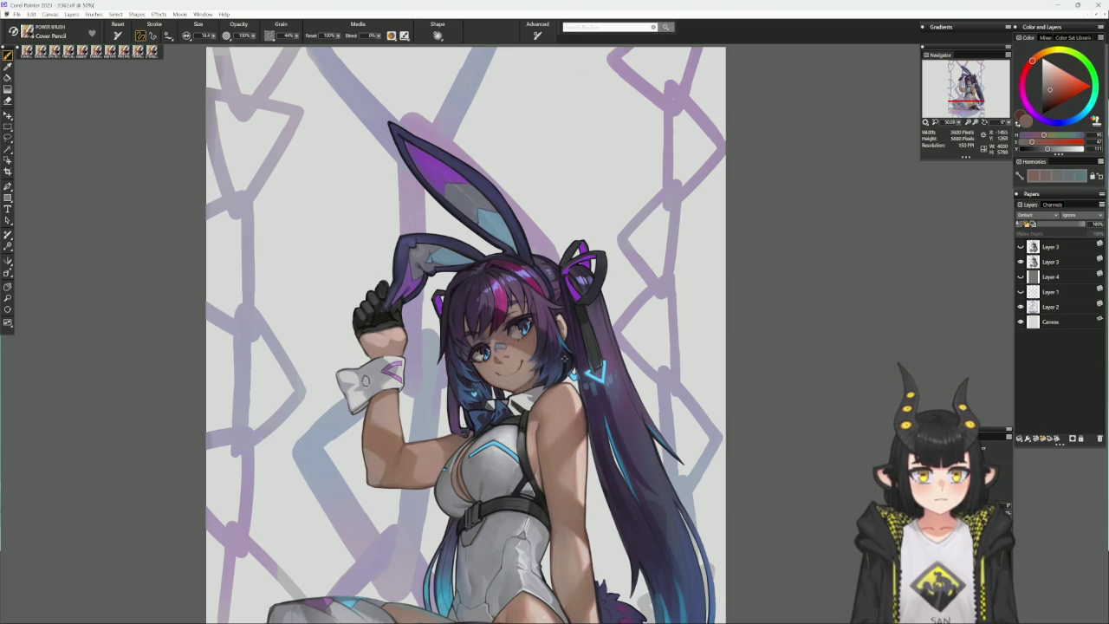
pyautogui.keyDown('alt'); pyautogui.click(537, 367); pyautogui.keyUp('alt')
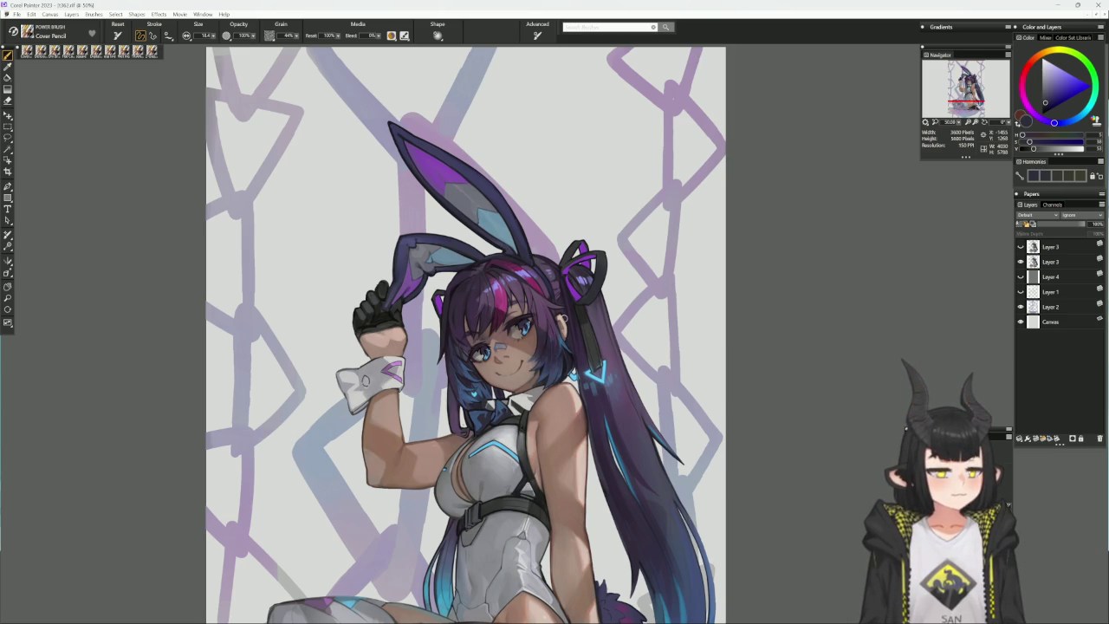
# - Briefly try a flat-colour brush, then return to Cover Pencil with a muted reddish-brown skin tone
pyautogui.keyDown('alt'); pyautogui.click(535, 369); pyautogui.keyUp('alt')
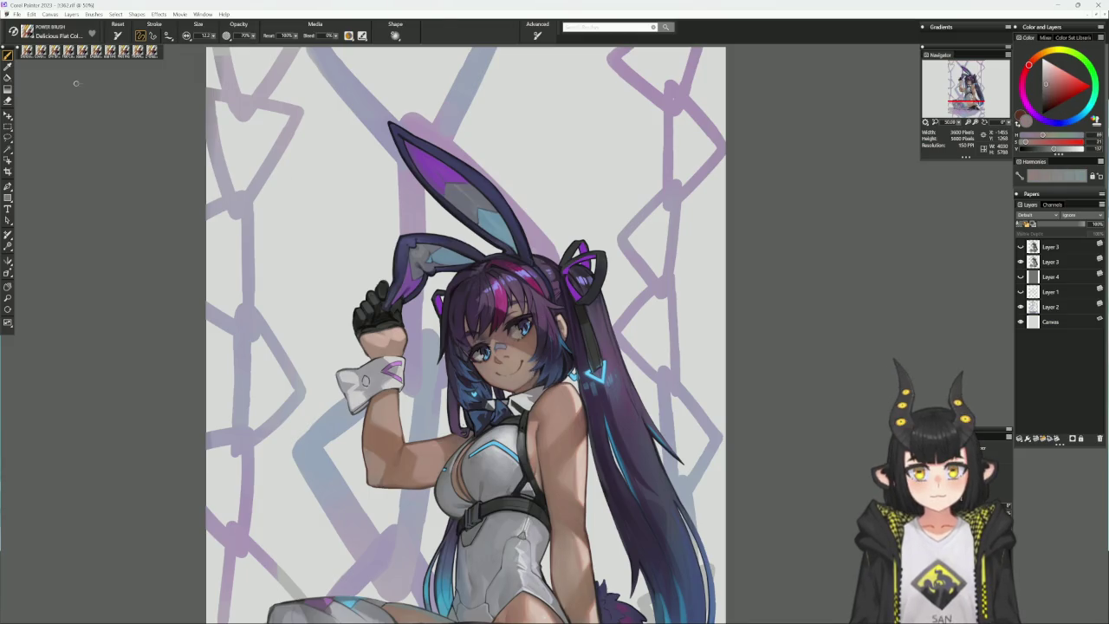
pyautogui.keyDown('alt'); pyautogui.click(365, 379); pyautogui.keyUp('alt')
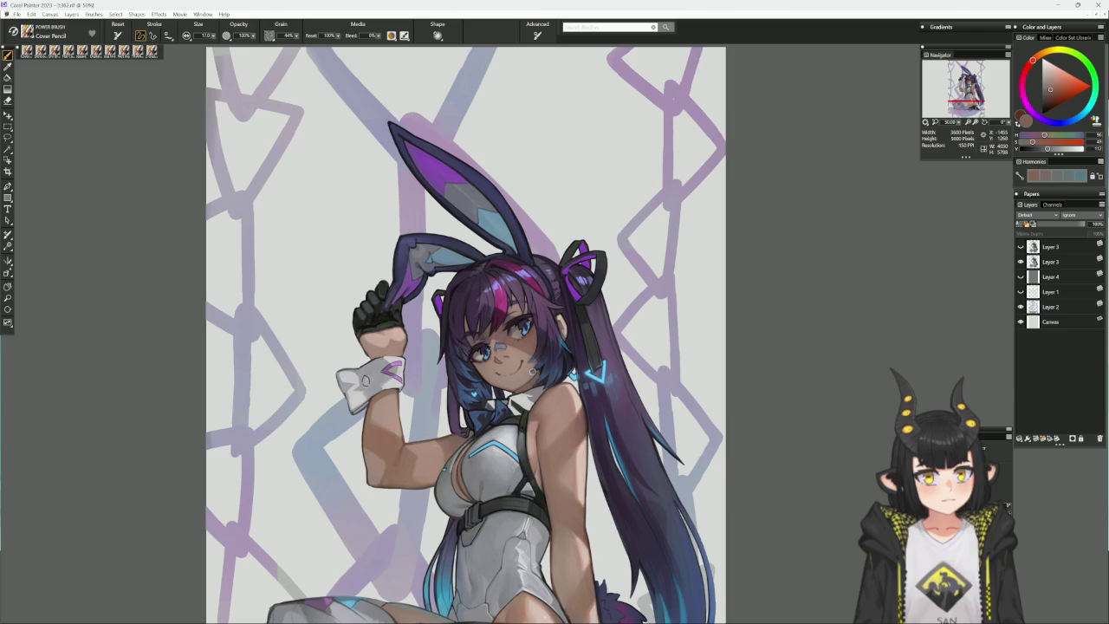
pyautogui.keyDown('alt'); pyautogui.click(535, 371); pyautogui.keyUp('alt')
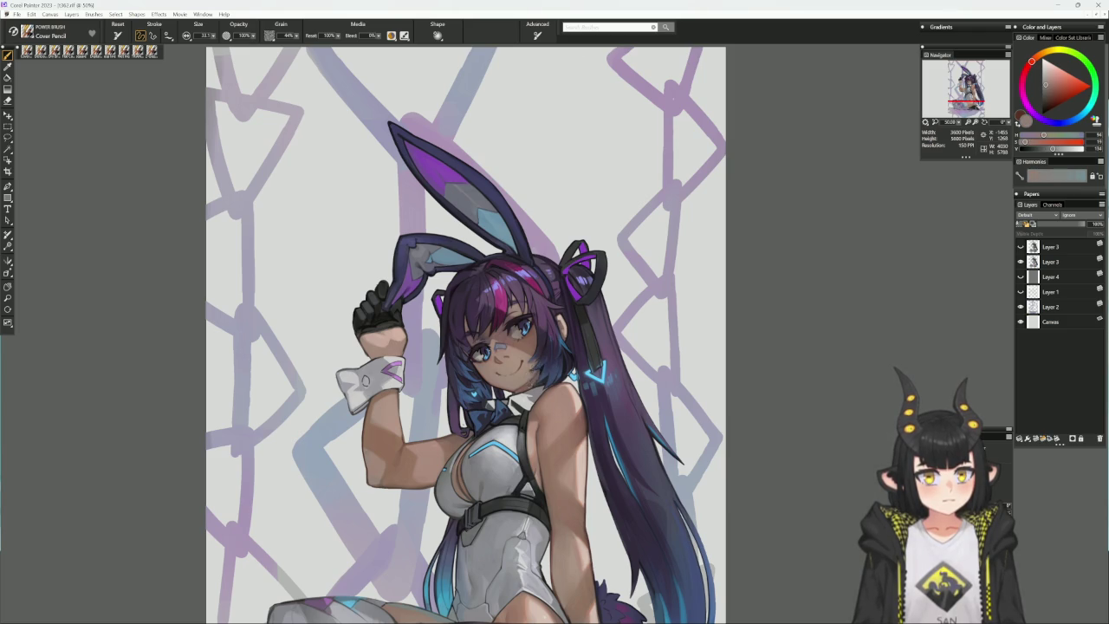
pyautogui.keyDown('alt'); pyautogui.click(537, 371); pyautogui.keyUp('alt')
# - Tilt the canvas, sample magenta-purple and reddish skin tones, straighten it, then mirror the view
pyautogui.moveTo(582, 341); pyautogui.dragTo(574, 381)
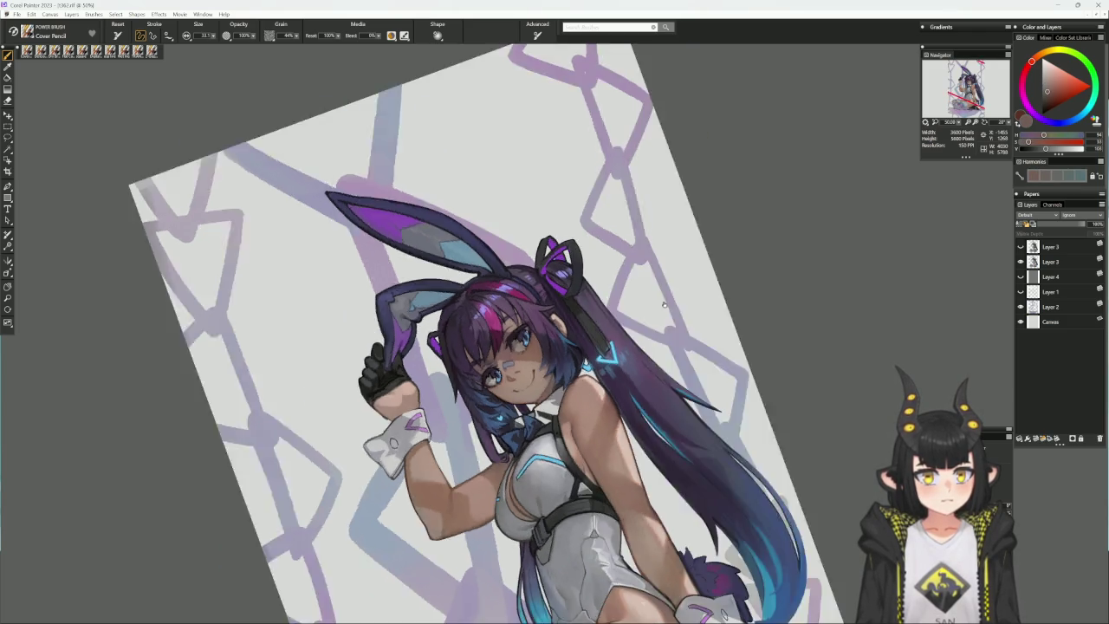
pyautogui.keyDown('alt'); pyautogui.click(574, 381); pyautogui.keyUp('alt')
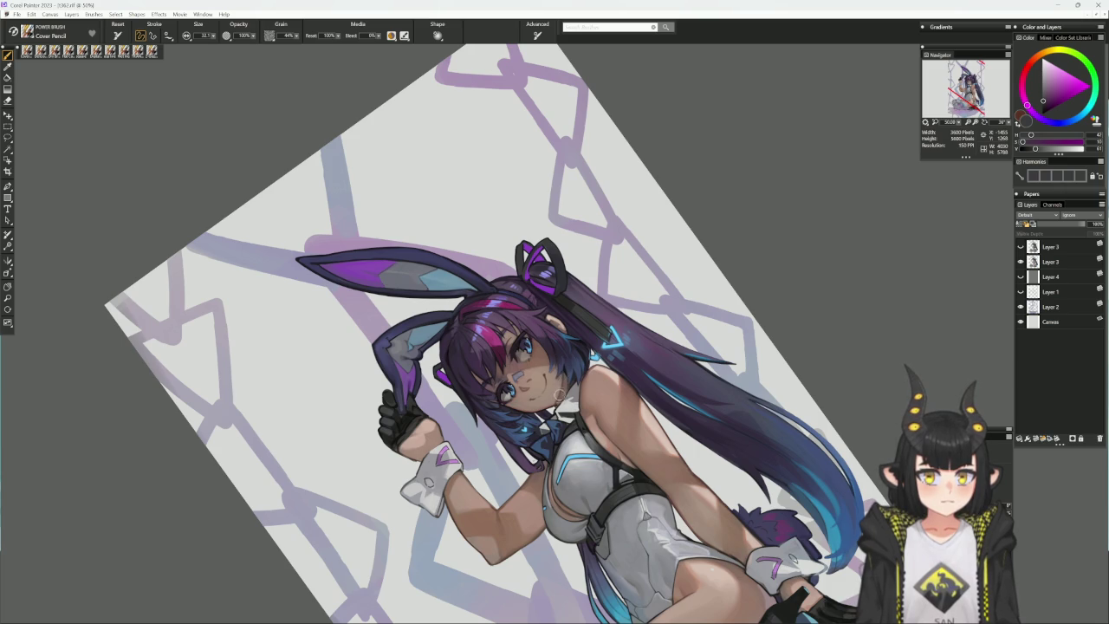
pyautogui.keyDown('alt'); pyautogui.click(563, 382); pyautogui.keyUp('alt')
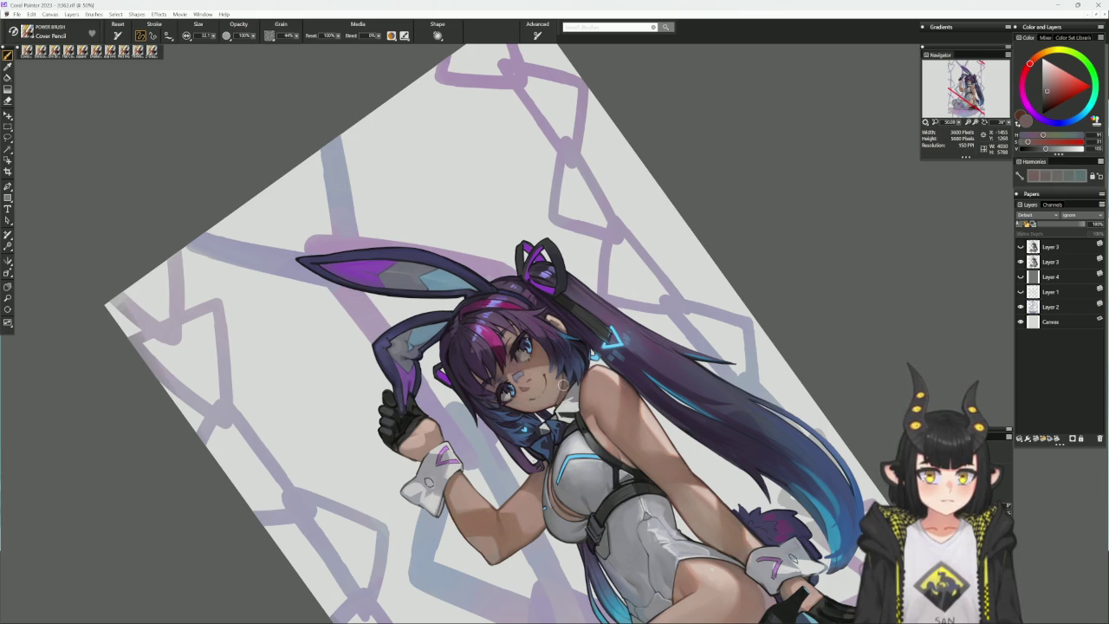
pyautogui.keyDown('alt'); pyautogui.click(540, 301); pyautogui.keyUp('alt')
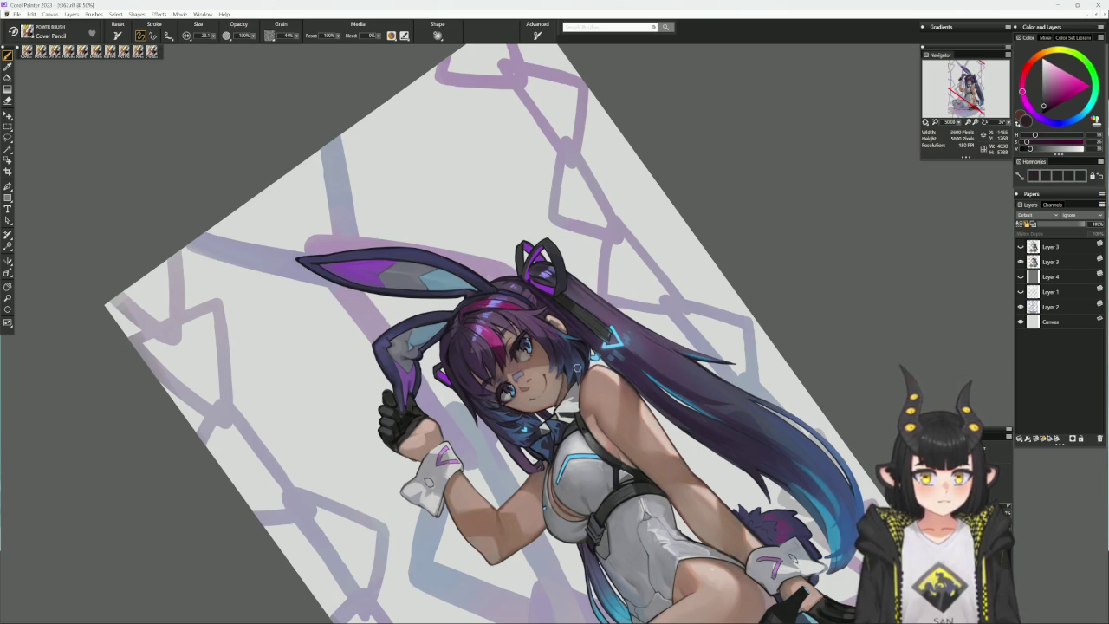
pyautogui.moveTo(563, 385); pyautogui.dragTo(585, 353)
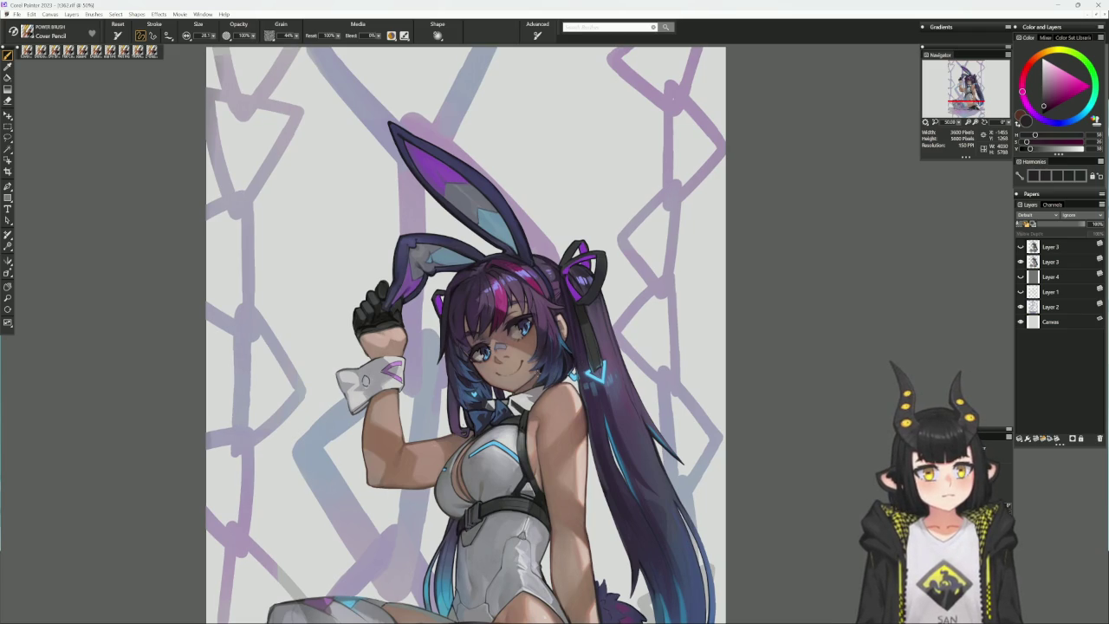
pyautogui.keyDown('alt'); pyautogui.click(537, 374); pyautogui.keyUp('alt')
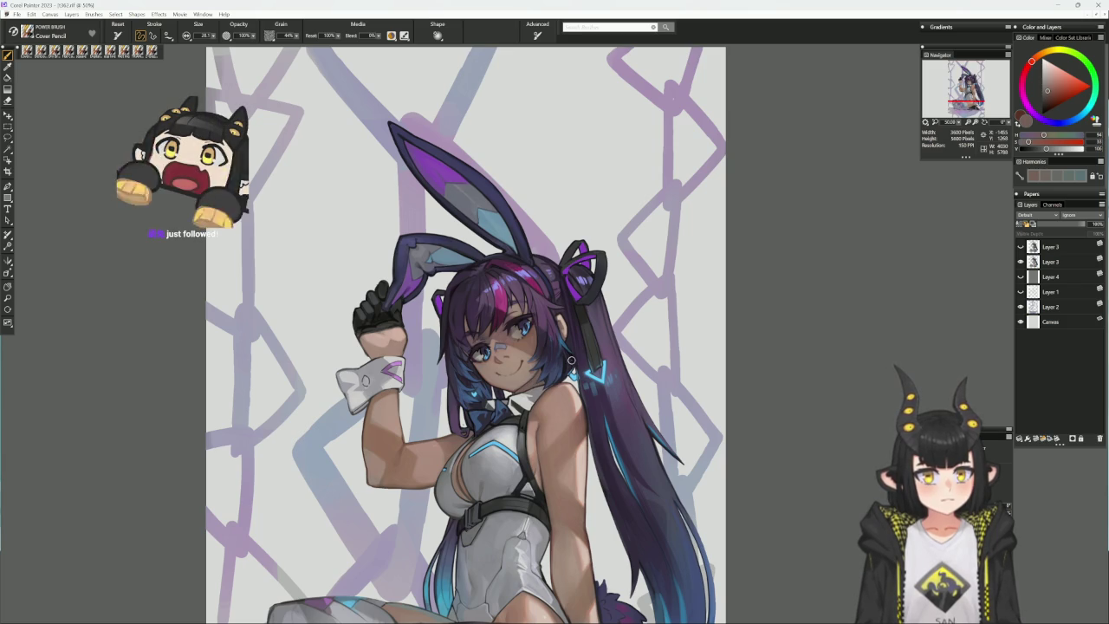
pyautogui.press('h')
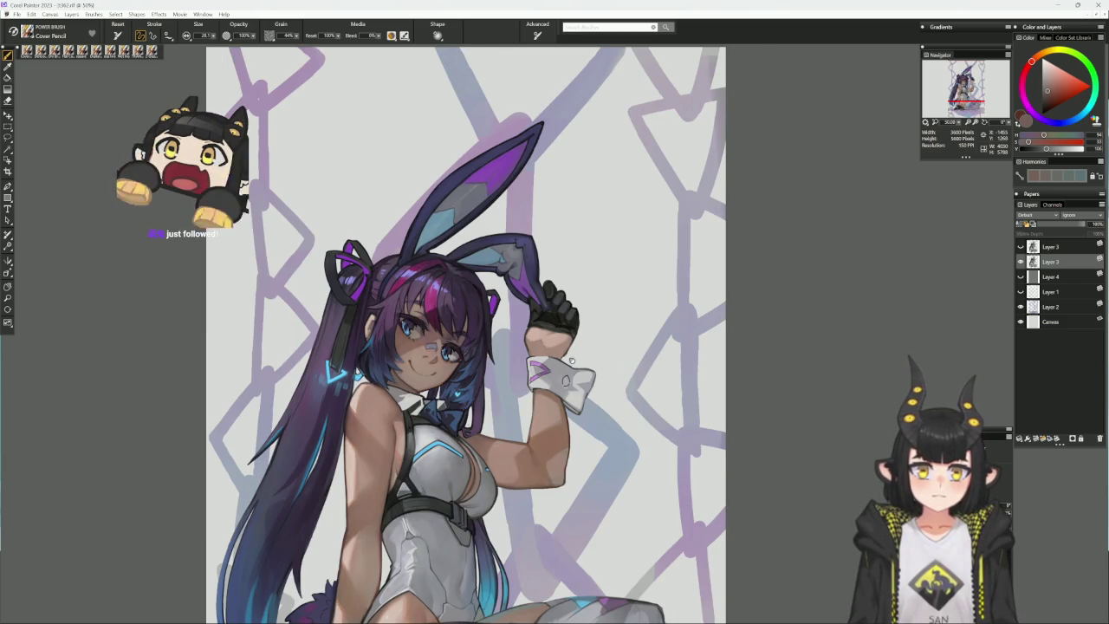
# - Pan the mirrored view and sample reddish skin, navy and pinkish-magenta tones
pyautogui.moveTo(571, 360); pyautogui.dragTo(609, 351)
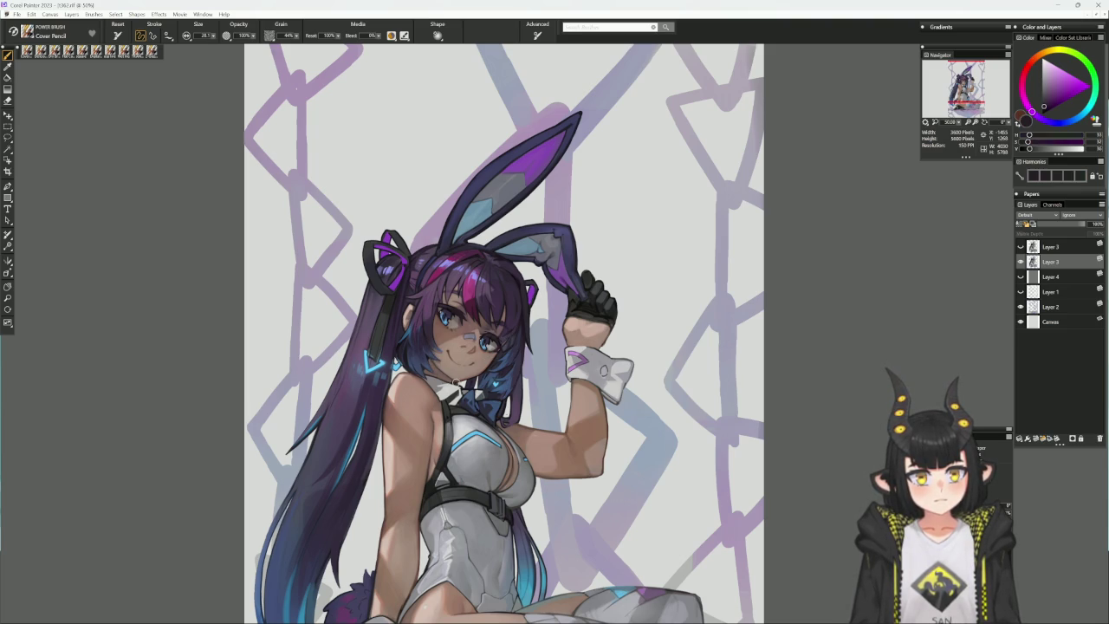
pyautogui.keyDown('alt'); pyautogui.click(427, 327); pyautogui.keyUp('alt')
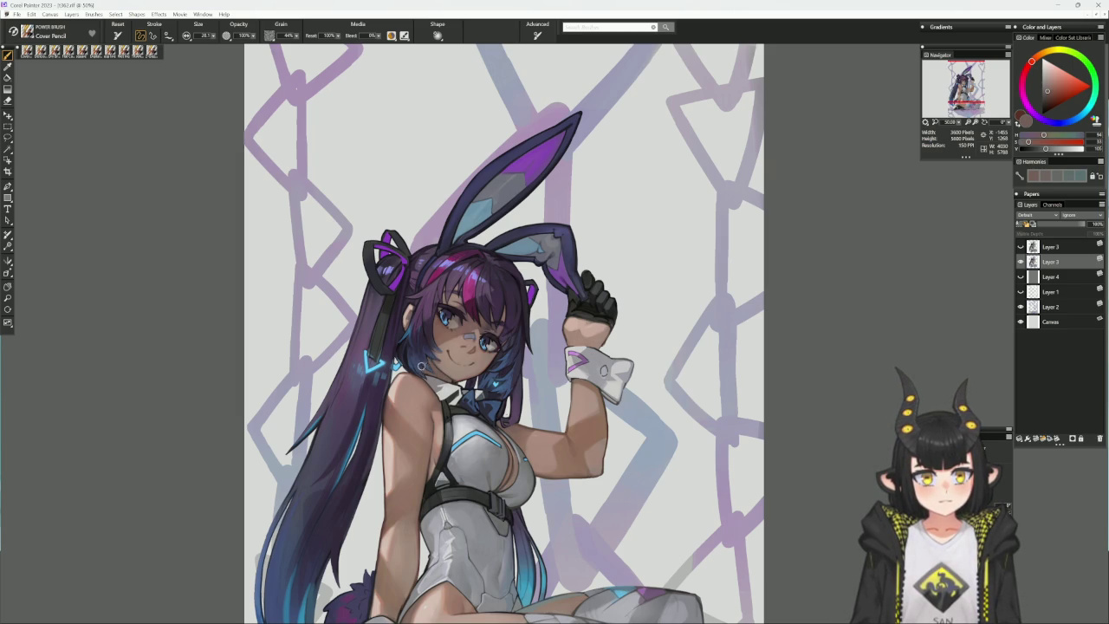
pyautogui.keyDown('alt'); pyautogui.click(422, 366); pyautogui.keyUp('alt')
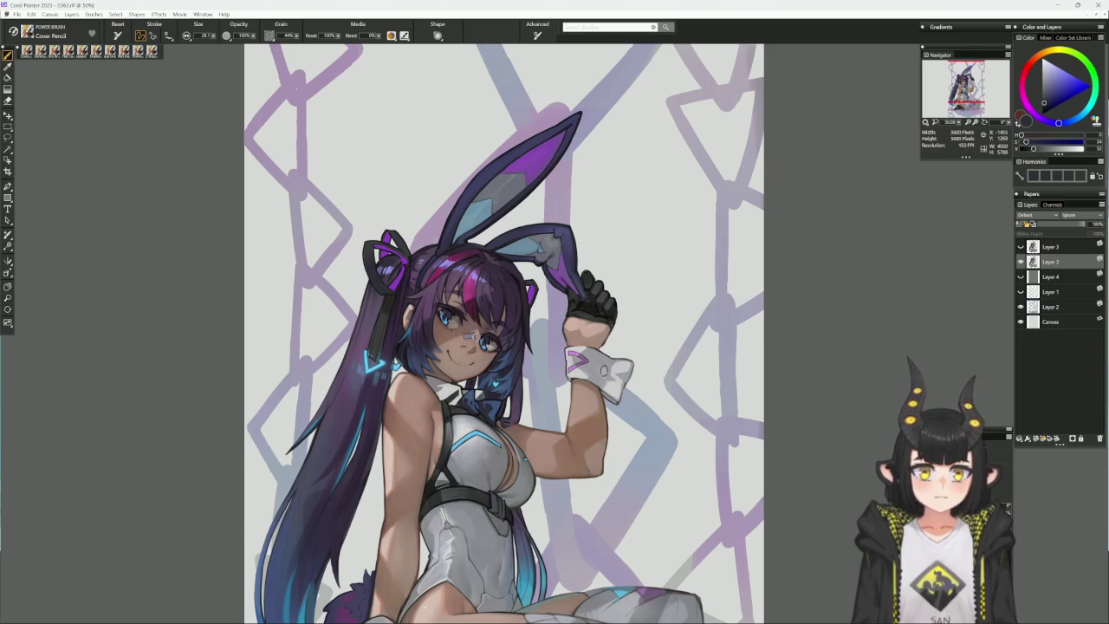
pyautogui.keyDown('alt'); pyautogui.click(454, 381); pyautogui.keyUp('alt')
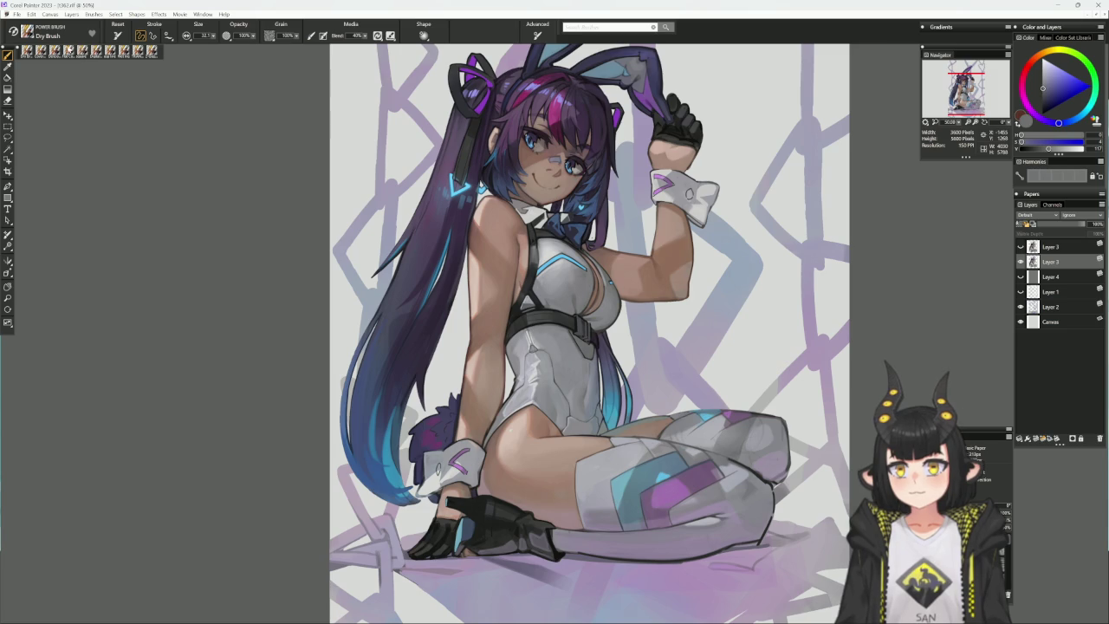
# - Return to Cover Pencil, sample body skin tones and pale blue, and set size about 22
pyautogui.click(42, 51)
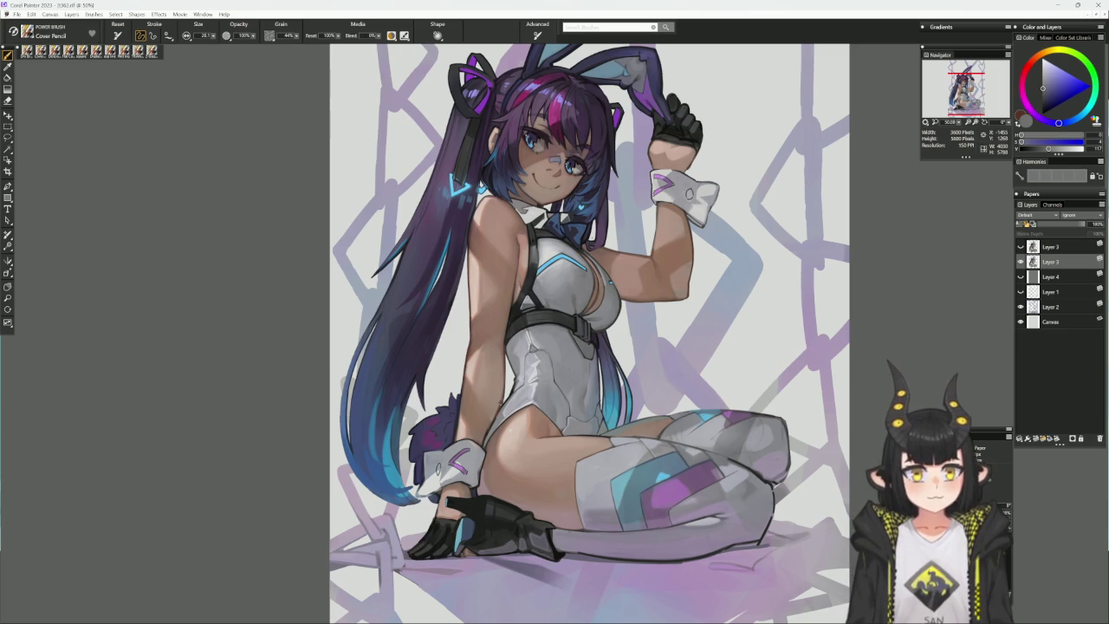
pyautogui.keyDown('alt'); pyautogui.click(496, 409); pyautogui.keyUp('alt')
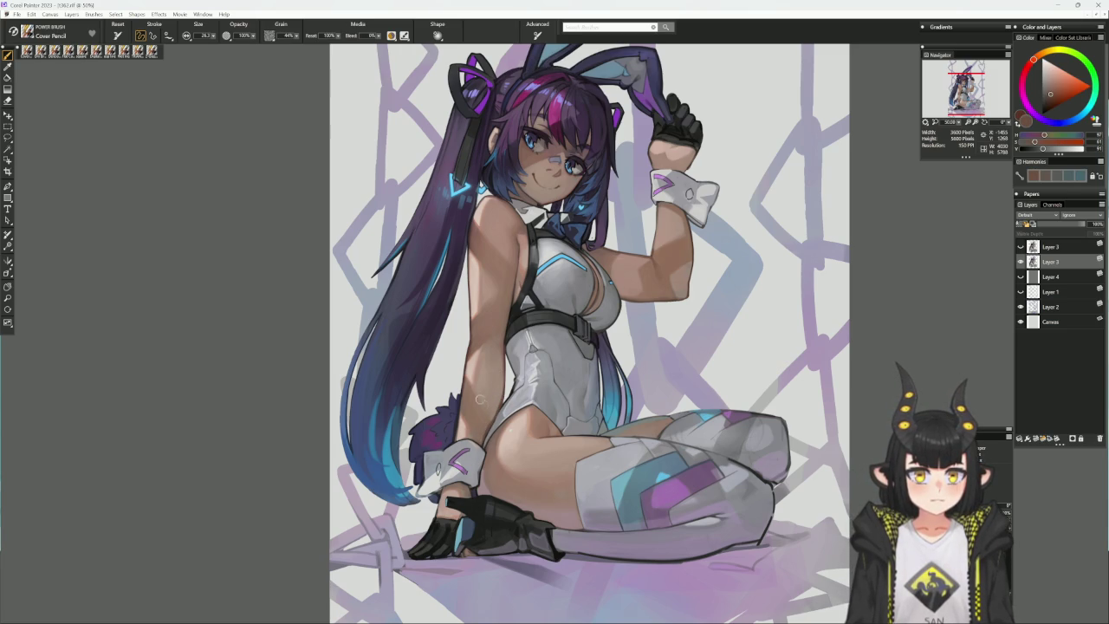
pyautogui.keyDown('alt'); pyautogui.click(462, 390); pyautogui.keyUp('alt')
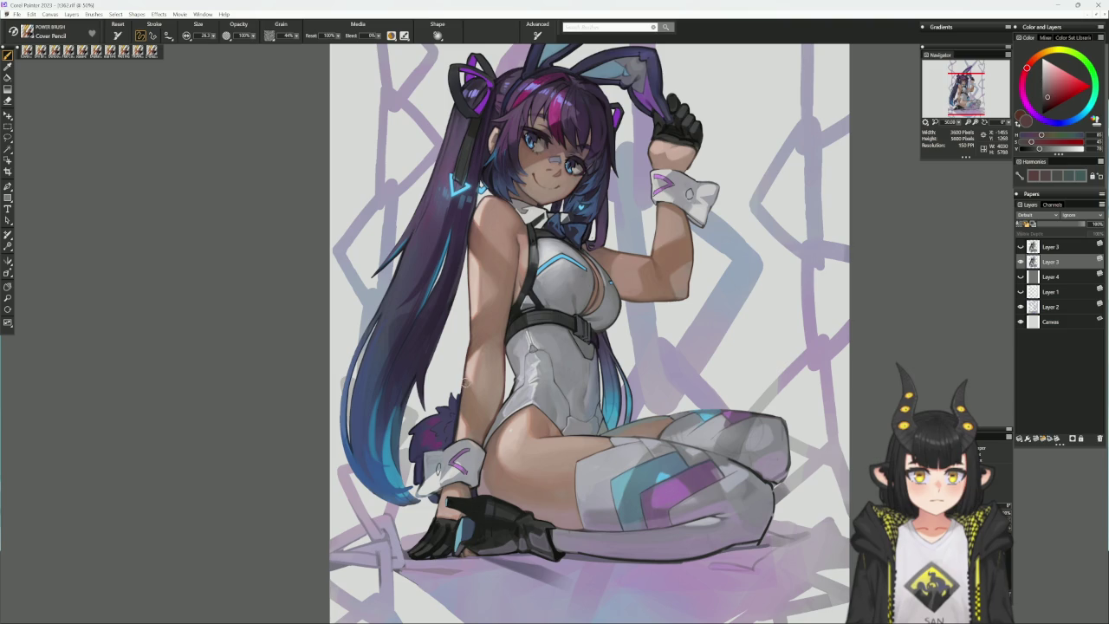
pyautogui.keyDown('alt'); pyautogui.click(466, 381); pyautogui.keyUp('alt')
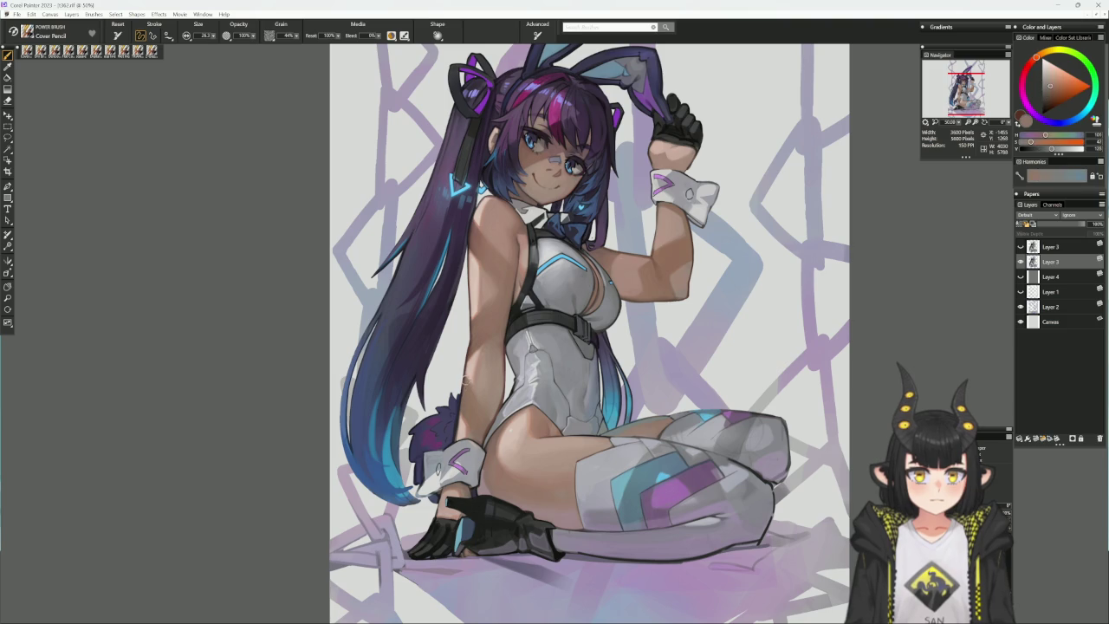
pyautogui.keyDown('alt'); pyautogui.click(461, 403); pyautogui.keyUp('alt')
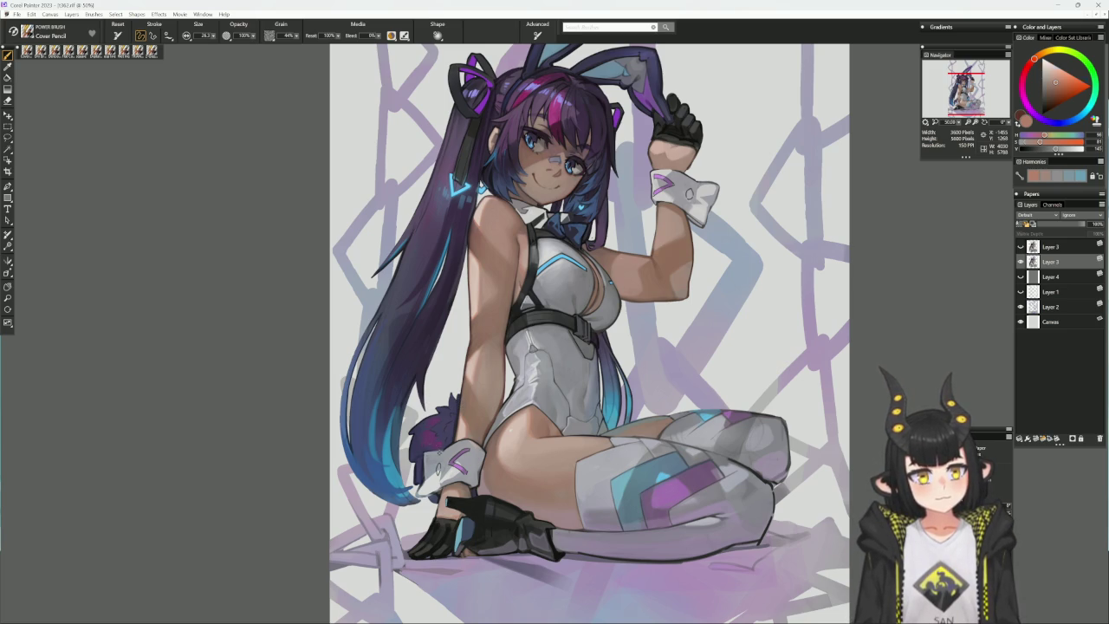
pyautogui.keyDown('alt'); pyautogui.click(546, 73); pyautogui.keyUp('alt')
pyautogui.press(']')
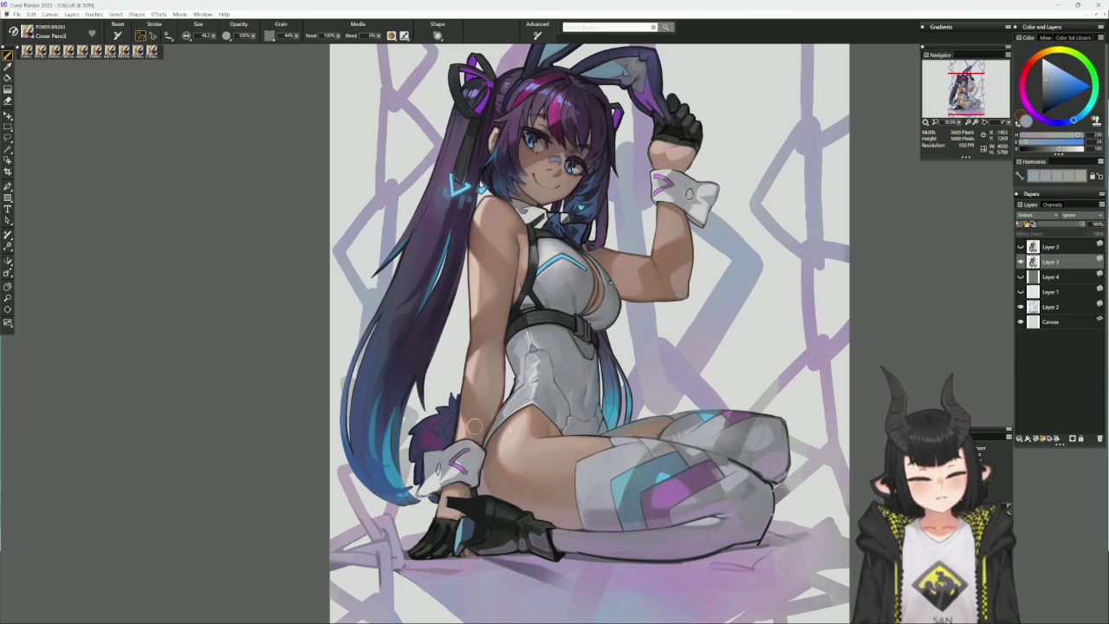
pyautogui.press('[')
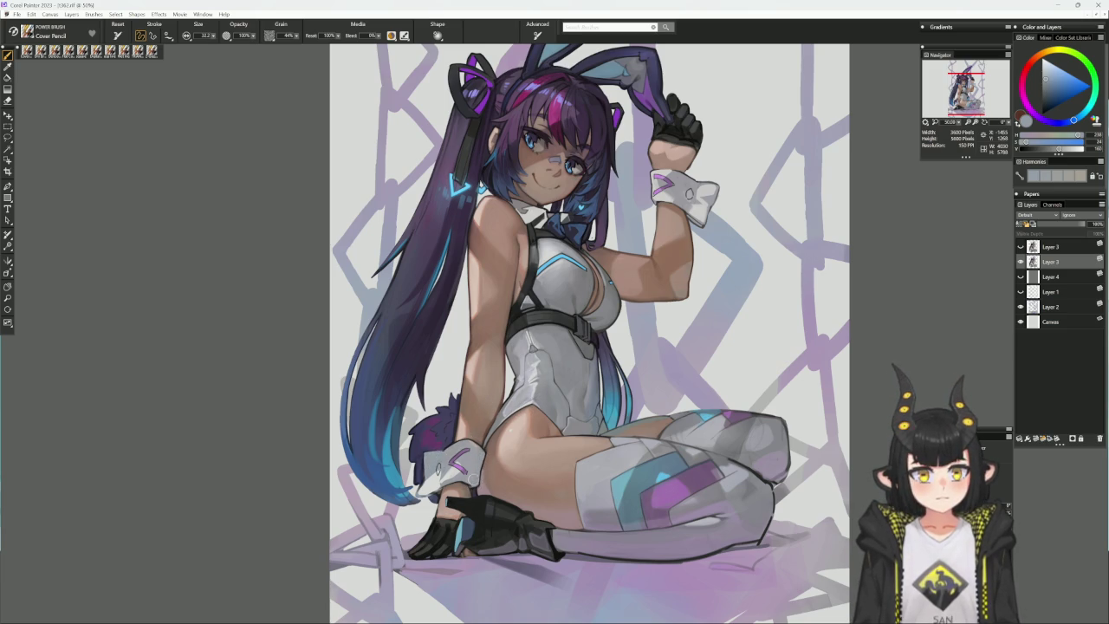
# - Rotate the figure diagonally, sample grey and lavender, reset upright, then load the cuff's grey-blue shadow
pyautogui.moveTo(606, 282); pyautogui.dragTo(632, 447)
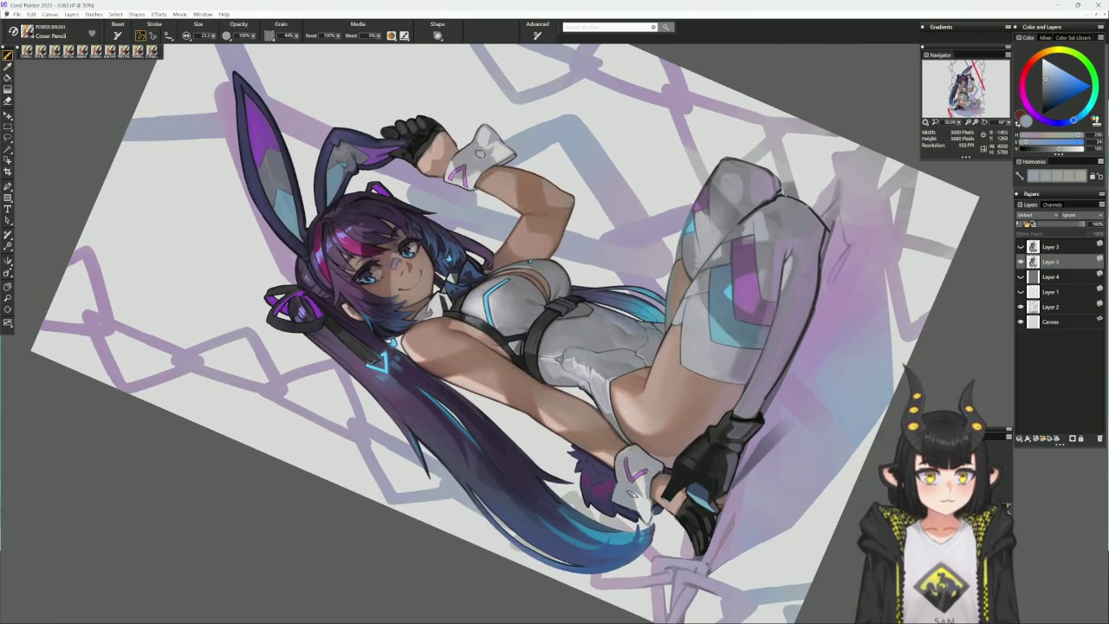
pyautogui.moveTo(676, 454); pyautogui.dragTo(637, 430)
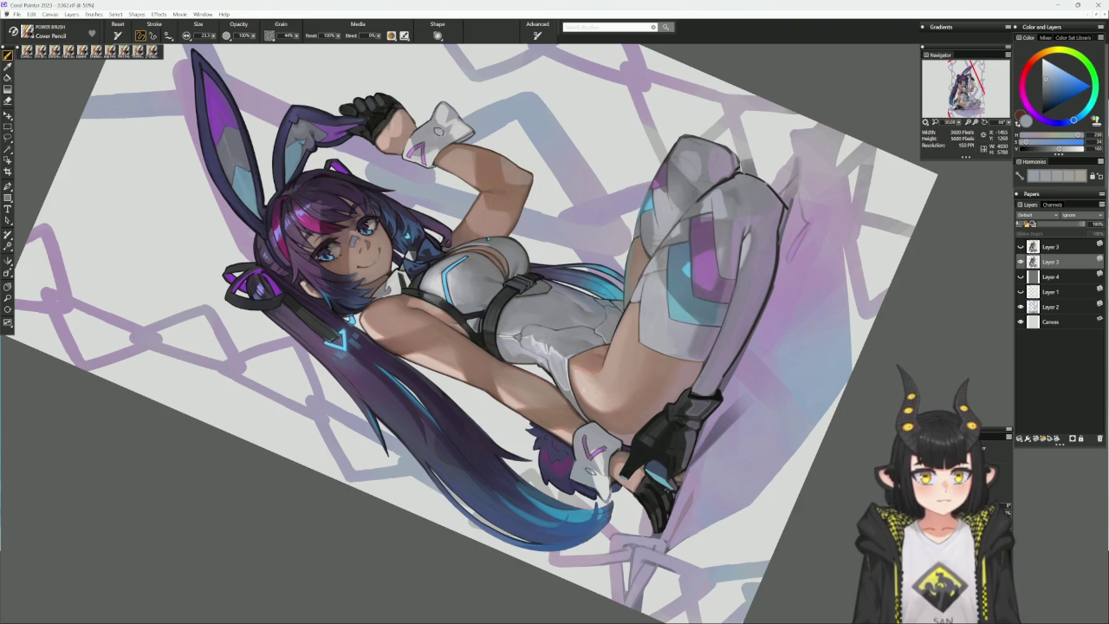
pyautogui.keyDown('alt'); pyautogui.click(666, 482); pyautogui.keyUp('alt')
pyautogui.keyDown('alt'); pyautogui.click(694, 502); pyautogui.keyUp('alt')
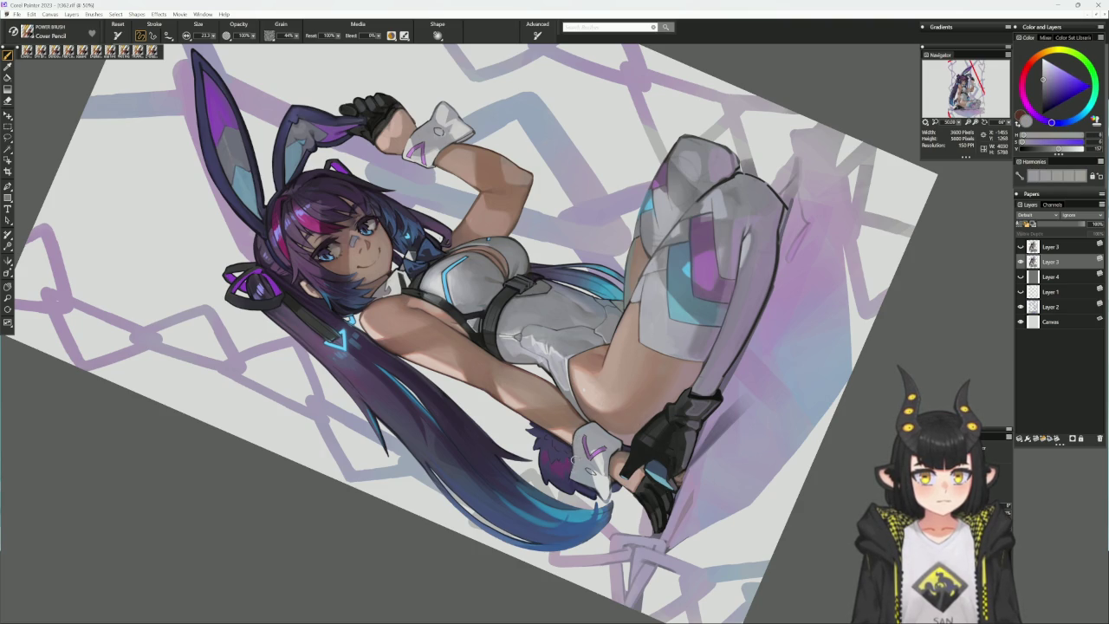
pyautogui.keyDown('alt'); pyautogui.click(656, 451); pyautogui.keyUp('alt')
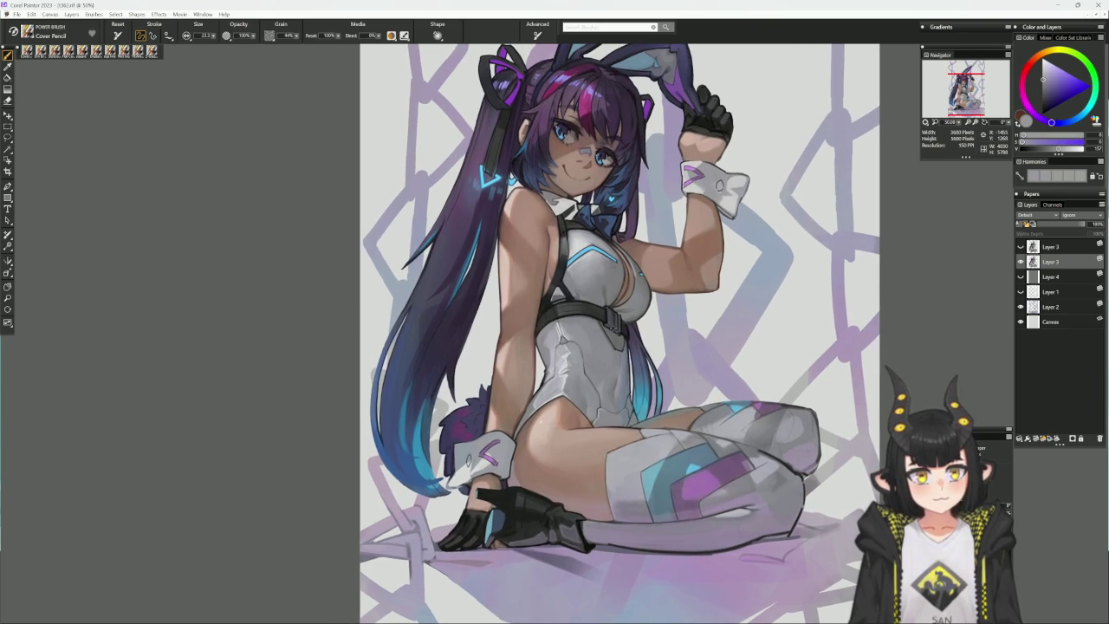
pyautogui.keyDown('alt'); pyautogui.click(763, 286); pyautogui.keyUp('alt')
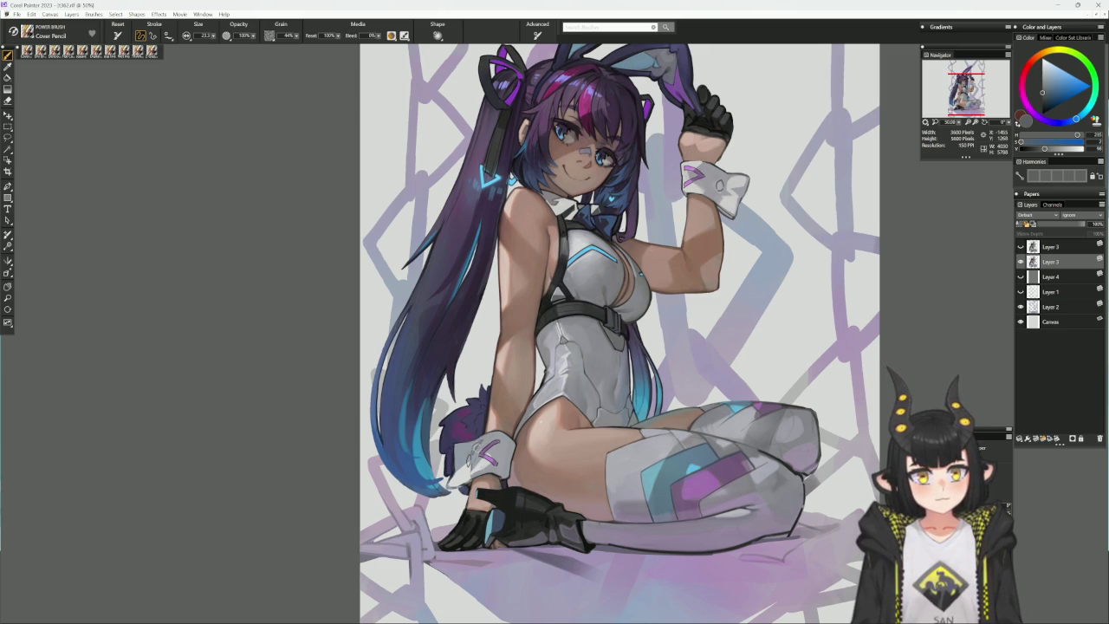
pyautogui.keyDown('alt'); pyautogui.click(469, 455); pyautogui.keyUp('alt')
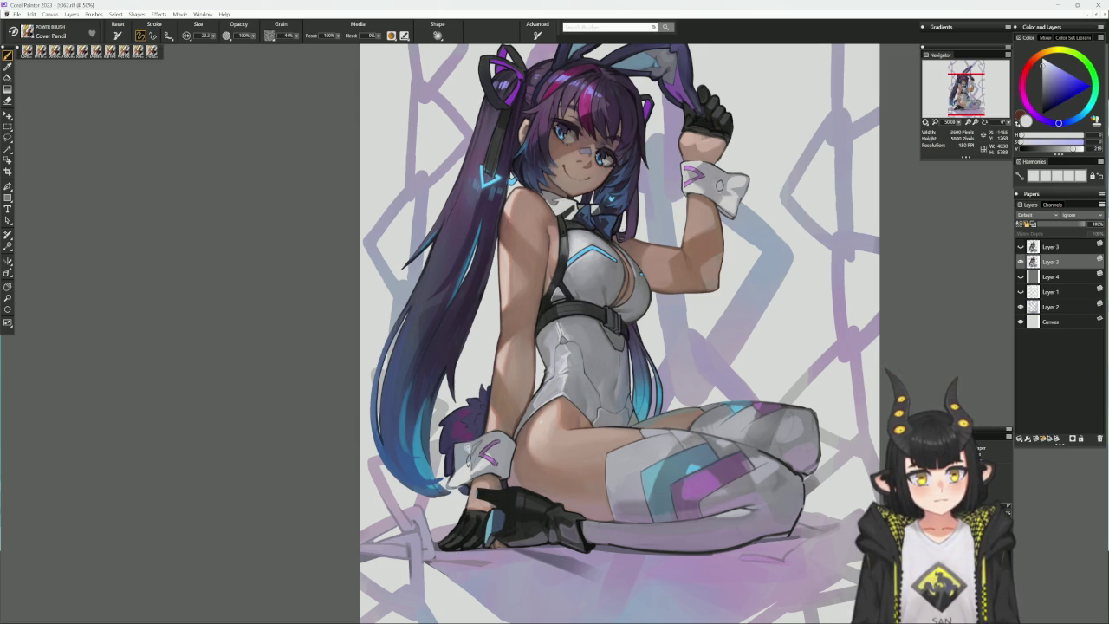
pyautogui.keyDown('alt'); pyautogui.click(469, 455); pyautogui.keyUp('alt')
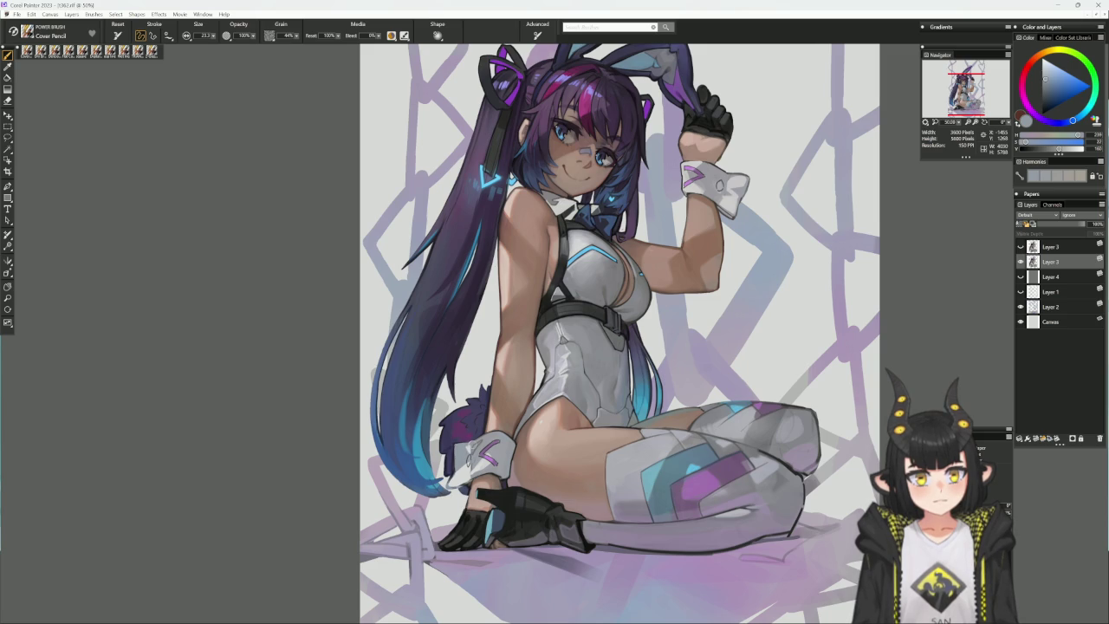
# - Paint light strokes on the white wrist cuff and sample a mid-dark blue shading tone
pyautogui.moveTo(463, 450)
pyautogui.mouseDown()
pyautogui.moveTo(477, 441)
pyautogui.moveTo(381, 347)
pyautogui.mouseUp()
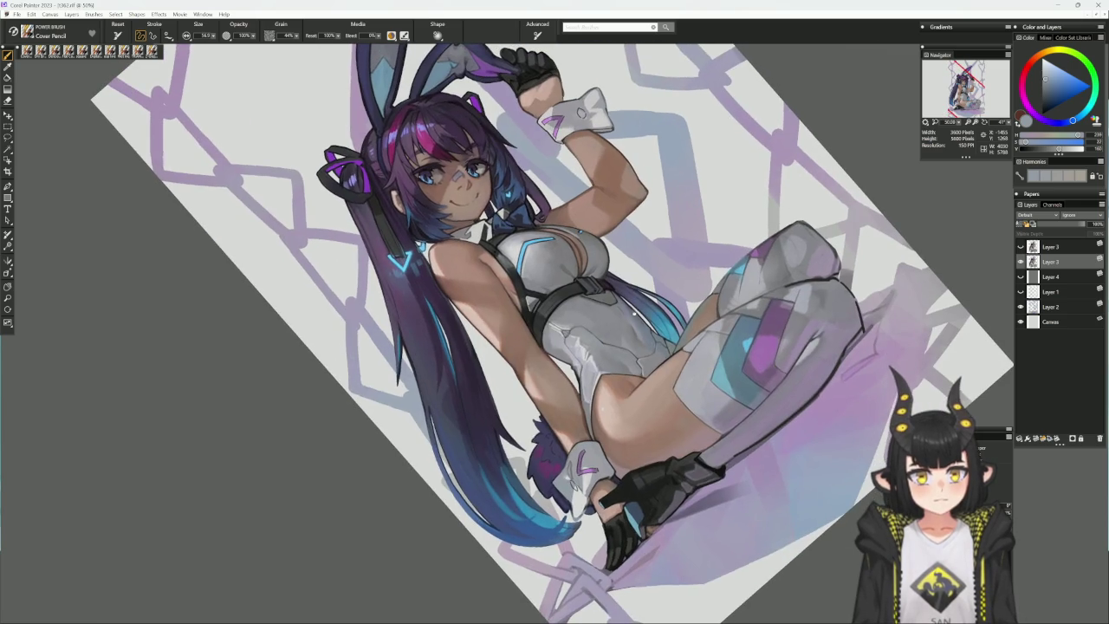
pyautogui.keyDown('alt'); pyautogui.click(565, 458); pyautogui.keyUp('alt')
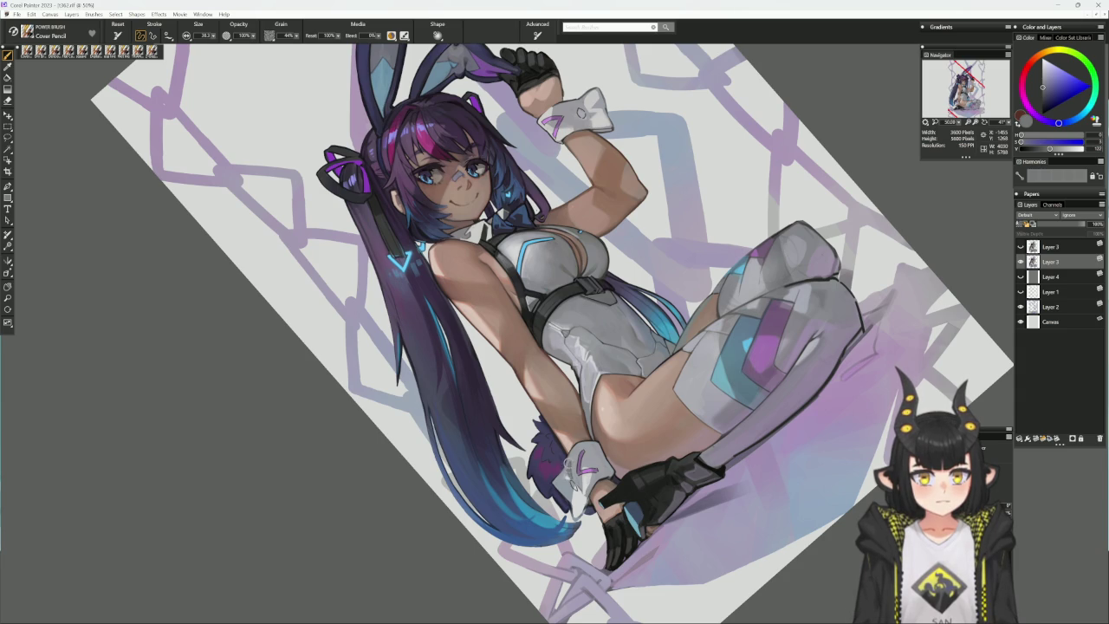
pyautogui.keyDown('alt'); pyautogui.click(572, 462); pyautogui.keyUp('alt')
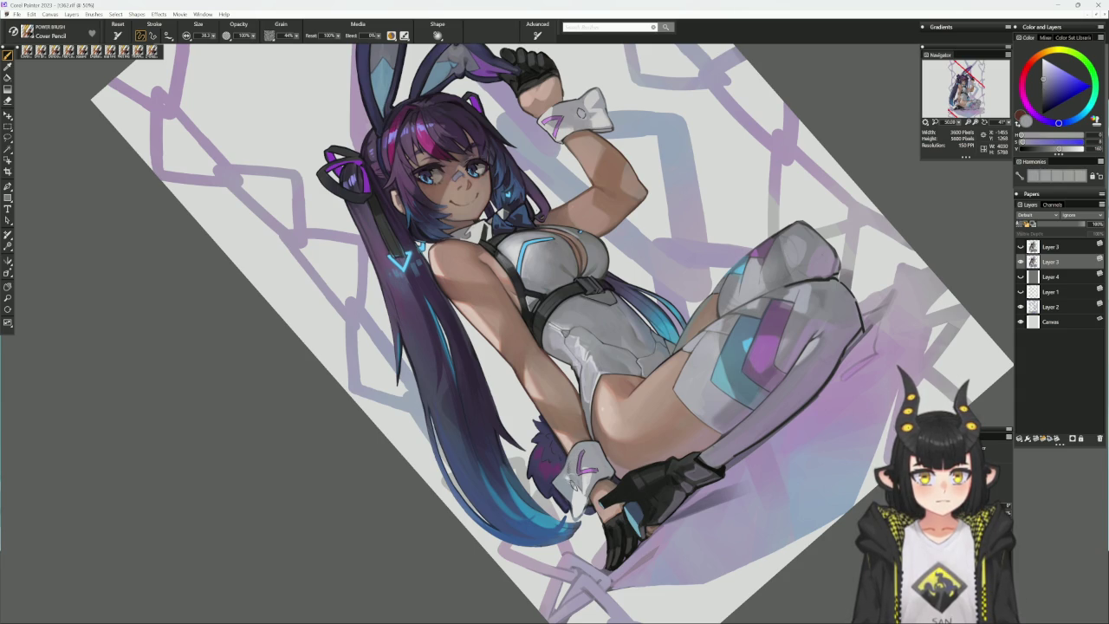
pyautogui.keyDown('alt'); pyautogui.click(604, 456); pyautogui.keyUp('alt')
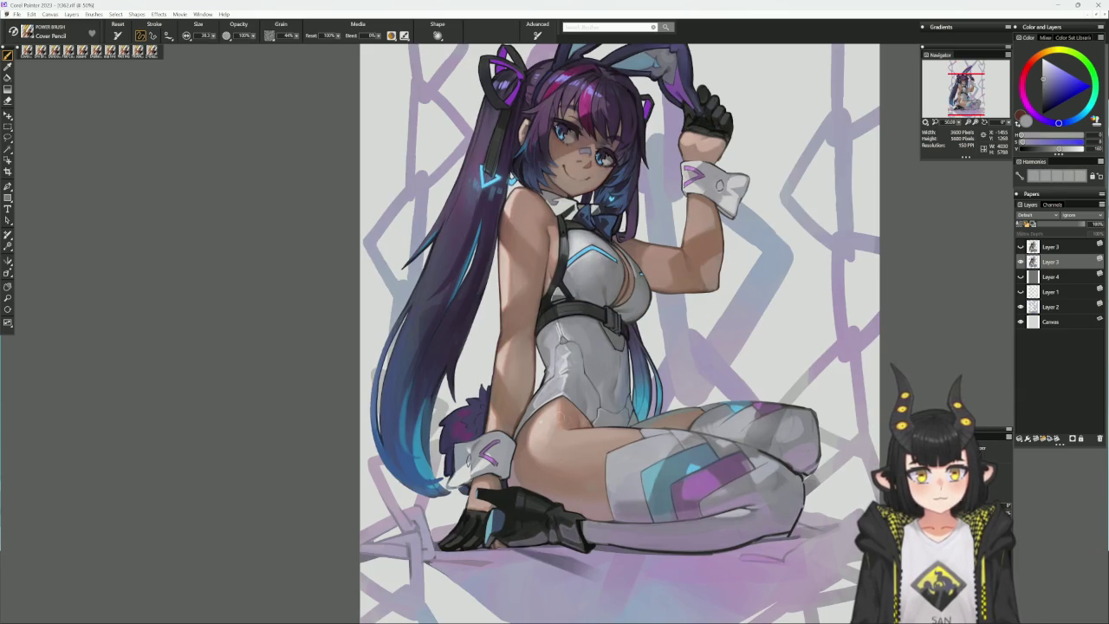
pyautogui.keyDown('alt'); pyautogui.click(471, 438); pyautogui.keyUp('alt')
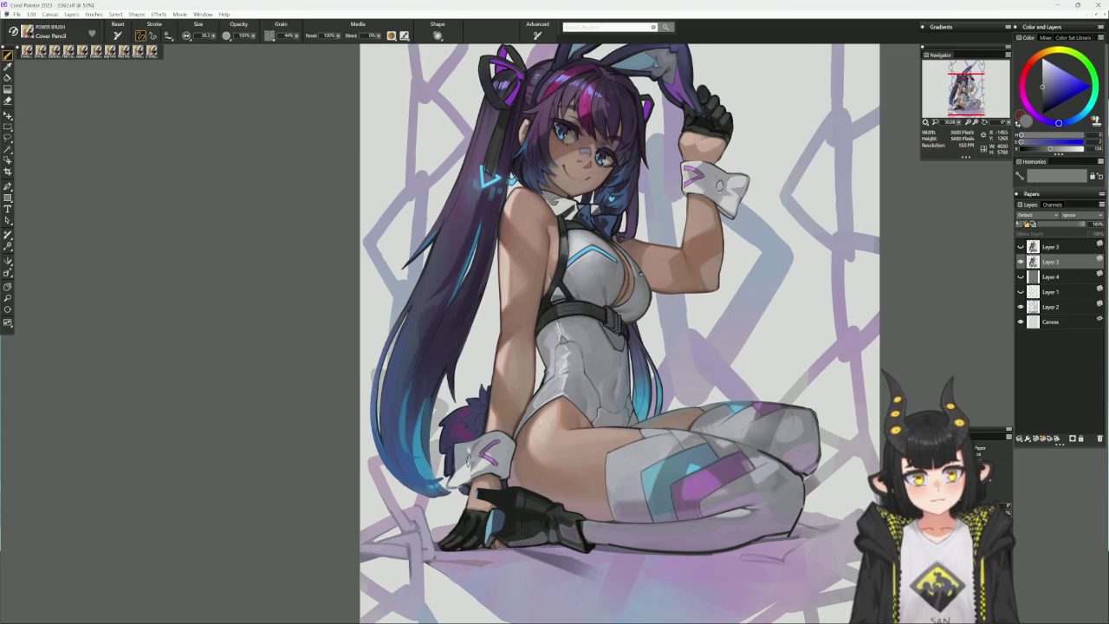
pyautogui.keyDown('alt'); pyautogui.click(473, 452); pyautogui.keyUp('alt')
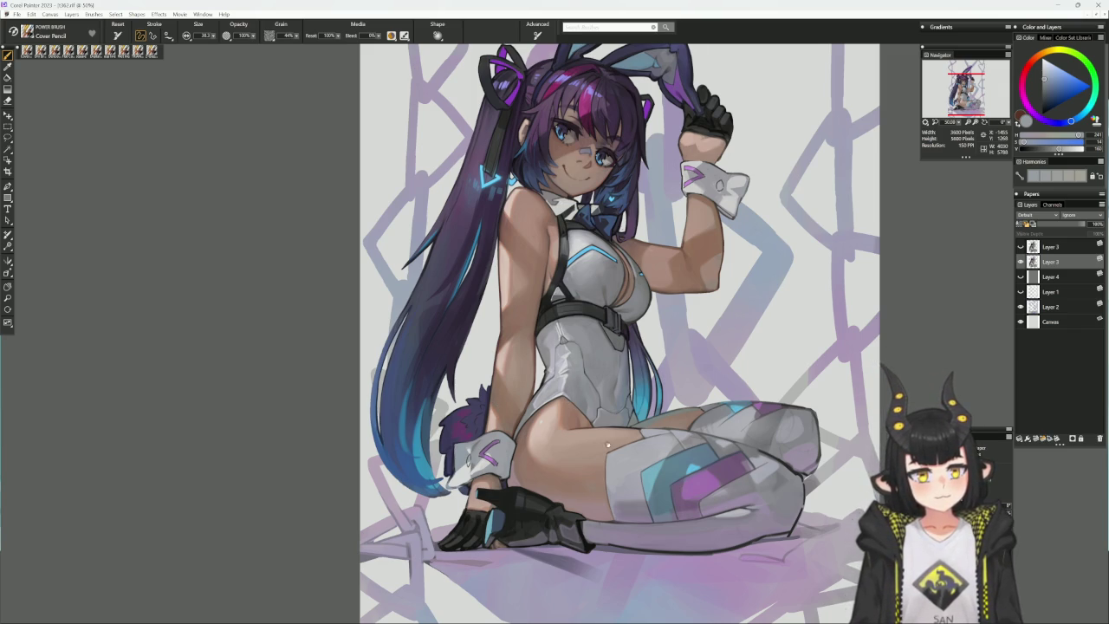
# - Pick dark navy and light grey-blue tones, then switch to the Delicious Flat Color brush
pyautogui.scroll(2, 571, 407)
pyautogui.moveTo(571, 407)
pyautogui.mouseDown()
pyautogui.moveTo(677, 376)
pyautogui.moveTo(660, 399)
pyautogui.mouseUp()
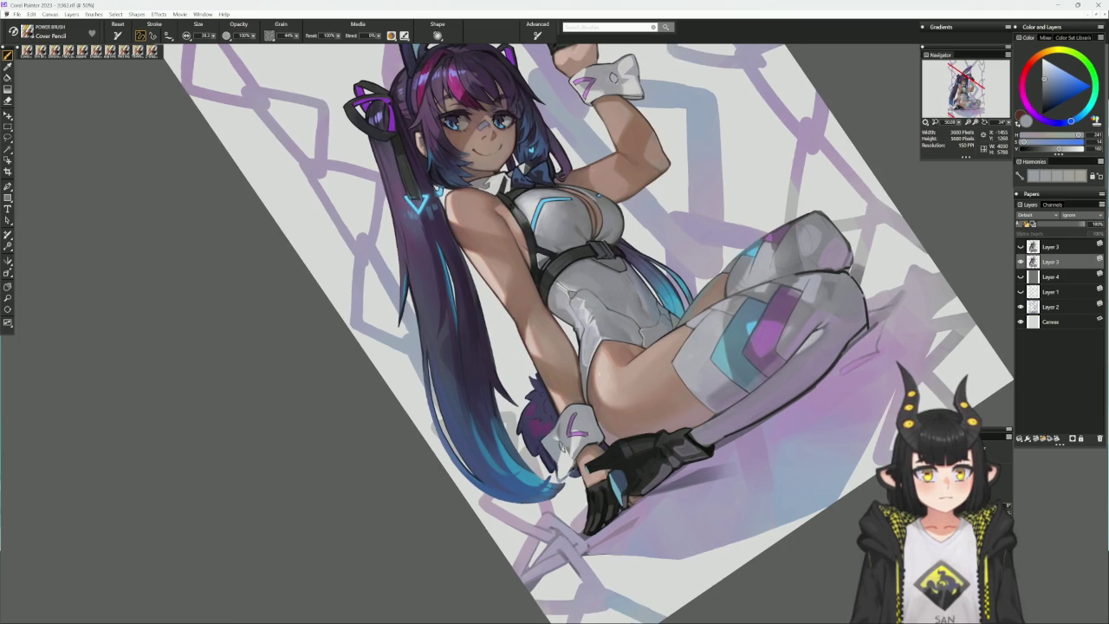
pyautogui.keyDown('alt'); pyautogui.click(624, 459); pyautogui.keyUp('alt')
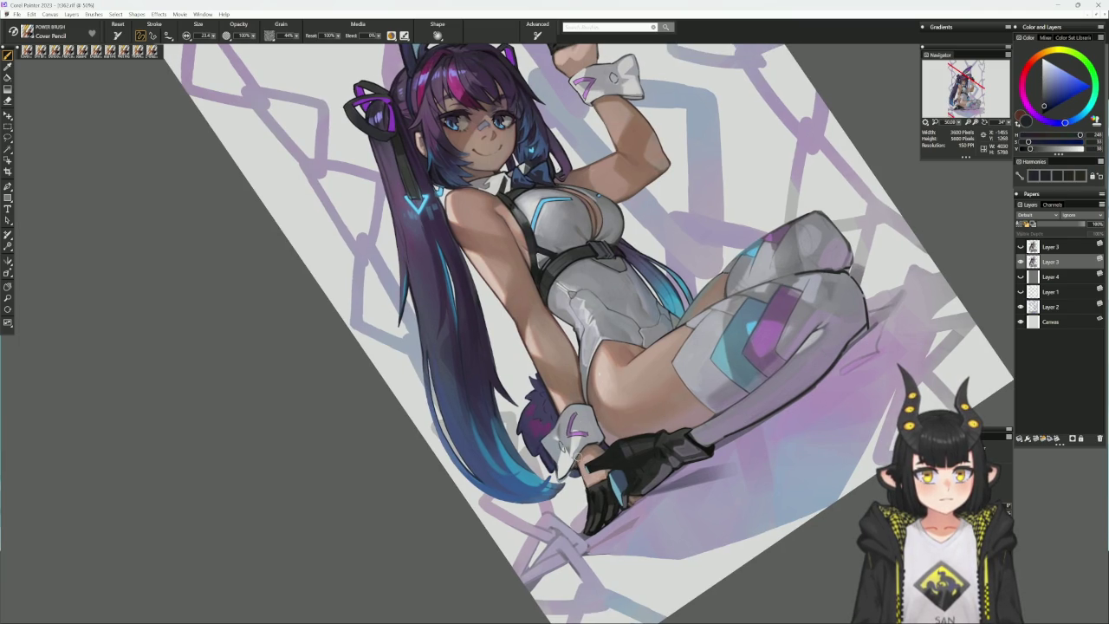
pyautogui.keyDown('alt'); pyautogui.click(579, 453); pyautogui.keyUp('alt')
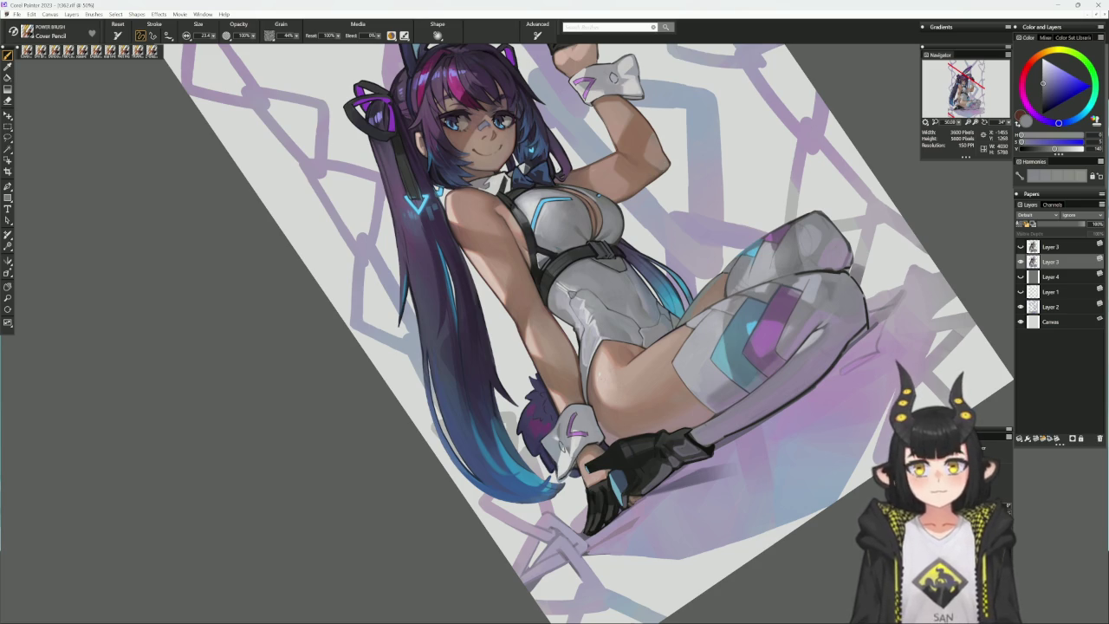
pyautogui.moveTo(753, 376); pyautogui.dragTo(685, 416)
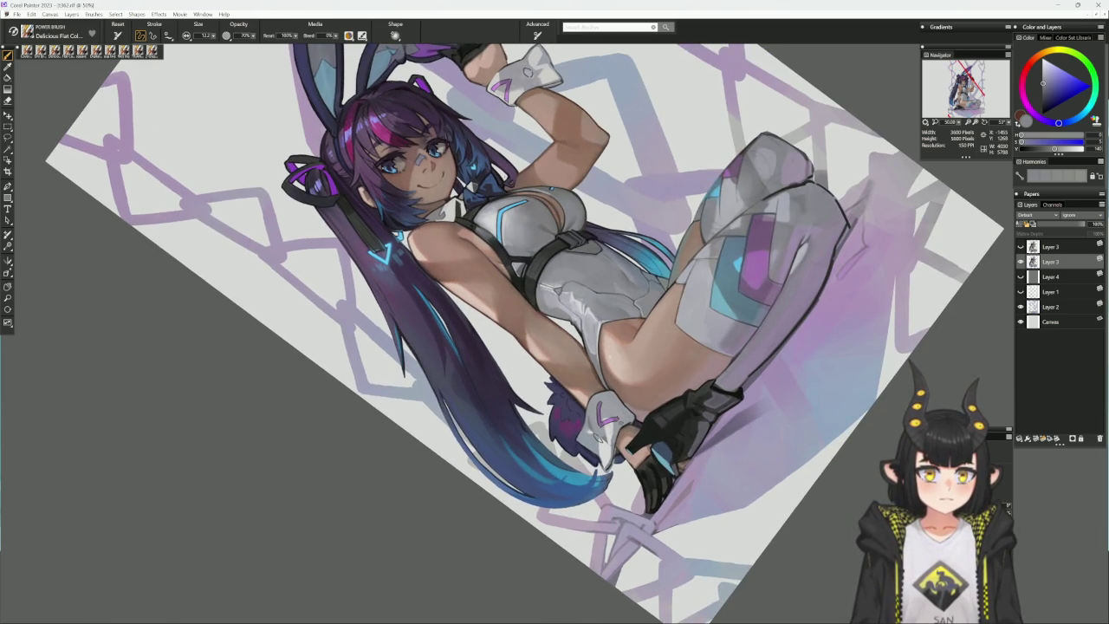
# - Toggle erasing and eyedrop dark navy from the glove and light grey-blue from the suit
pyautogui.moveTo(1055, 148); pyautogui.dragTo(1060, 148)
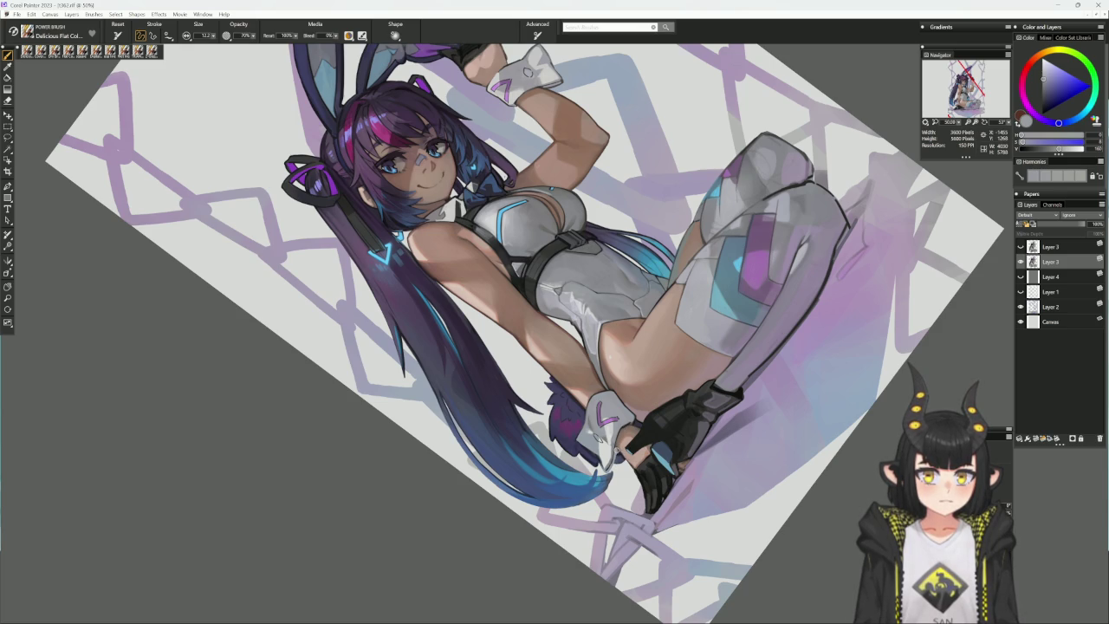
pyautogui.click(1044, 106)
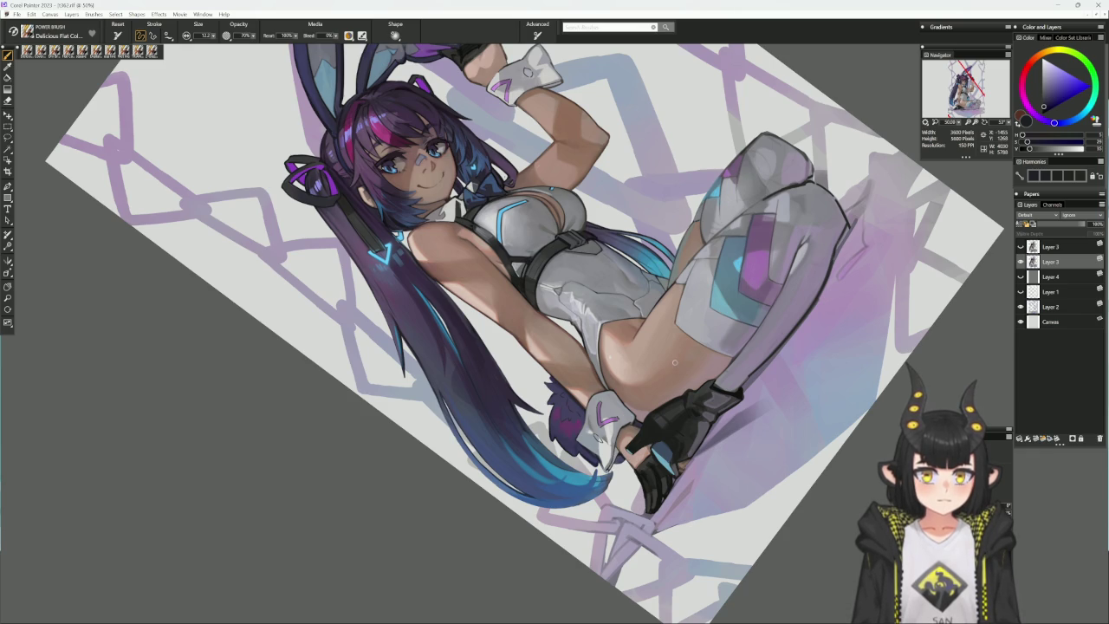
pyautogui.press('n')
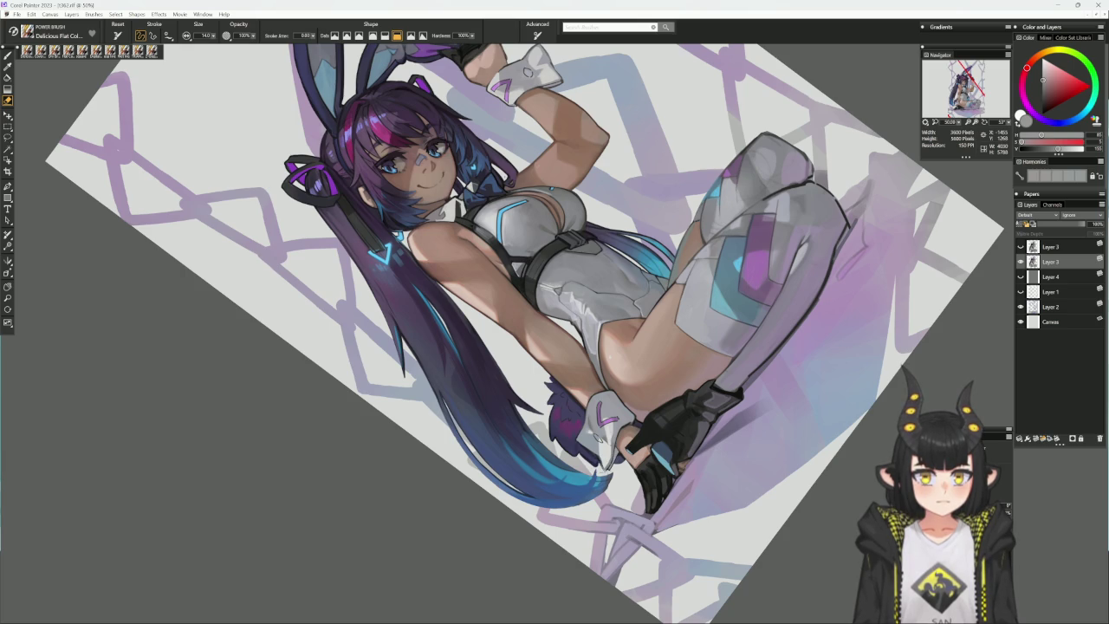
pyautogui.moveTo(608, 468)
pyautogui.mouseDown()
pyautogui.moveTo(675, 490)
pyautogui.moveTo(699, 393)
pyautogui.mouseUp()
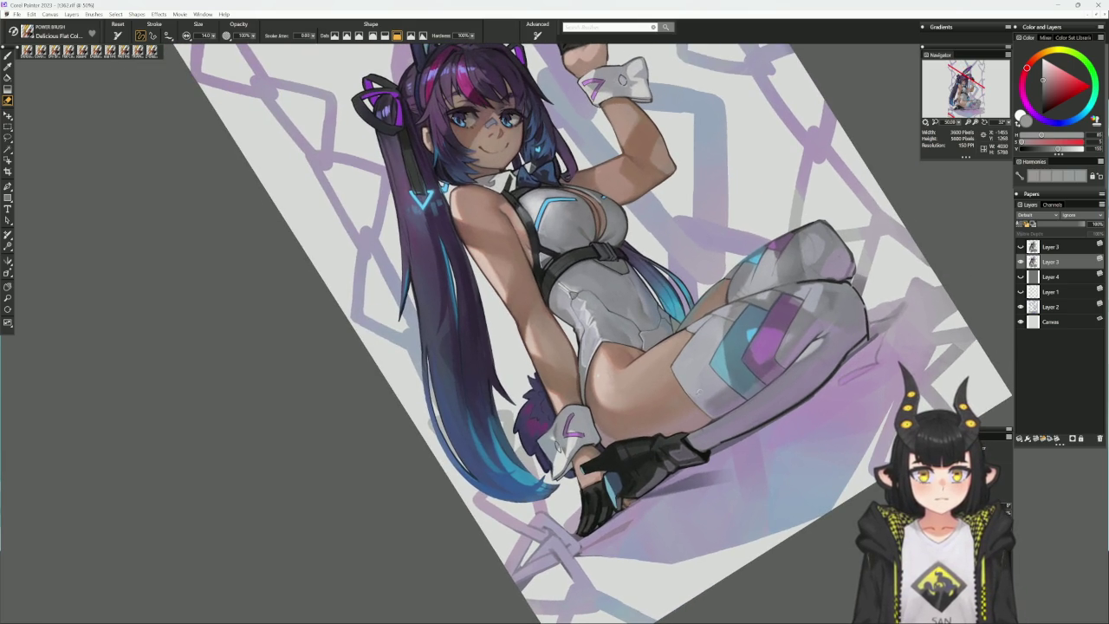
pyautogui.keyDown('alt'); pyautogui.click(553, 466); pyautogui.keyUp('alt')
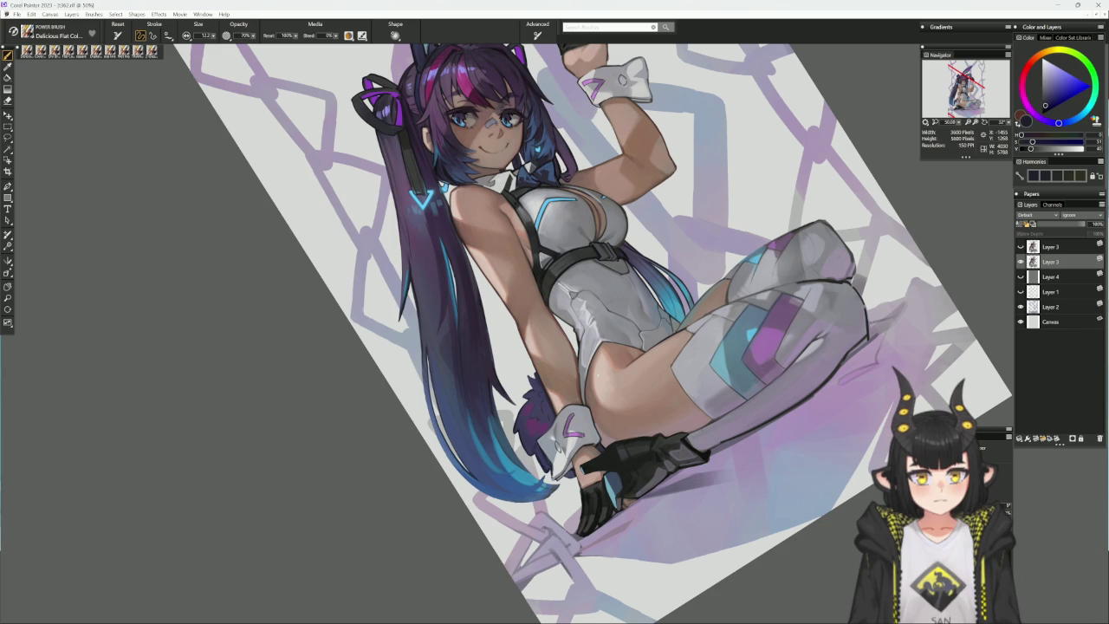
pyautogui.keyDown('alt'); pyautogui.click(554, 443); pyautogui.keyUp('alt')
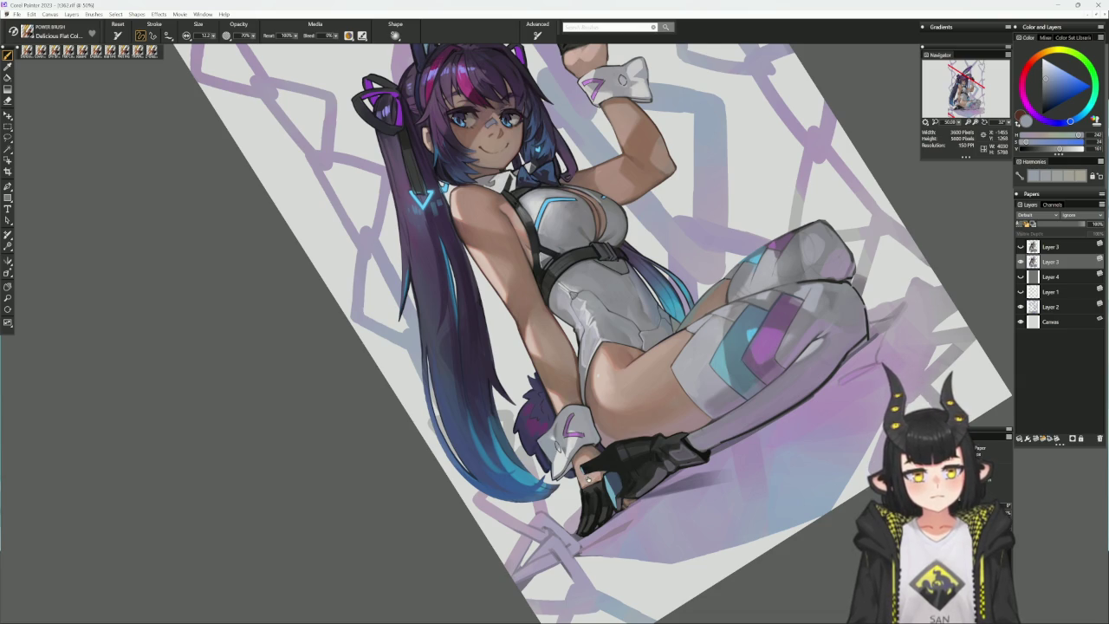
pyautogui.keyDown('alt'); pyautogui.click(588, 475); pyautogui.keyUp('alt')
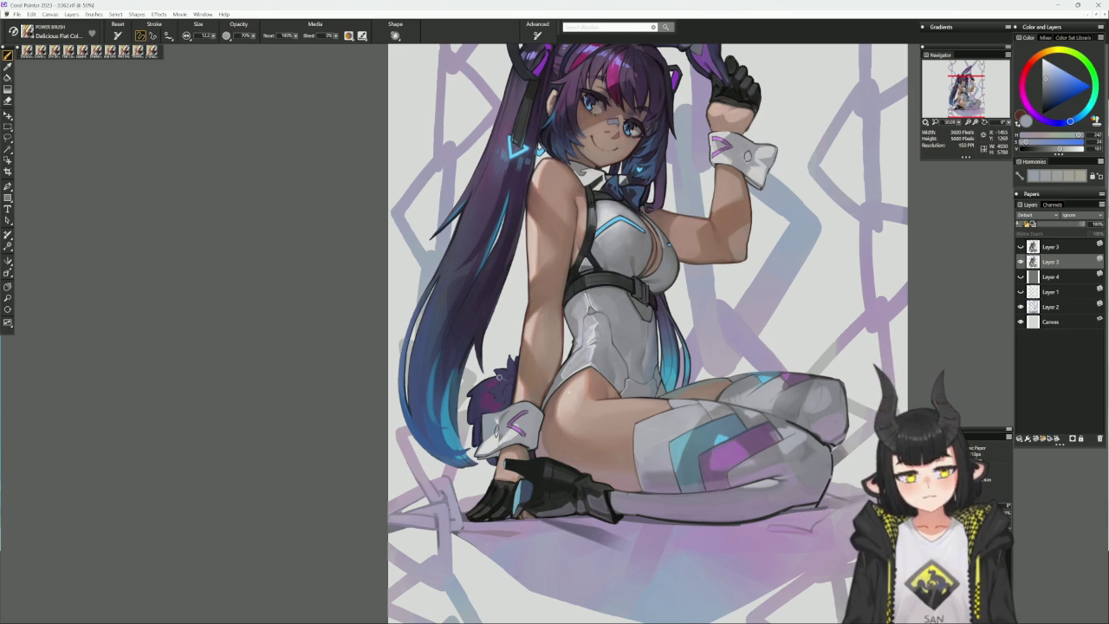
# - Enlarge the brush to about 22 and adjust the blue-grey shading colour for the bodysuit
pyautogui.click(1048, 99)
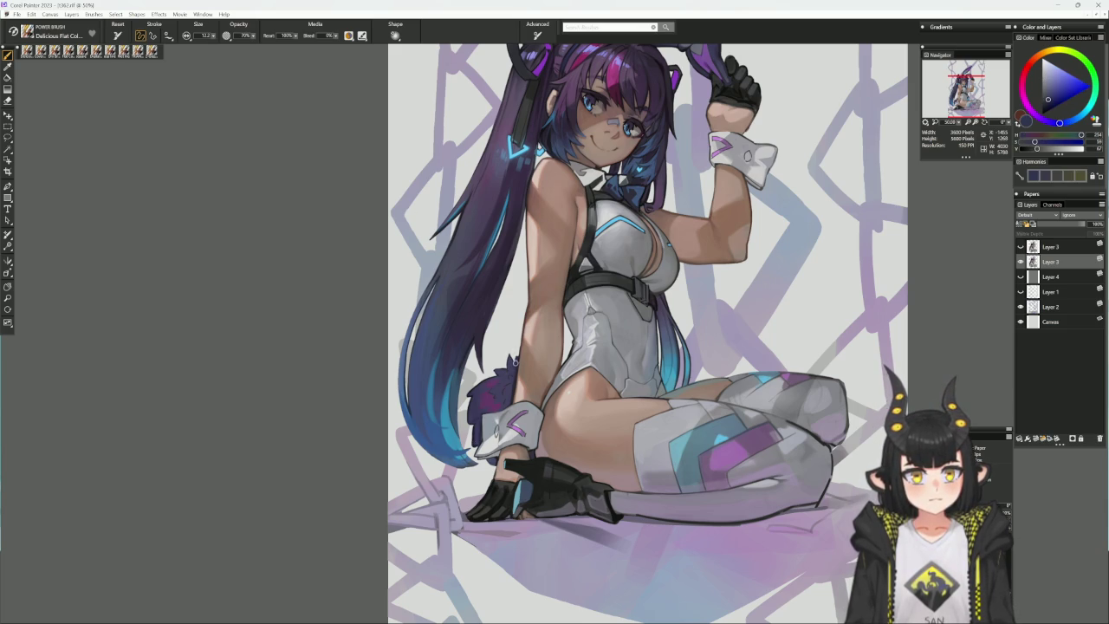
pyautogui.press(']')
pyautogui.press(']')
pyautogui.press(']')
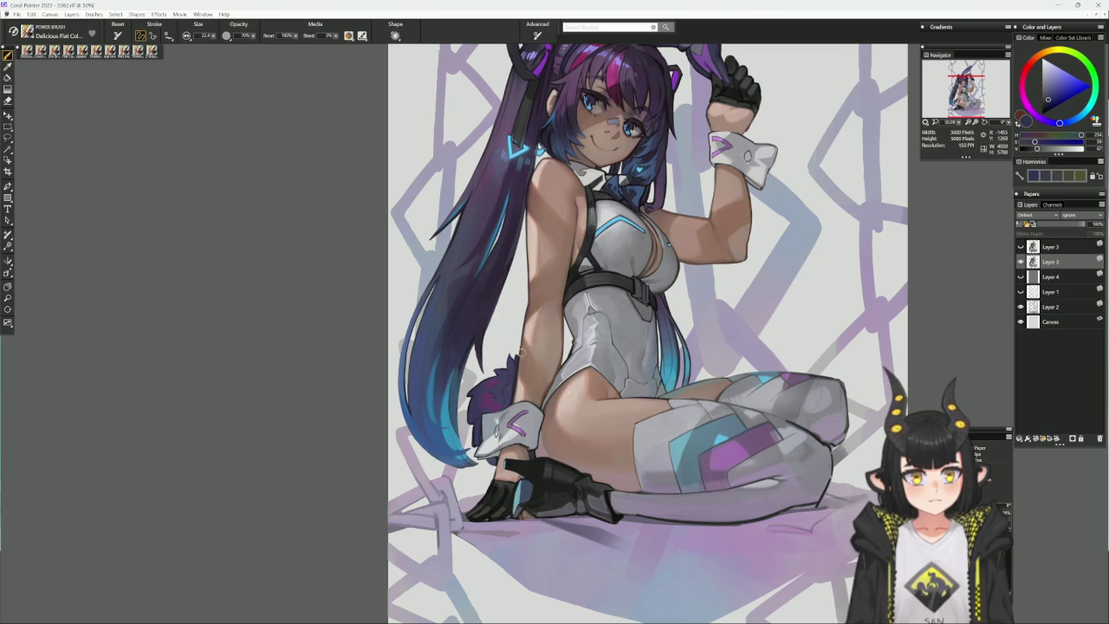
pyautogui.moveTo(519, 355)
pyautogui.mouseDown()
pyautogui.moveTo(564, 223)
pyautogui.moveTo(598, 236)
pyautogui.mouseUp()
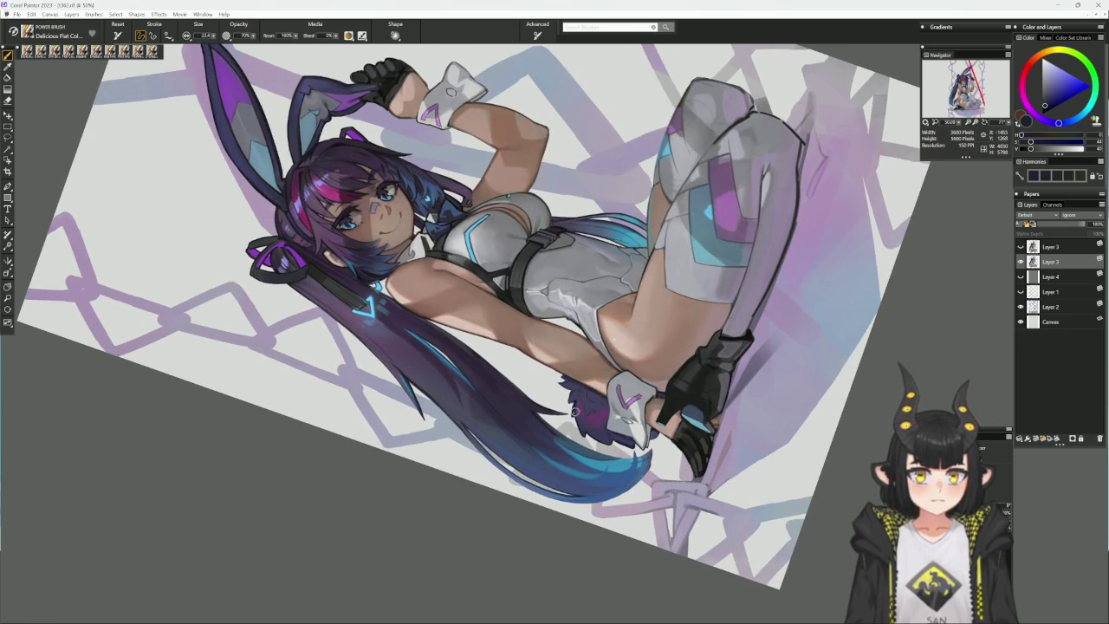
pyautogui.keyDown('alt'); pyautogui.click(575, 405); pyautogui.keyUp('alt')
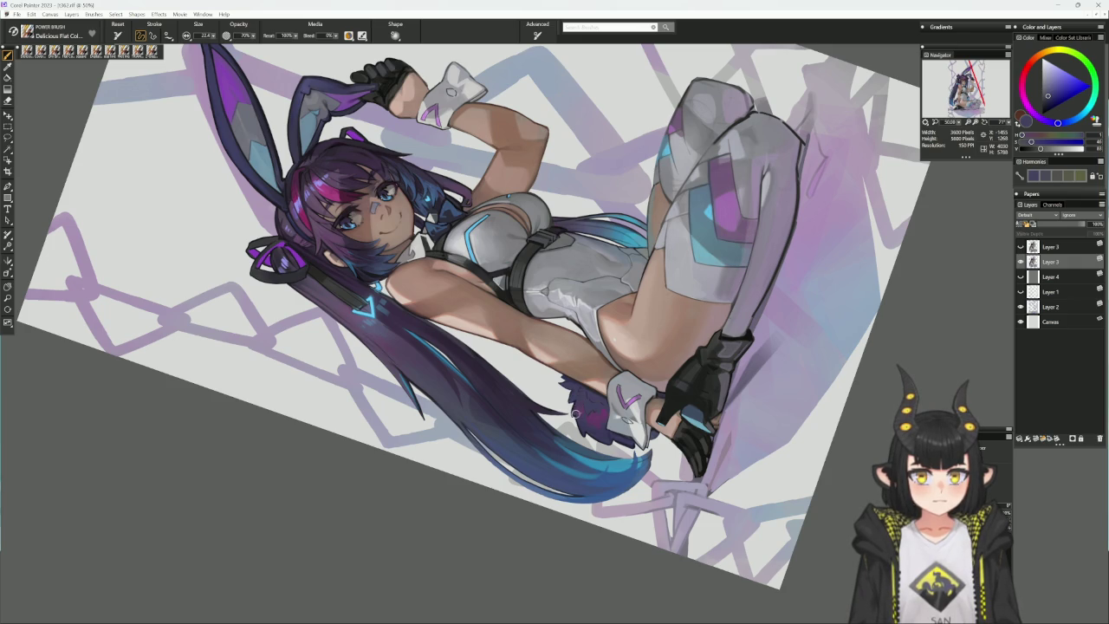
pyautogui.moveTo(596, 373); pyautogui.dragTo(625, 318)
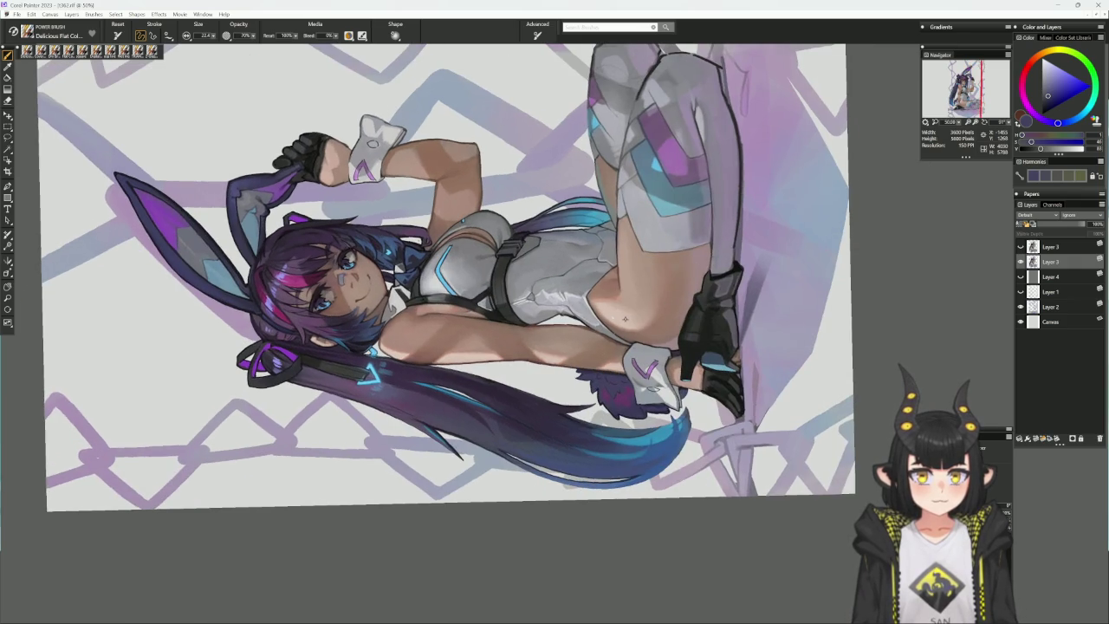
pyautogui.keyDown('alt'); pyautogui.click(597, 390); pyautogui.keyUp('alt')
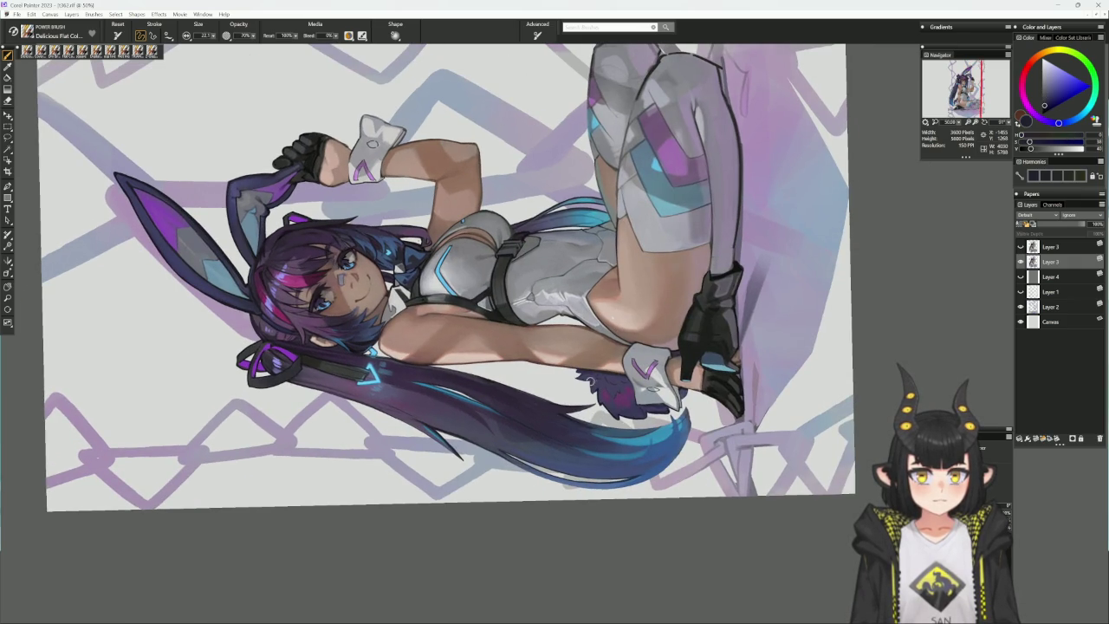
pyautogui.moveTo(596, 389); pyautogui.dragTo(498, 356)
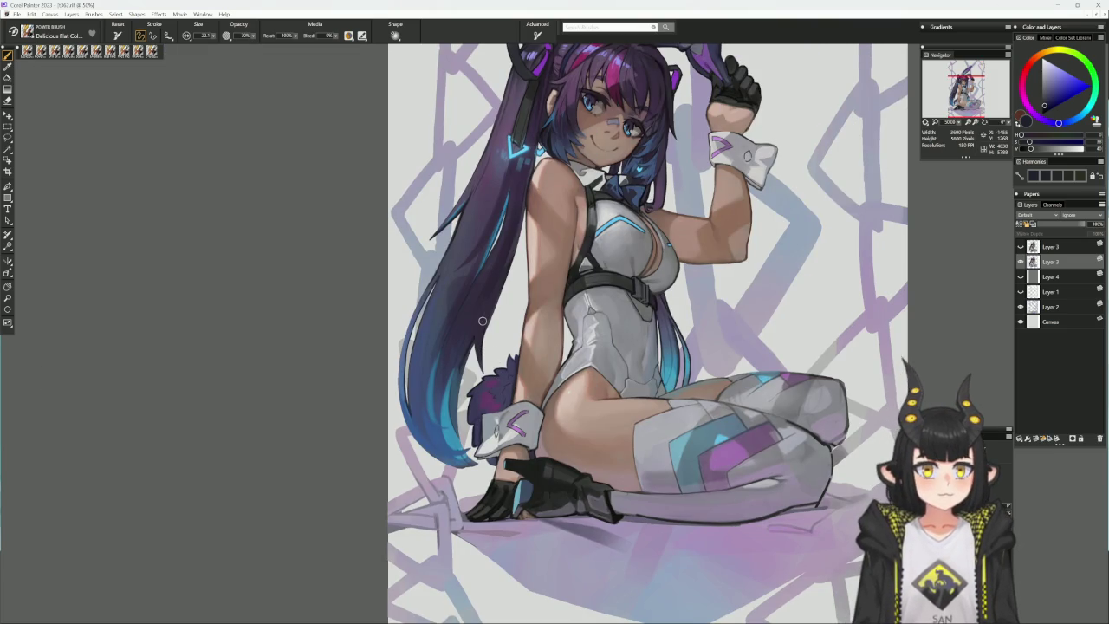
pyautogui.moveTo(483, 321); pyautogui.dragTo(442, 425)
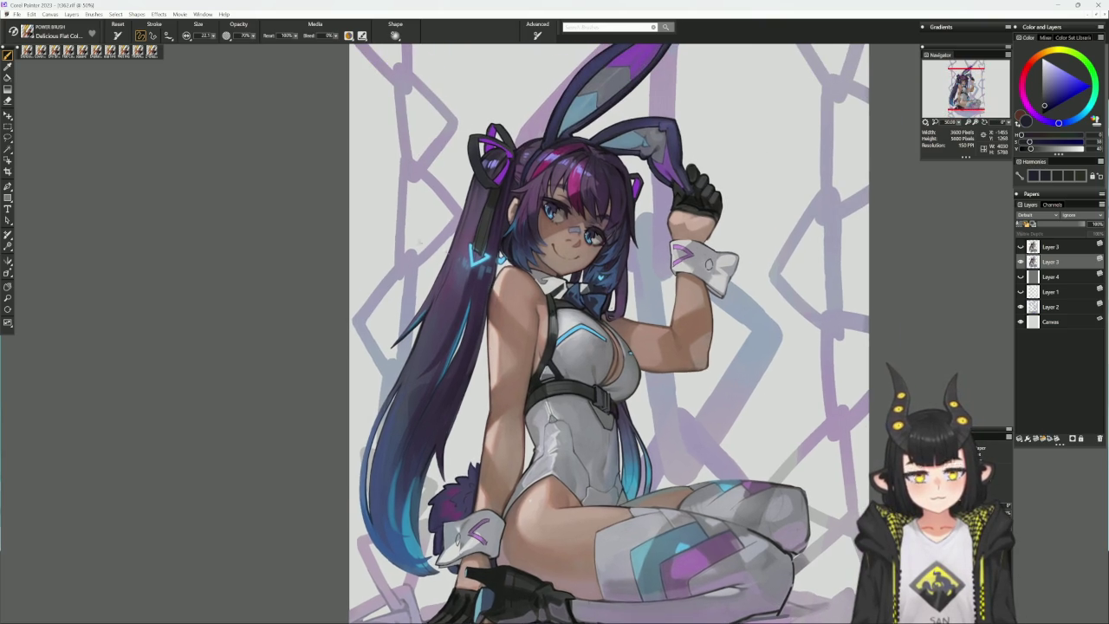
# - With a line brush at size 26, stroke a dark line along the hair's left edge
pyautogui.click(98, 50)
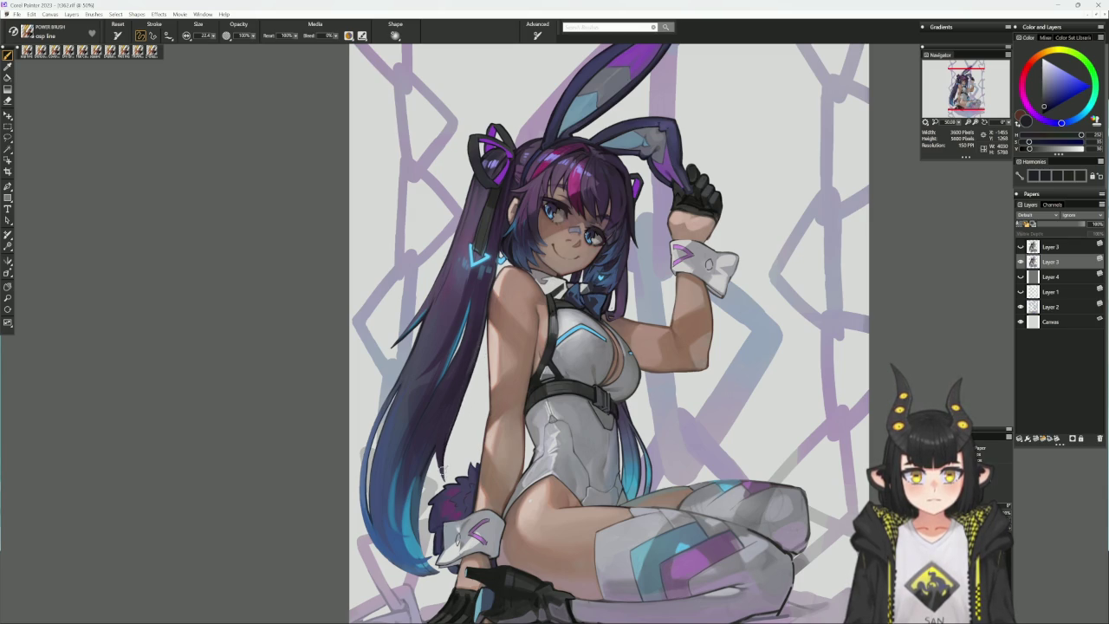
pyautogui.press(']')
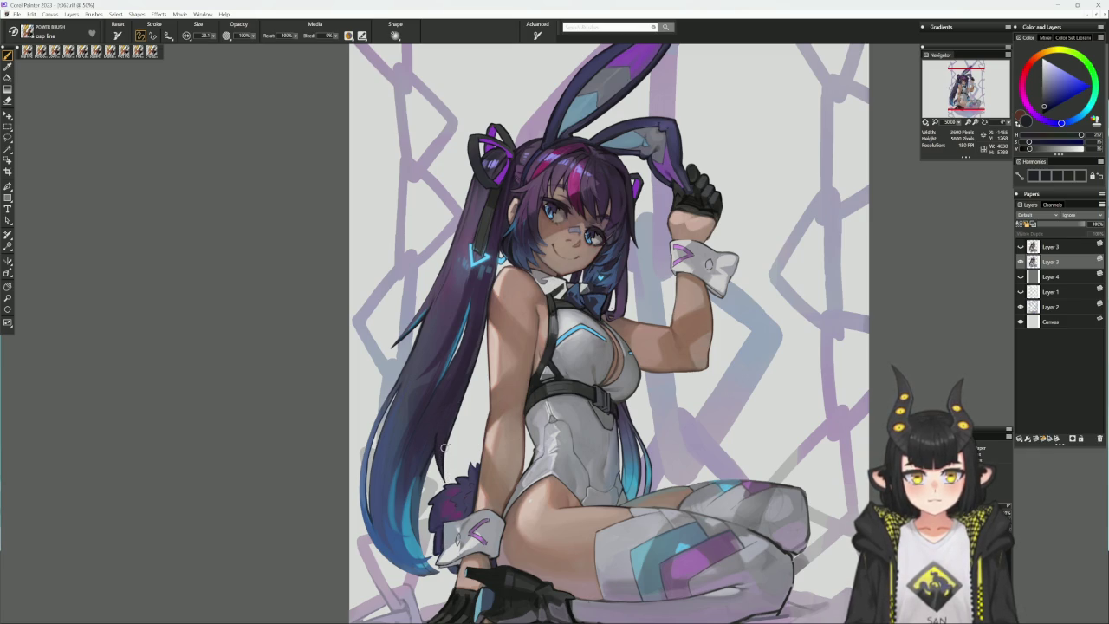
pyautogui.keyDown('alt'); pyautogui.click(438, 448); pyautogui.keyUp('alt')
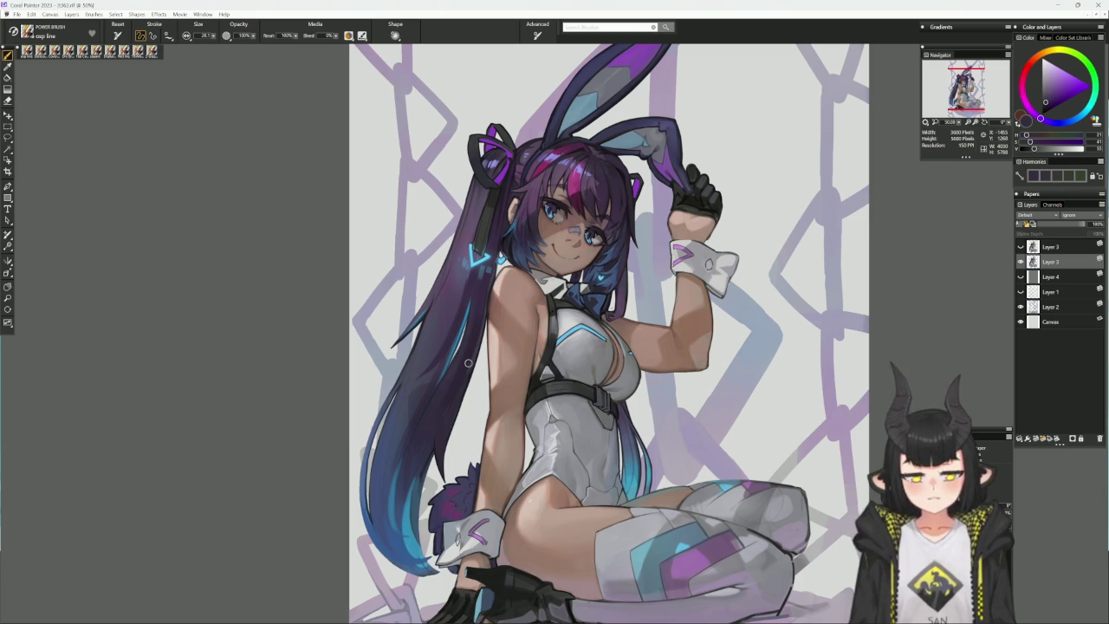
pyautogui.moveTo(492, 527); pyautogui.dragTo(479, 501)
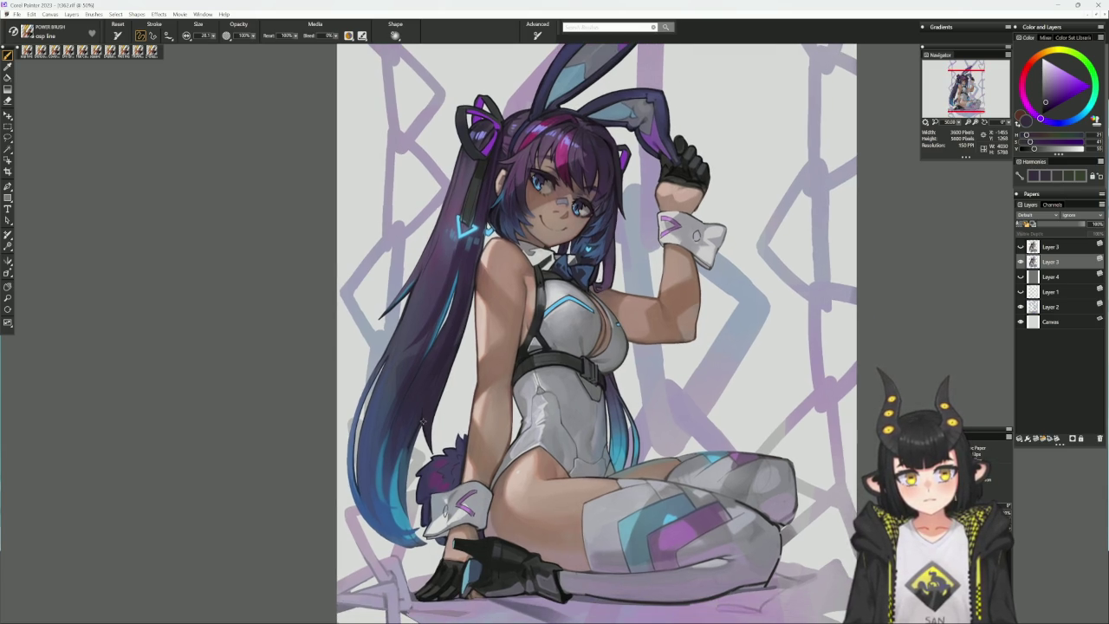
pyautogui.keyDown('alt'); pyautogui.click(423, 423); pyautogui.keyUp('alt')
pyautogui.moveTo(407, 515); pyautogui.dragTo(422, 422)
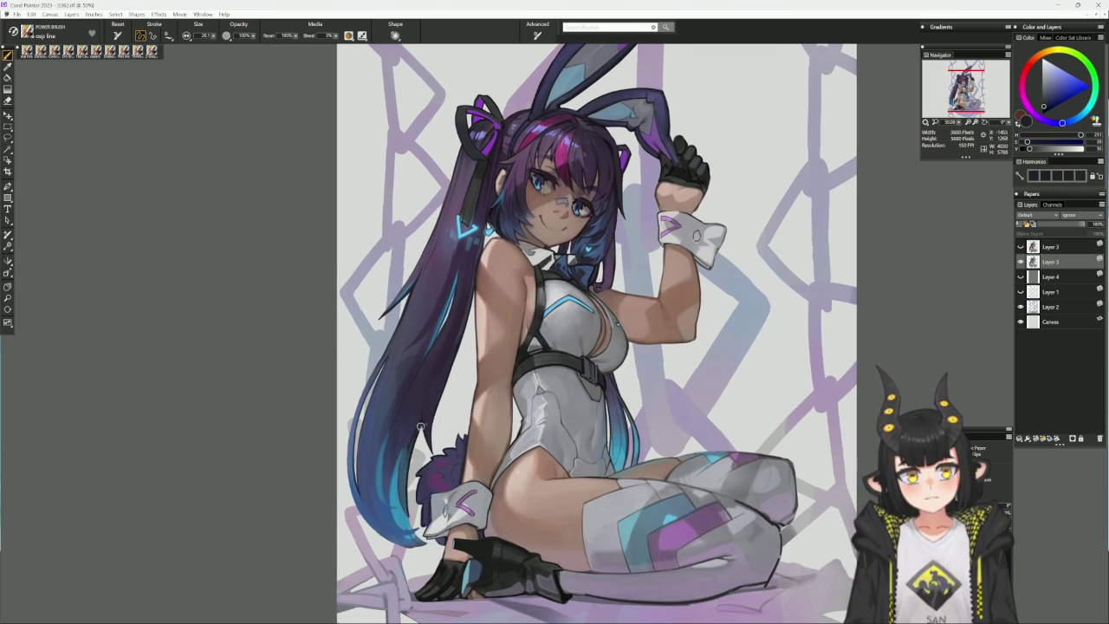
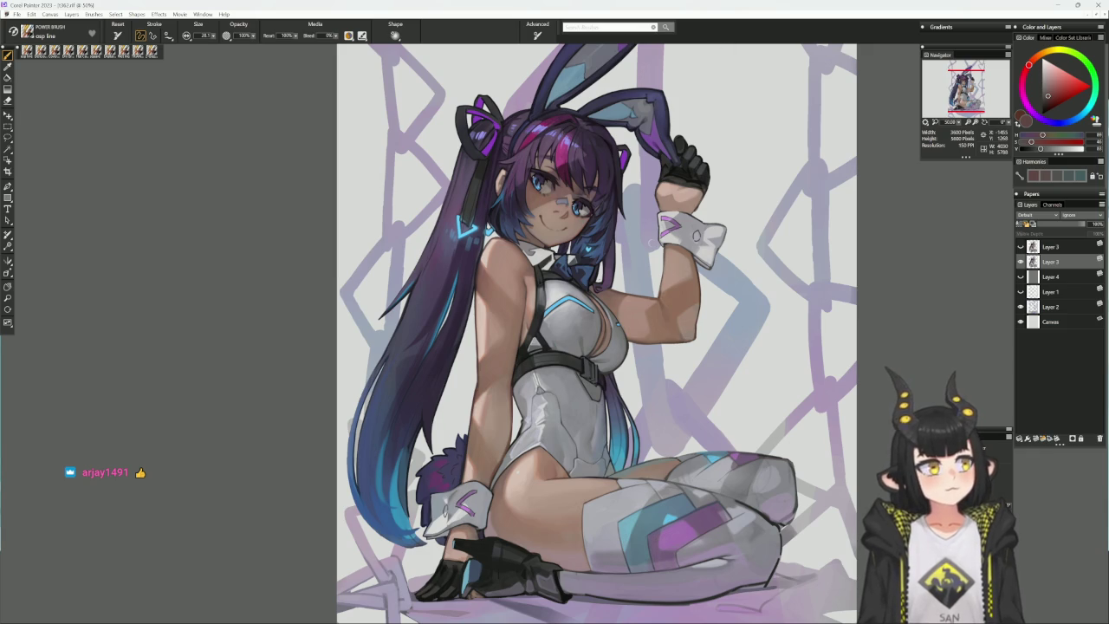
# - Touch up the hand along the black glove edge with Dry Brush strokes in sampled skin tones
pyautogui.scroll(-2, 633, 497)
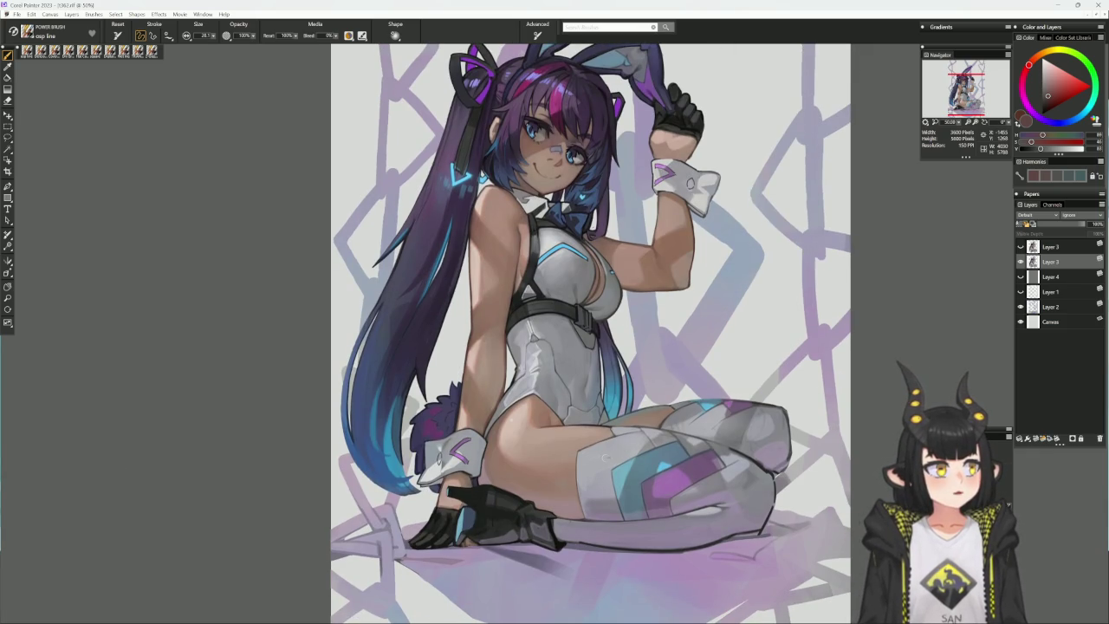
pyautogui.click(110, 50)
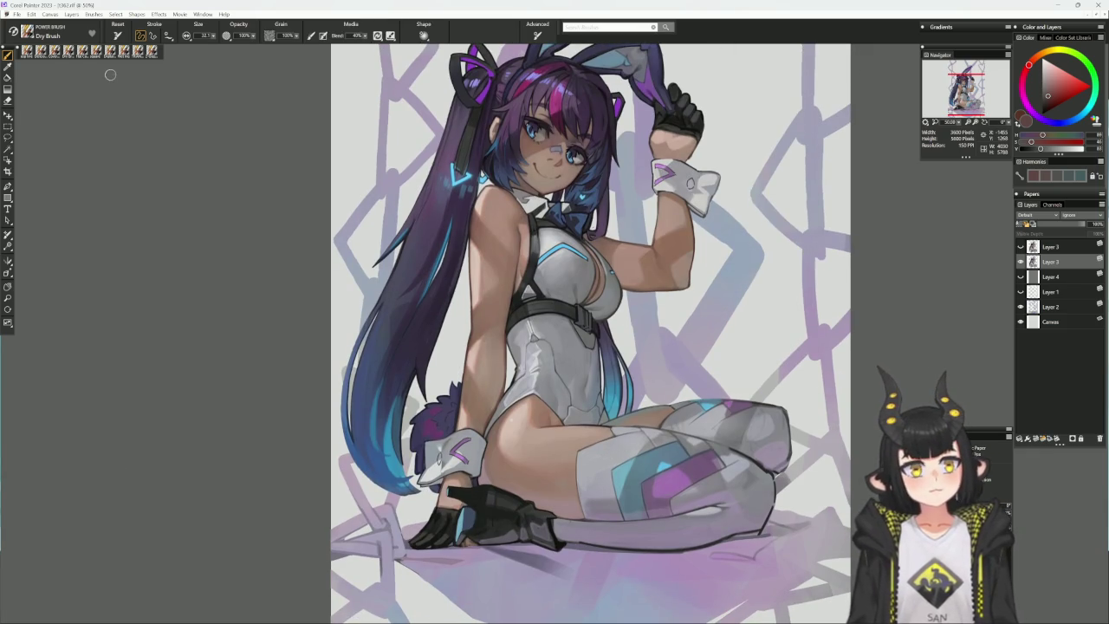
pyautogui.keyDown('alt'); pyautogui.click(468, 381); pyautogui.keyUp('alt')
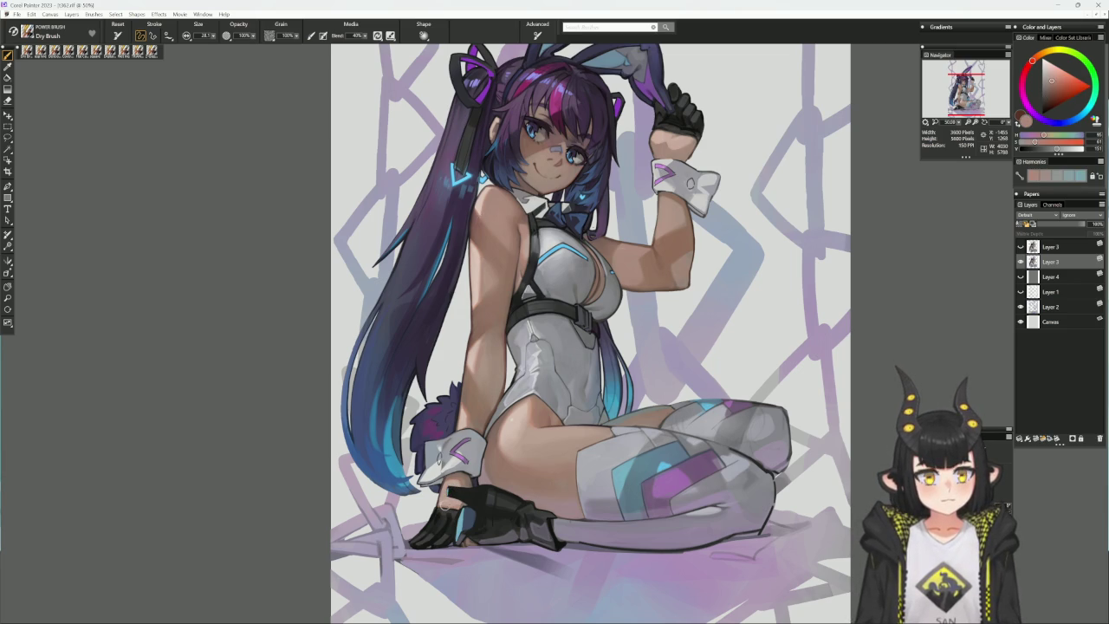
pyautogui.keyDown('alt'); pyautogui.click(456, 493); pyautogui.keyUp('alt')
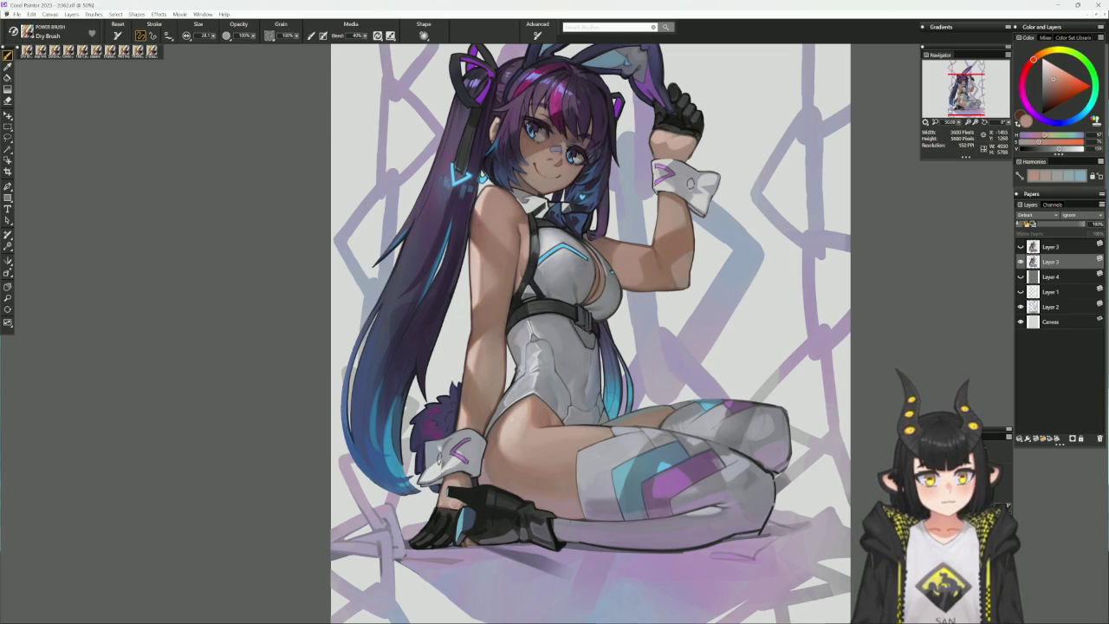
pyautogui.moveTo(456, 494); pyautogui.dragTo(439, 505)
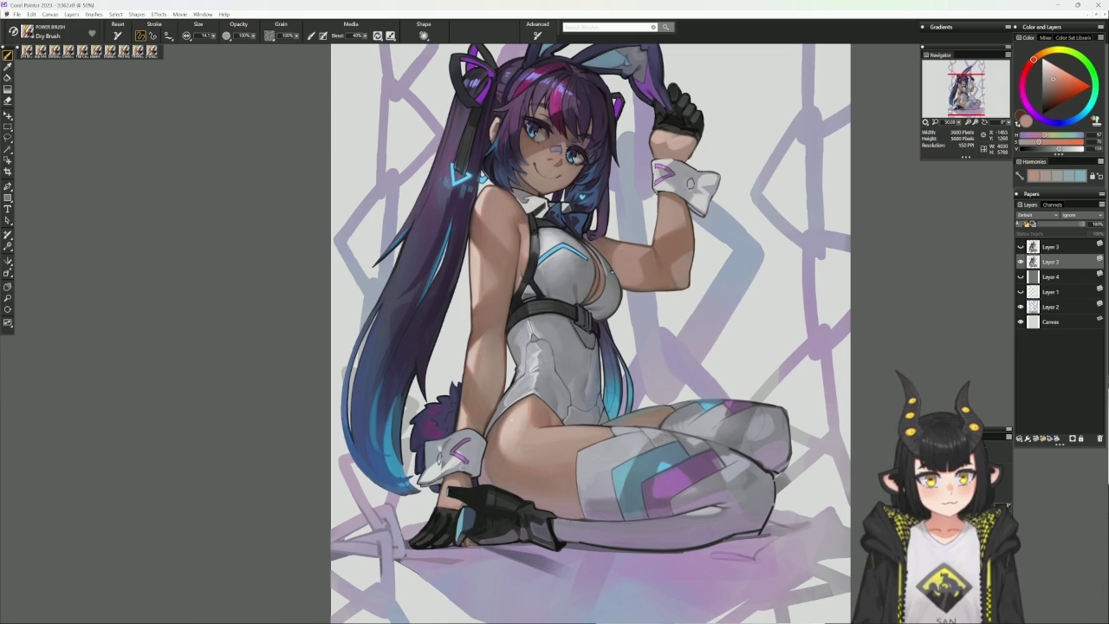
pyautogui.keyDown('alt'); pyautogui.click(449, 492); pyautogui.keyUp('alt')
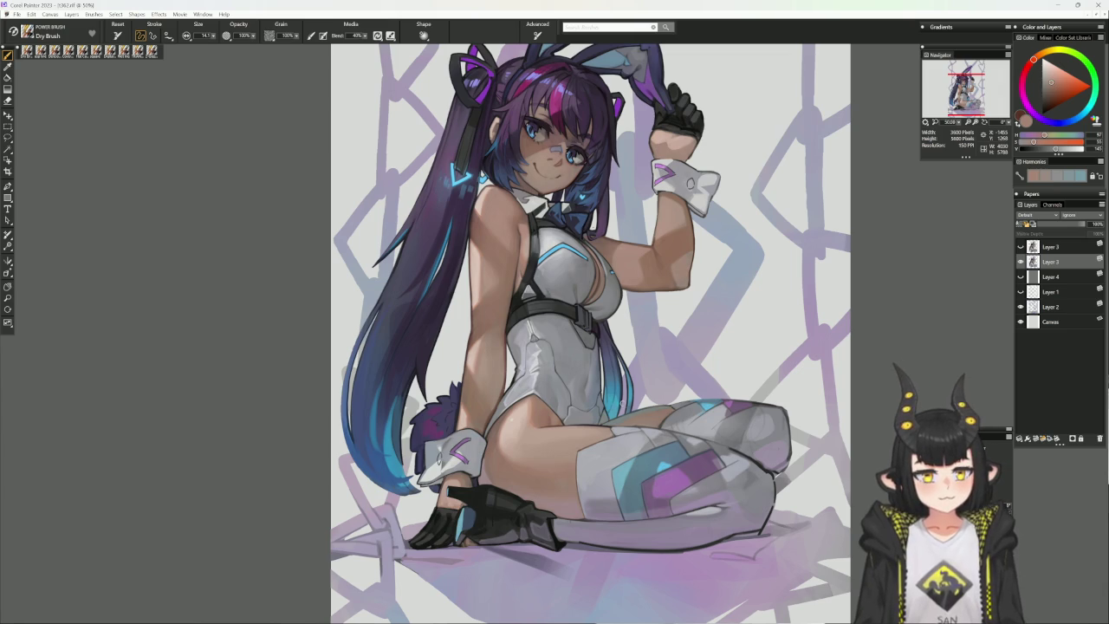
pyautogui.moveTo(638, 418); pyautogui.dragTo(614, 462)
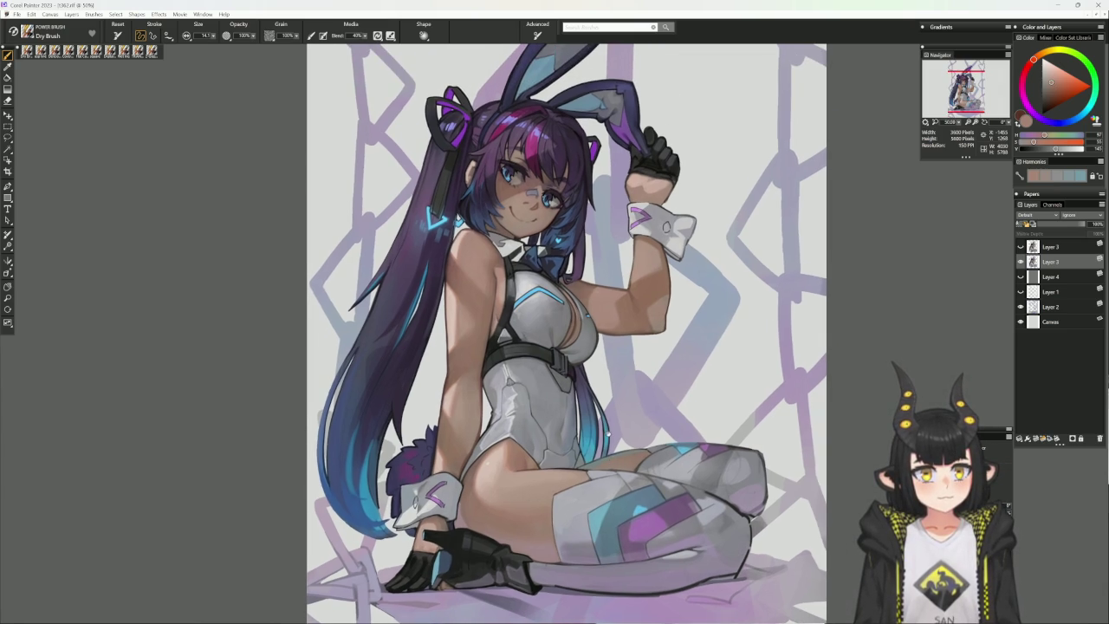
# - Load the Cover Pencil brush with a dark desaturated blue sampled near the belt
pyautogui.moveTo(617, 411); pyautogui.dragTo(607, 452)
pyautogui.keyDown('alt'); pyautogui.click(607, 453); pyautogui.keyUp('alt')
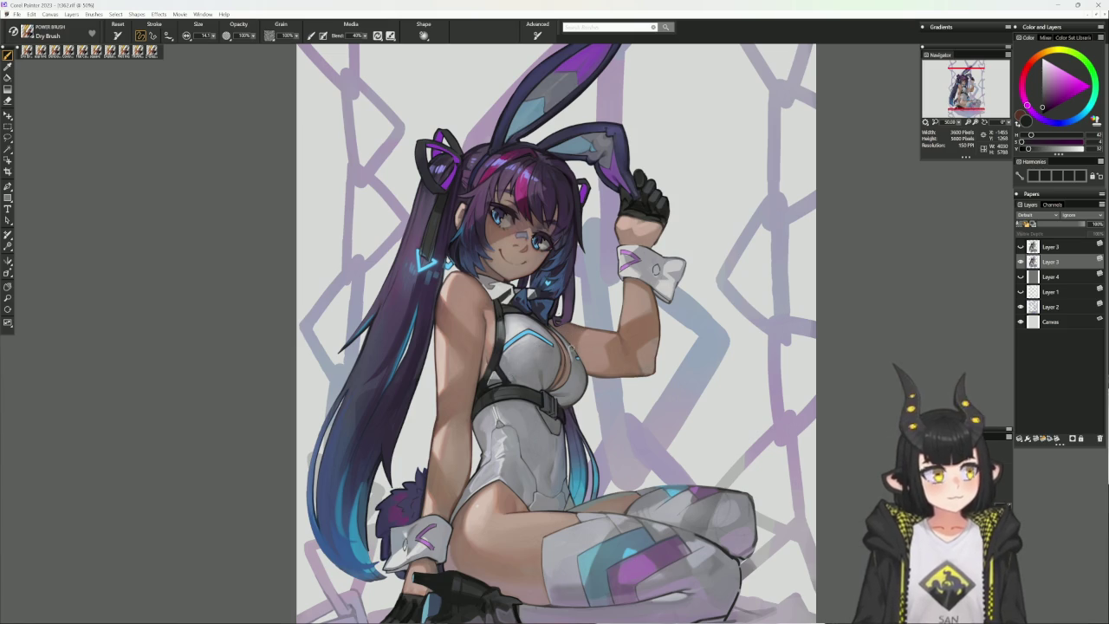
pyautogui.click(65, 52)
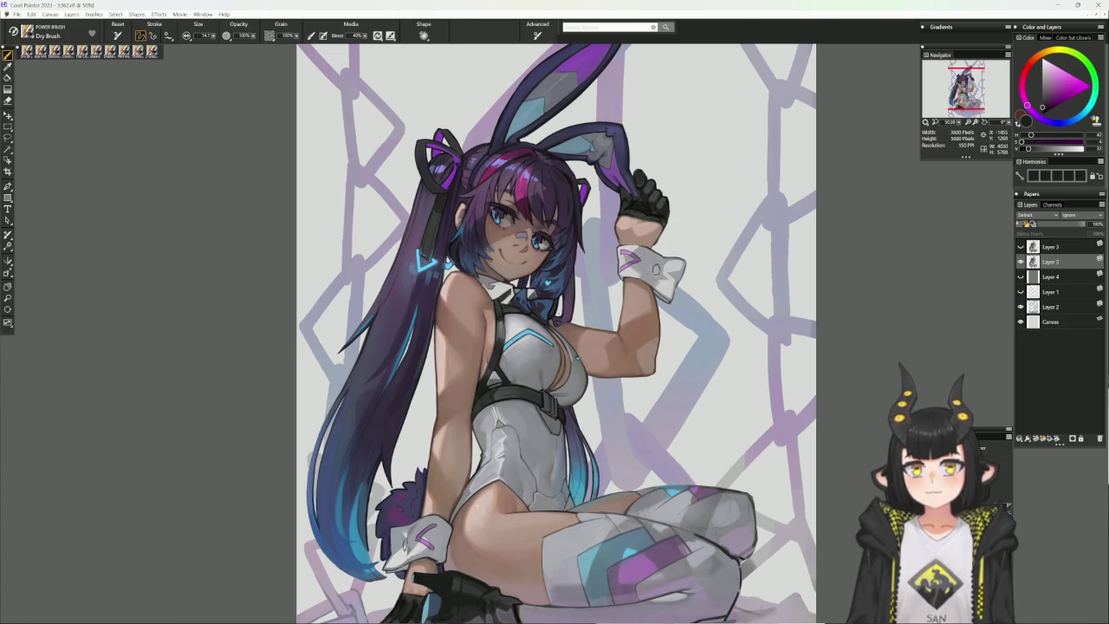
pyautogui.keyDown('alt'); pyautogui.click(550, 401); pyautogui.keyUp('alt')
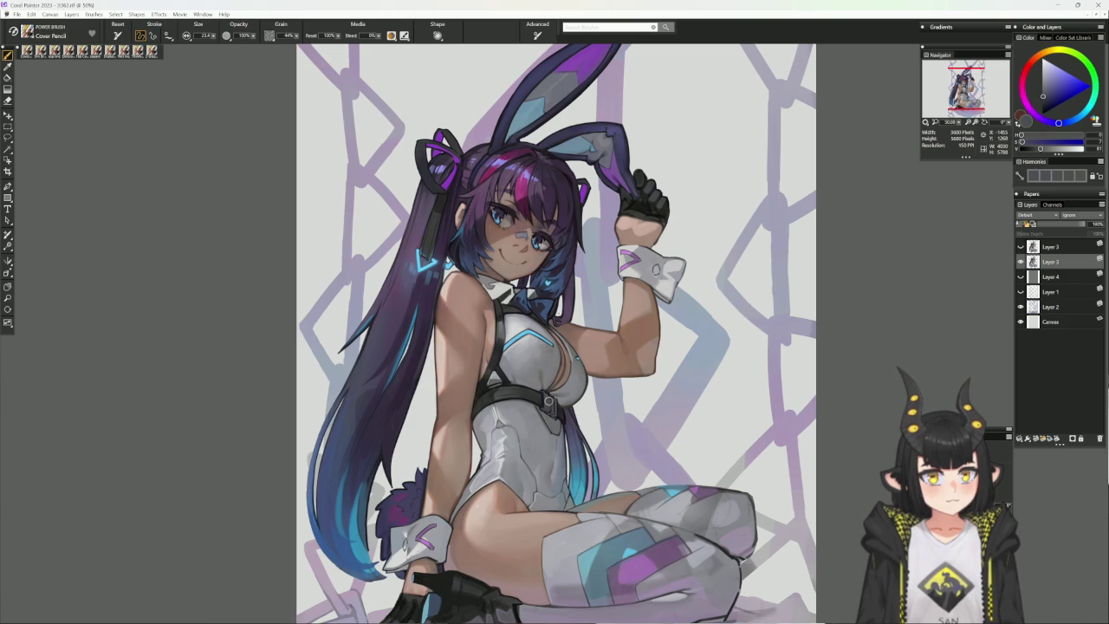
# - Rotate and enlarge the view, and load the Delicious Flat Colour brush with greyish blue from the bodysuit
pyautogui.moveTo(646, 369); pyautogui.dragTo(607, 399)
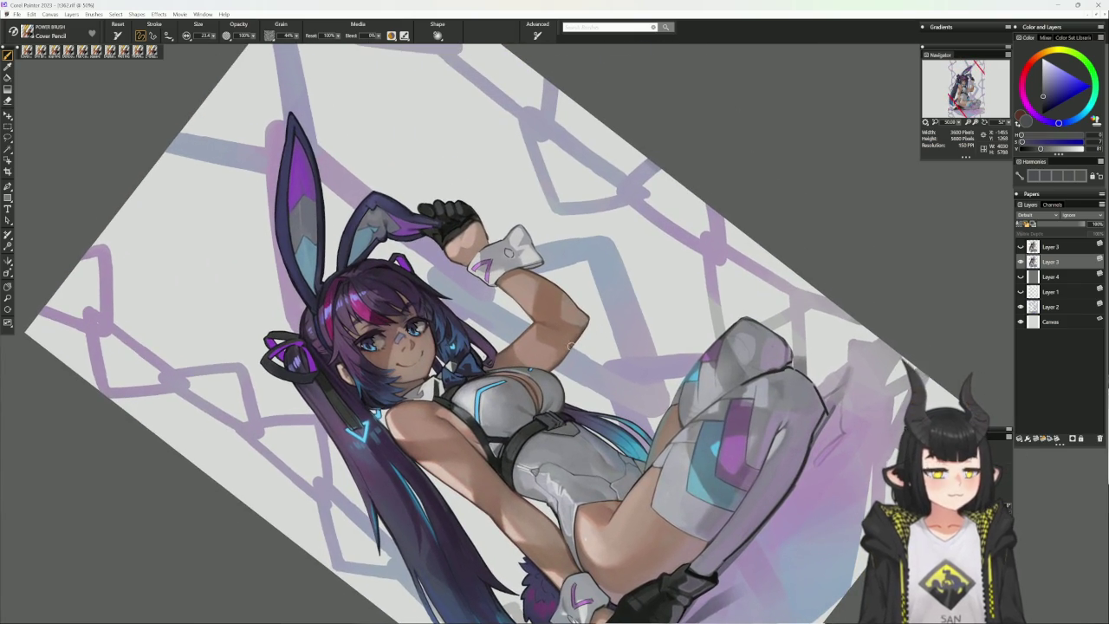
pyautogui.keyDown('alt'); pyautogui.click(533, 431); pyautogui.keyUp('alt')
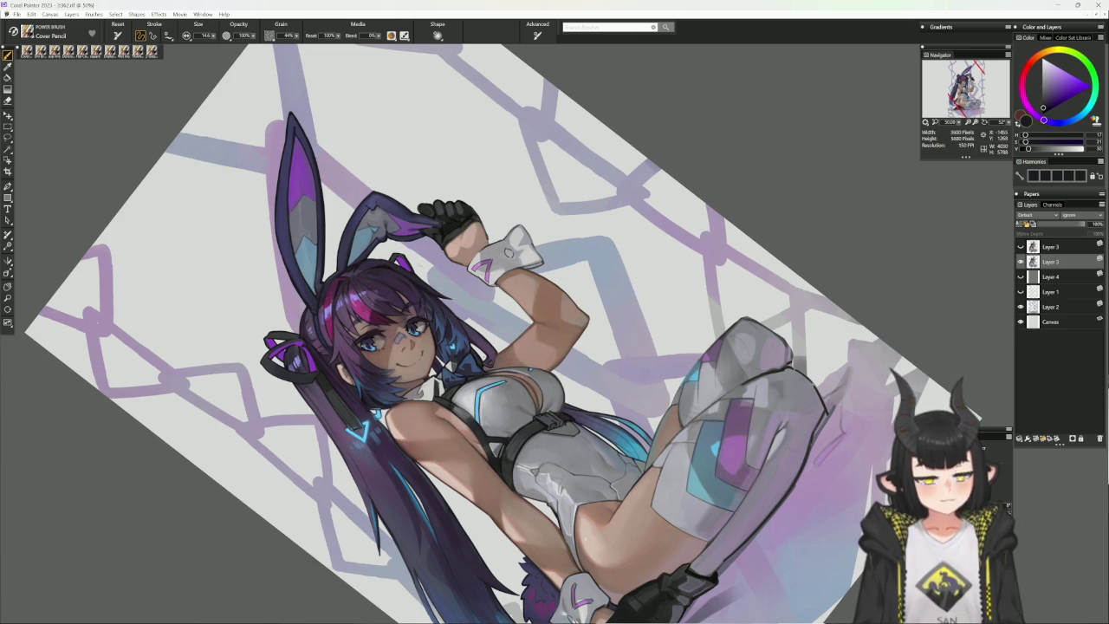
pyautogui.click(110, 50)
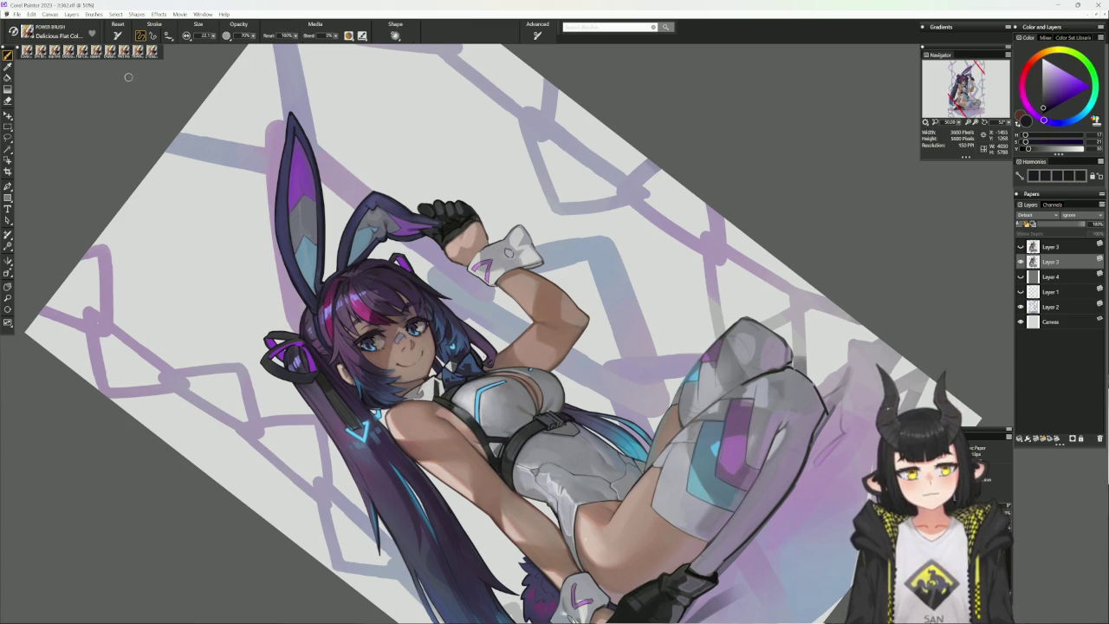
pyautogui.keyDown('alt'); pyautogui.click(563, 426); pyautogui.keyUp('alt')
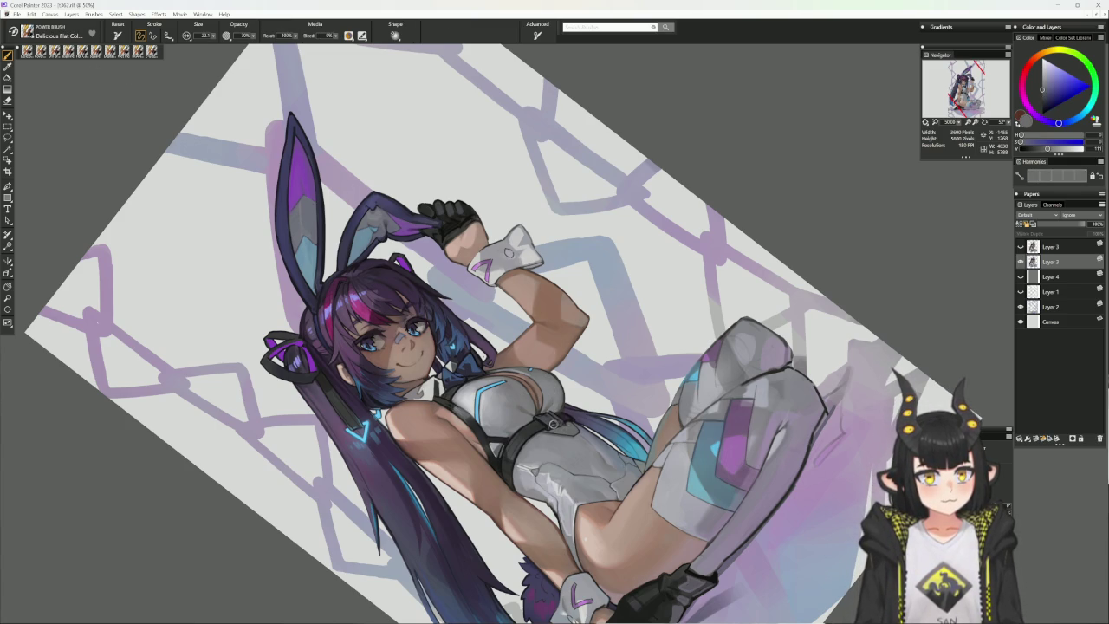
pyautogui.moveTo(560, 420); pyautogui.dragTo(625, 331)
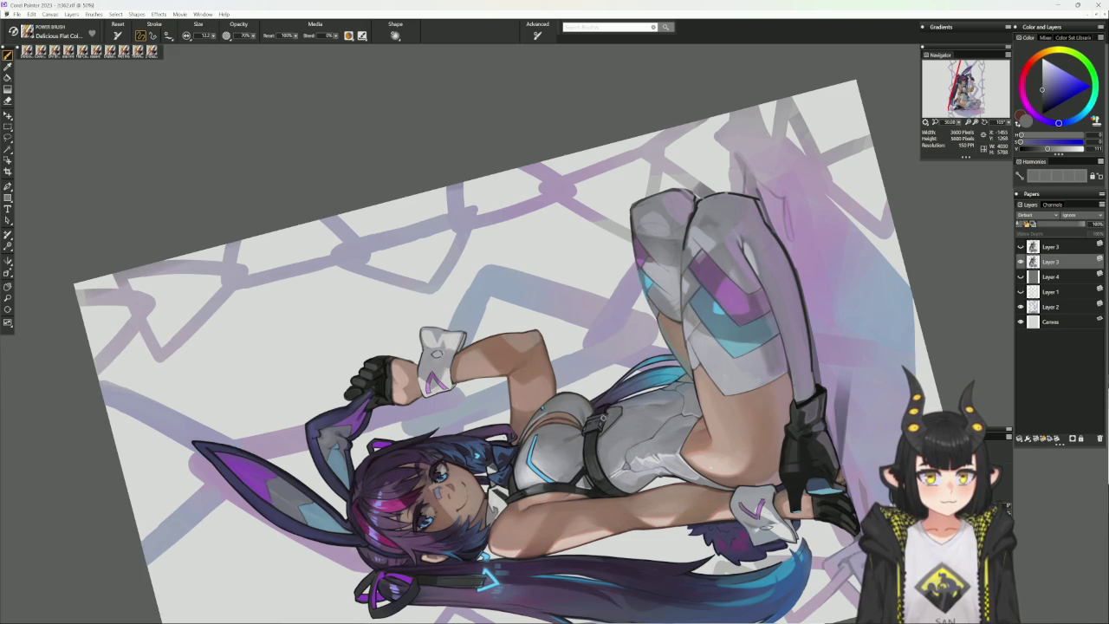
# - Refine the colour to a light, slightly violet greyish blue, enlarge the brush, and straighten the view
pyautogui.keyDown('alt'); pyautogui.click(595, 424); pyautogui.keyUp('alt')
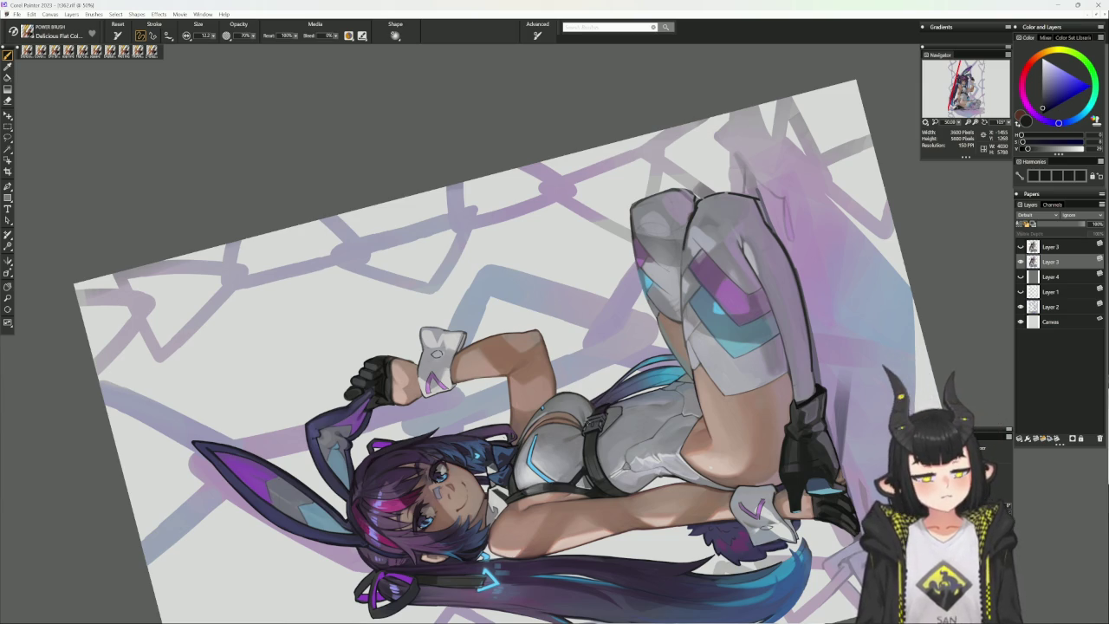
pyautogui.press(']')
pyautogui.press(']')
pyautogui.press(']')
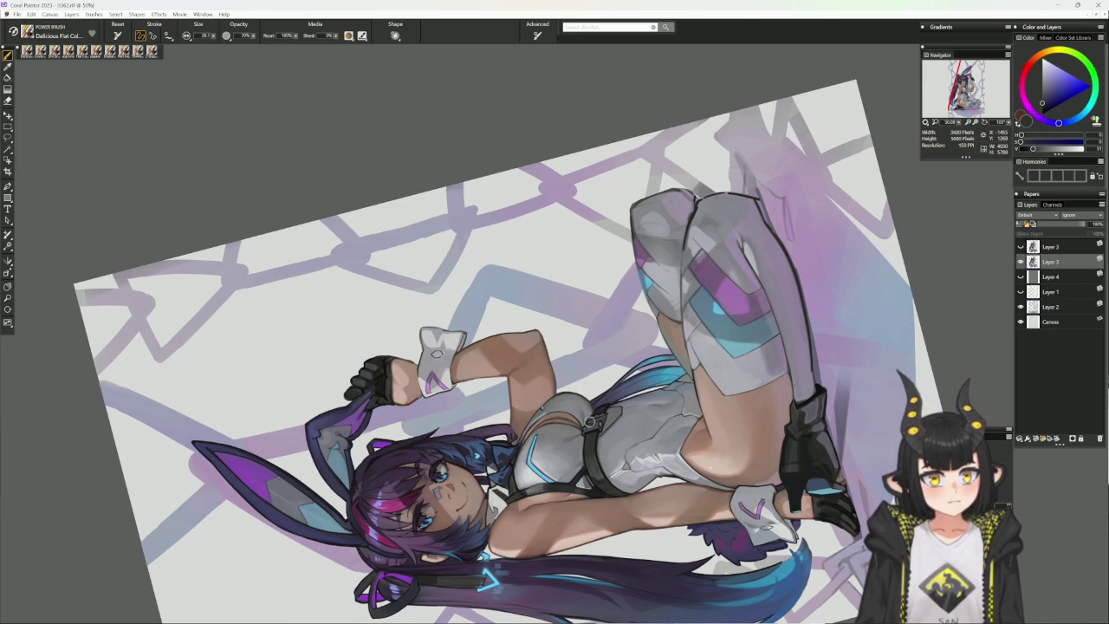
pyautogui.moveTo(1033, 149); pyautogui.dragTo(1041, 148)
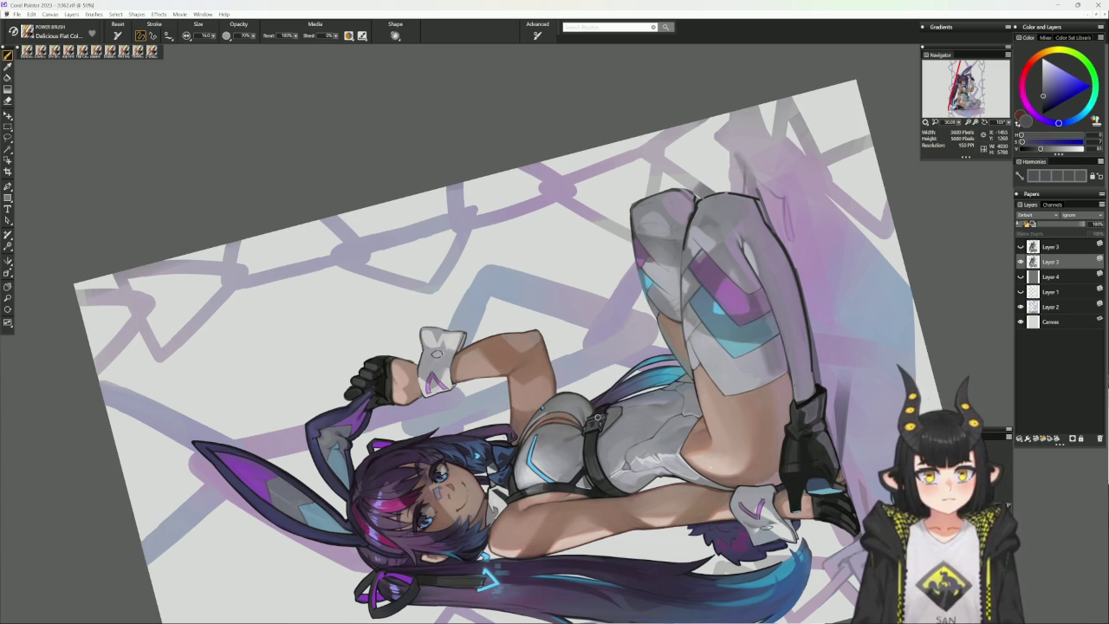
pyautogui.keyDown('alt'); pyautogui.click(588, 422); pyautogui.keyUp('alt')
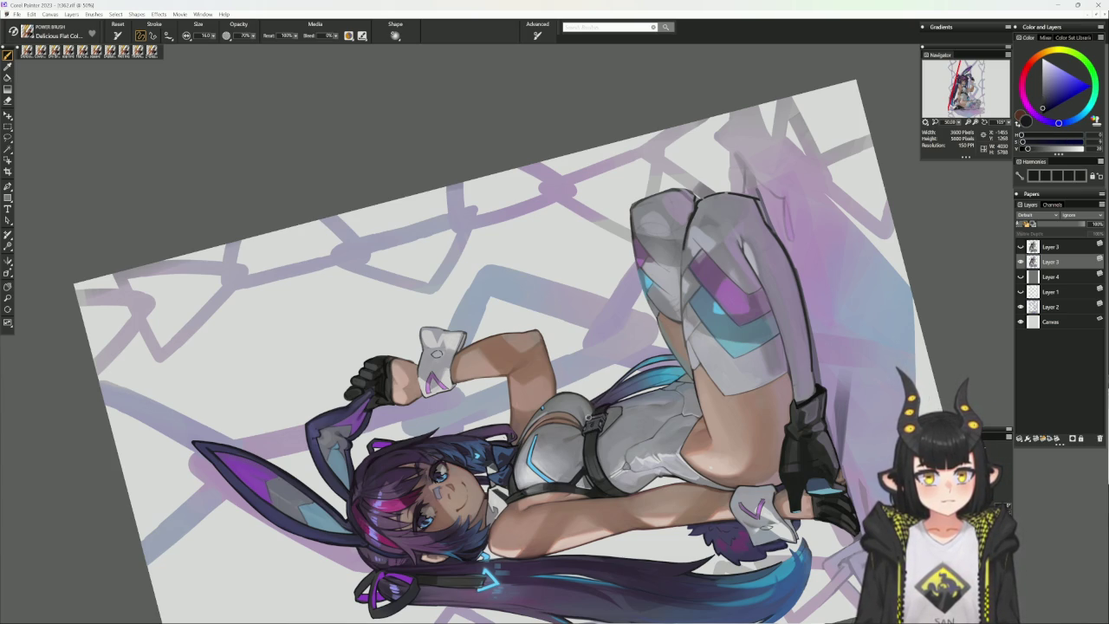
pyautogui.keyDown('alt'); pyautogui.click(590, 421); pyautogui.keyUp('alt')
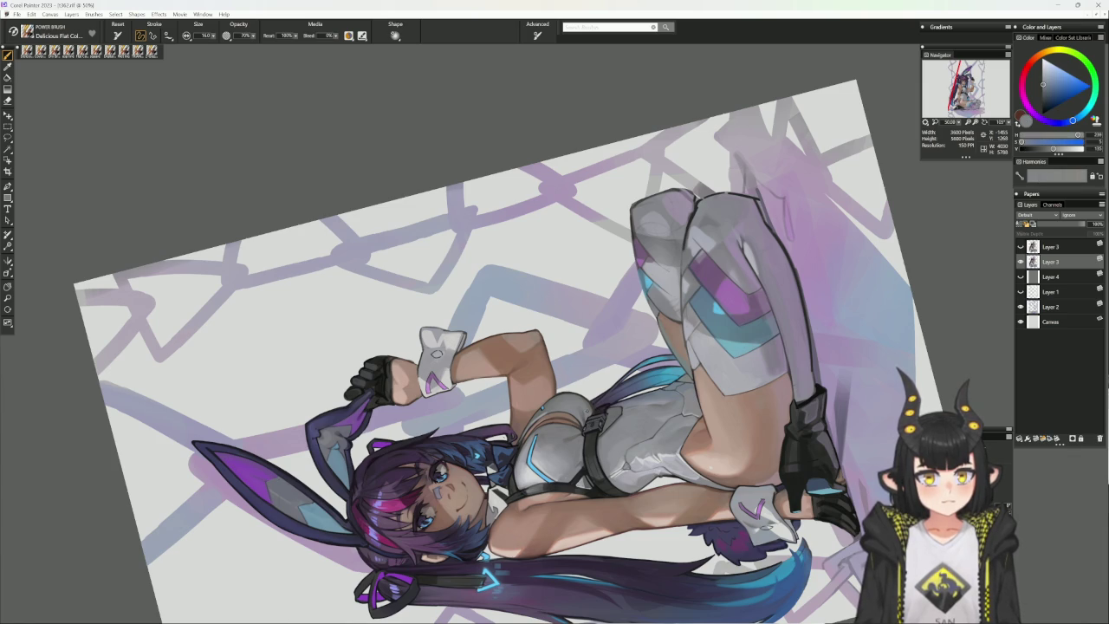
pyautogui.keyDown('alt'); pyautogui.click(587, 421); pyautogui.keyUp('alt')
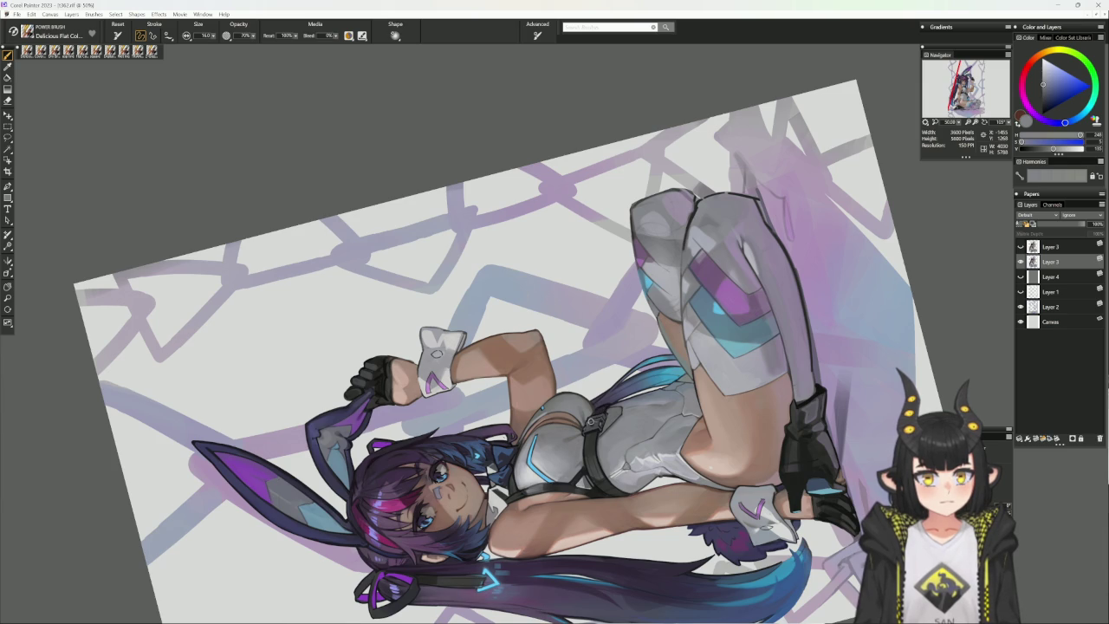
pyautogui.keyDown('alt'); pyautogui.click(607, 401); pyautogui.keyUp('alt')
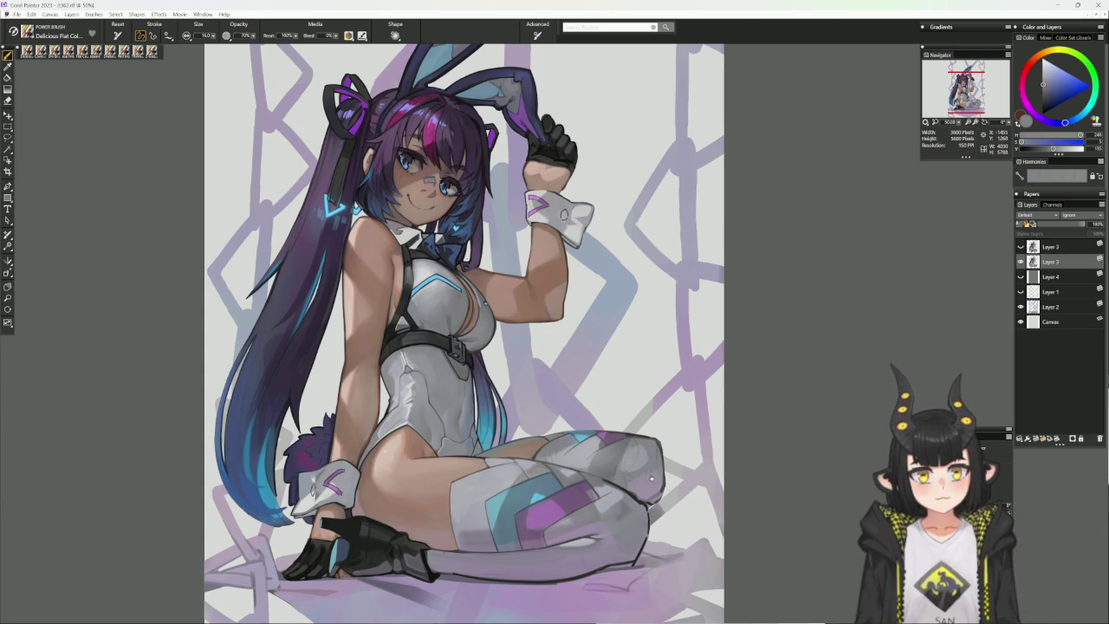
# - Sample a bluish-grey from the artwork and reset the tilted canvas rotation to upright
pyautogui.moveTo(622, 465)
pyautogui.mouseDown()
pyautogui.moveTo(637, 311)
pyautogui.moveTo(659, 355)
pyautogui.mouseUp()
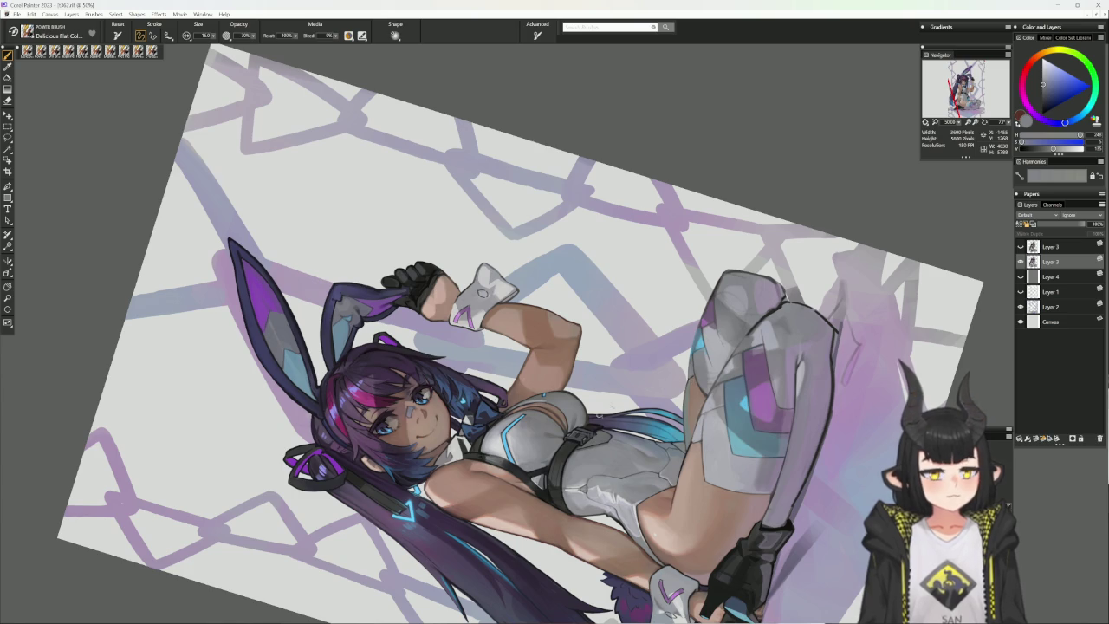
pyautogui.keyDown('alt'); pyautogui.click(544, 394); pyautogui.keyUp('alt')
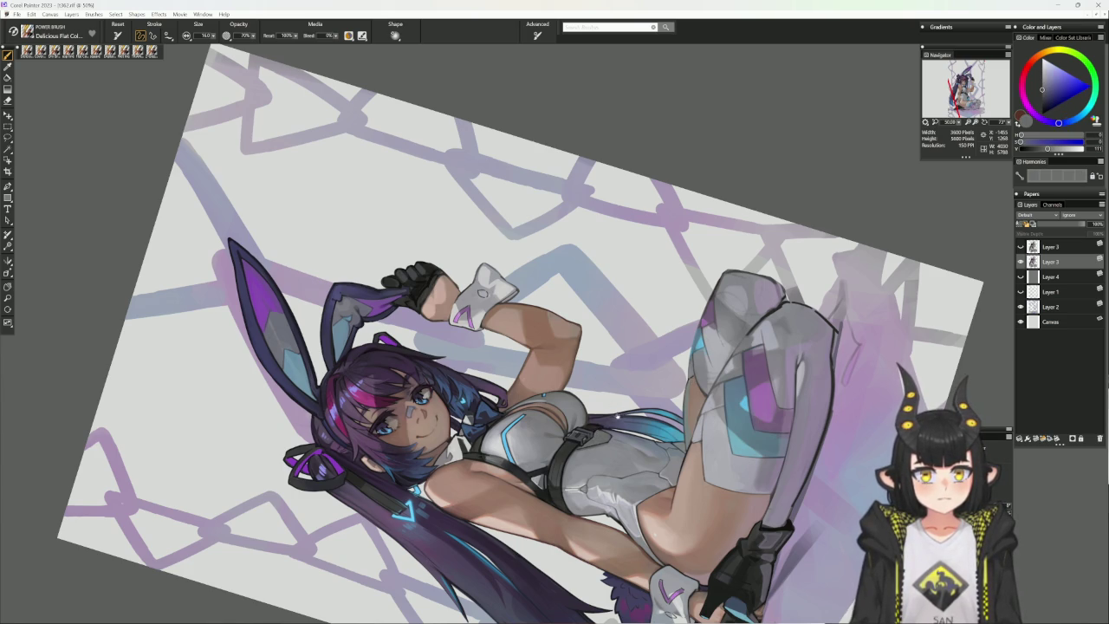
pyautogui.keyDown('alt'); pyautogui.click(620, 416); pyautogui.keyUp('alt')
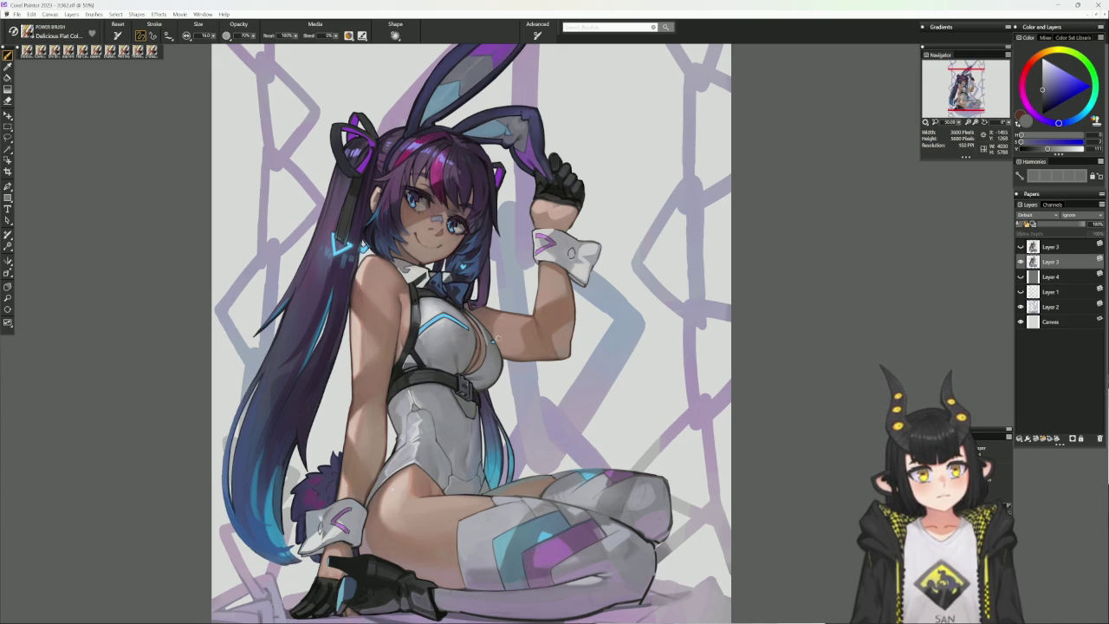
# - Select the Cover Pencil brush and sample warm and lighter skin tones from the face
pyautogui.scroll(2, 496, 340)
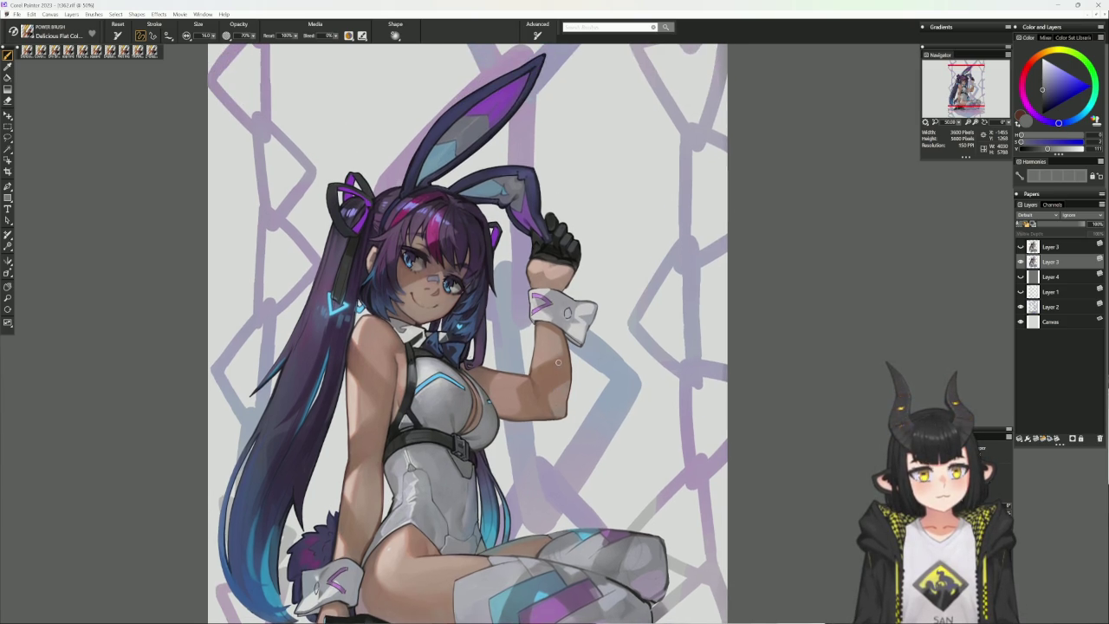
pyautogui.click(104, 51)
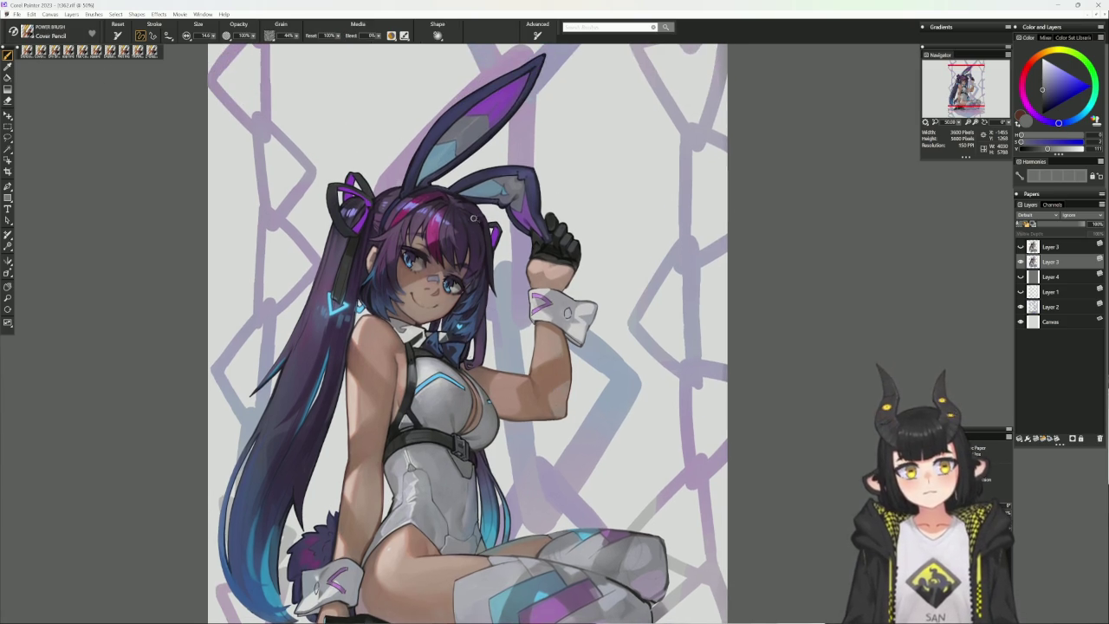
pyautogui.keyDown('alt'); pyautogui.click(437, 284); pyautogui.keyUp('alt')
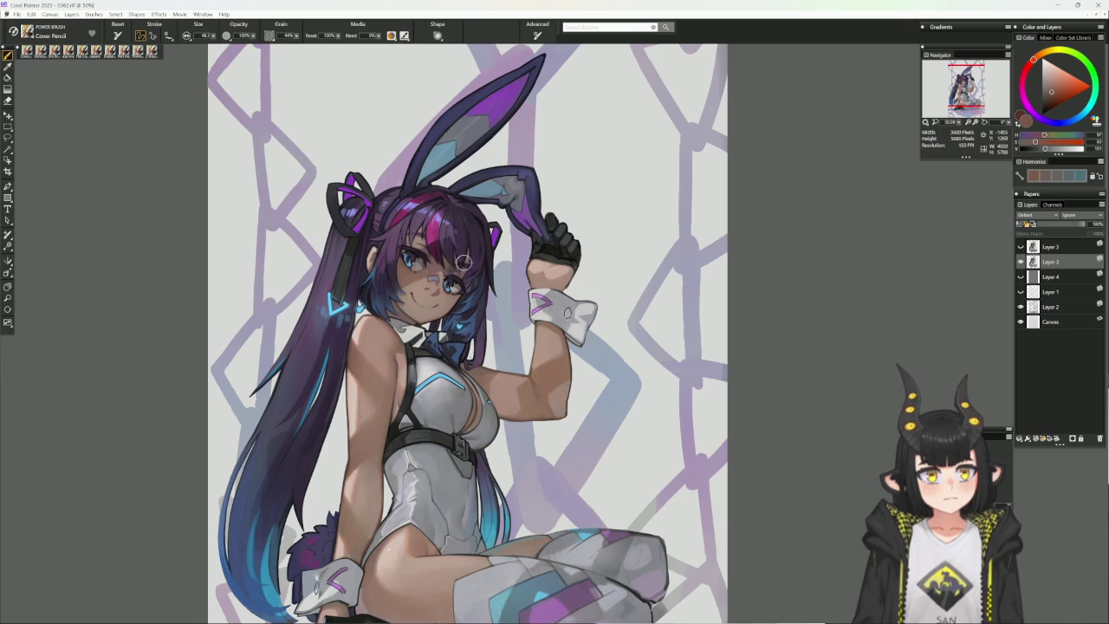
pyautogui.moveTo(442, 450); pyautogui.dragTo(458, 420)
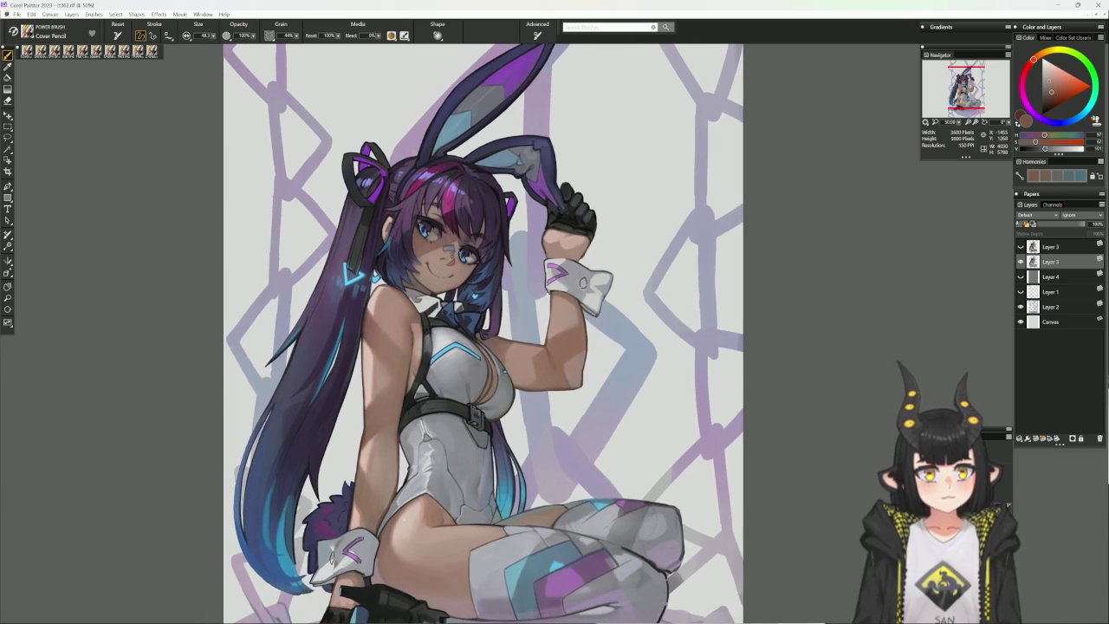
pyautogui.keyDown('alt'); pyautogui.click(451, 256); pyautogui.keyUp('alt')
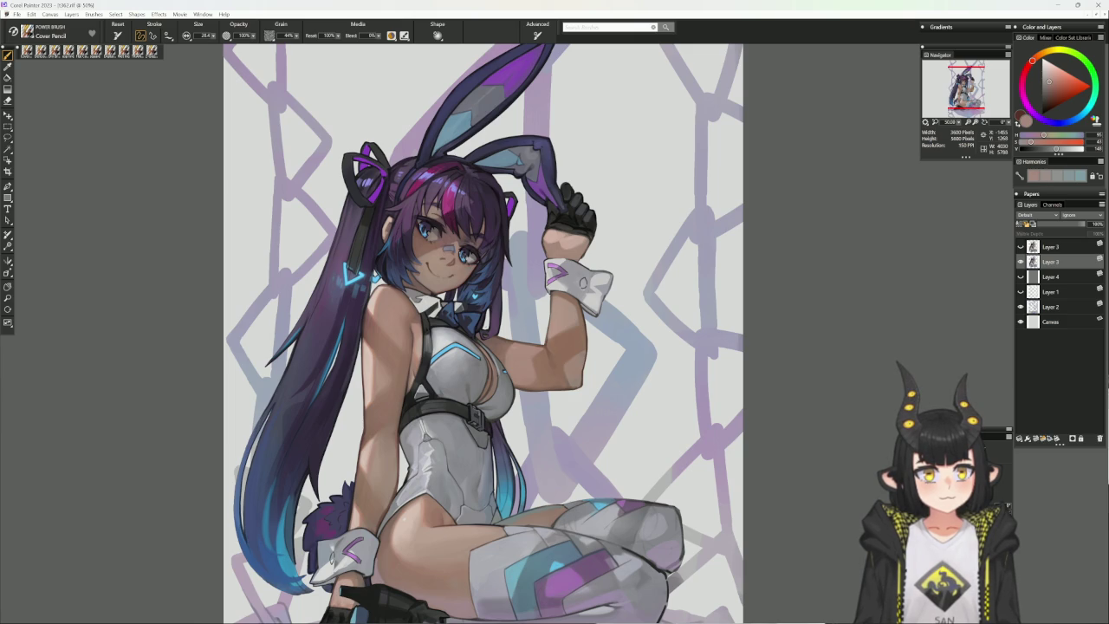
# - Sample grey, reddish-pink and orange-brown face tones, settling on dark magenta
pyautogui.keyDown('alt'); pyautogui.click(468, 241); pyautogui.keyUp('alt')
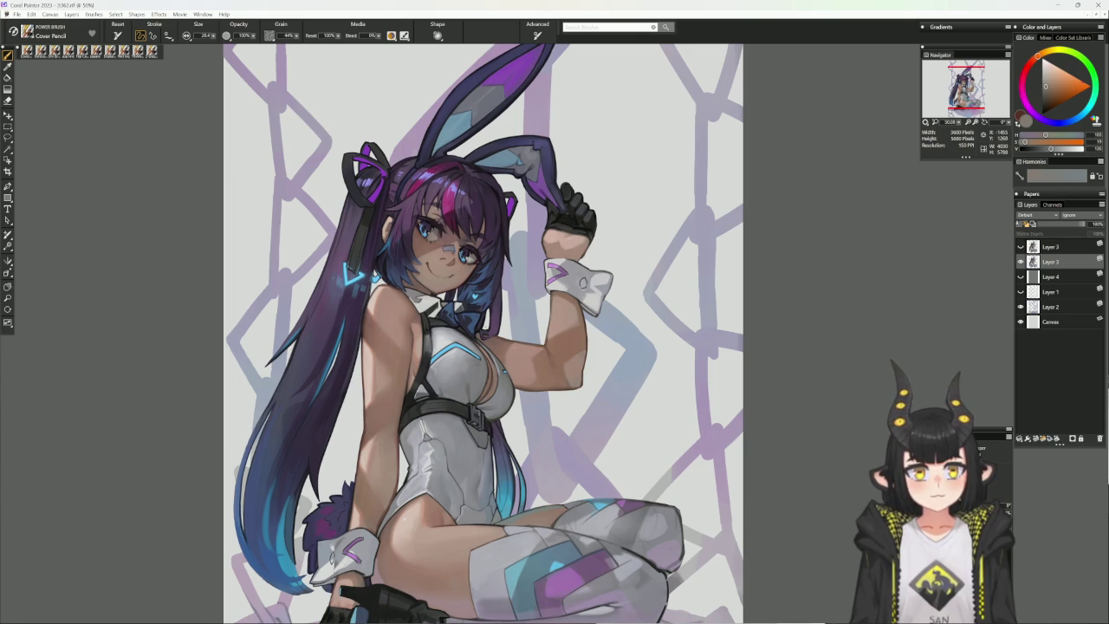
pyautogui.keyDown('alt'); pyautogui.click(475, 245); pyautogui.keyUp('alt')
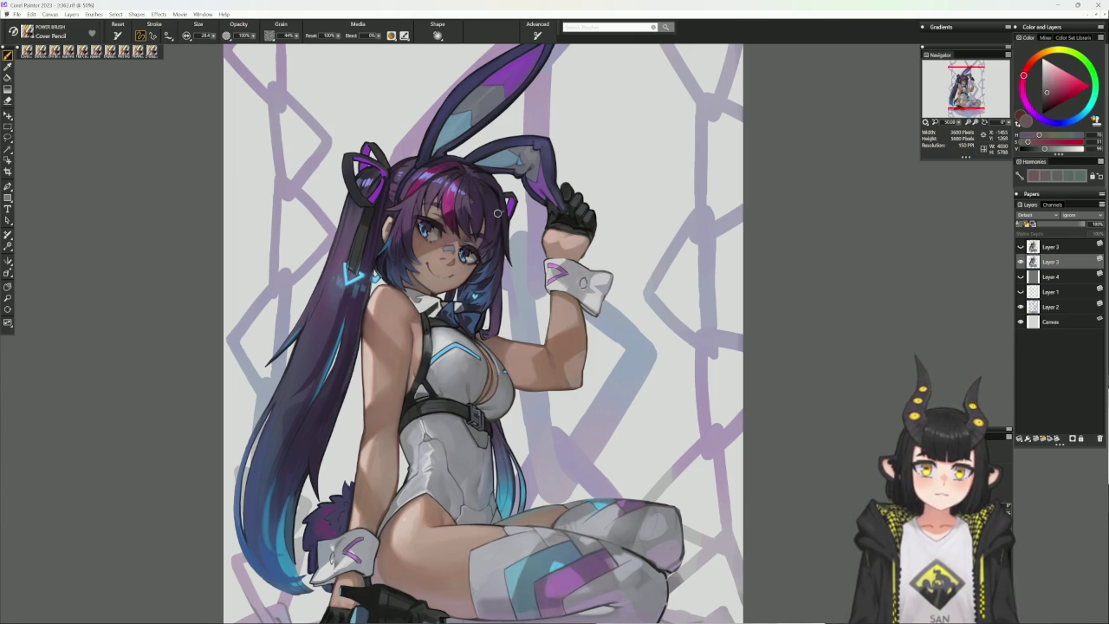
pyautogui.keyDown('alt'); pyautogui.click(466, 230); pyautogui.keyUp('alt')
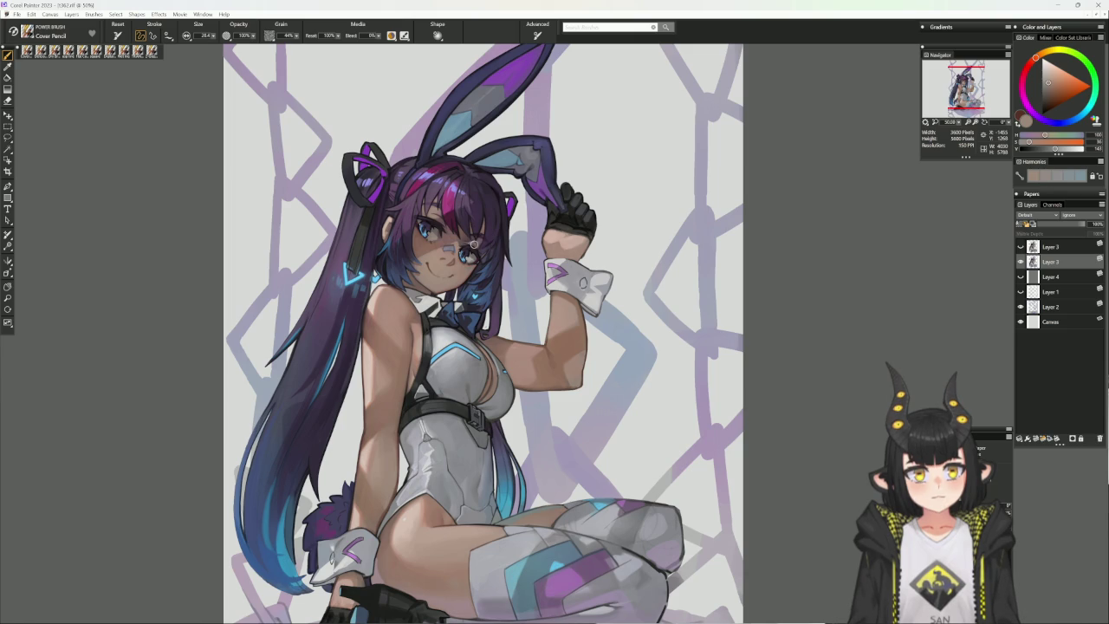
pyautogui.keyDown('alt'); pyautogui.click(474, 241); pyautogui.keyUp('alt')
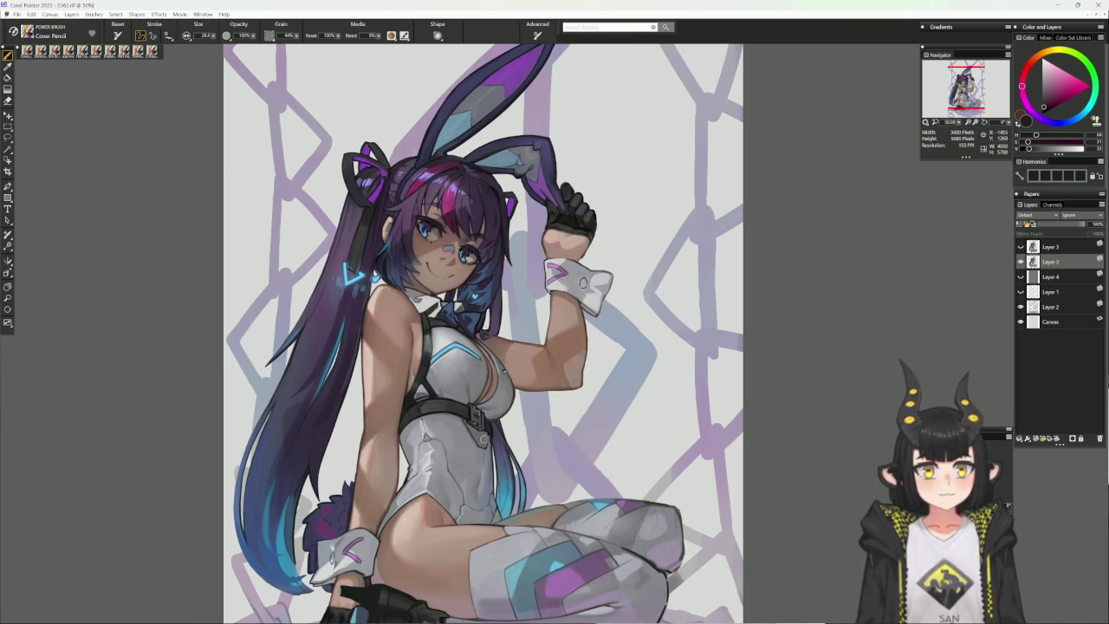
pyautogui.moveTo(485, 329); pyautogui.dragTo(506, 362)
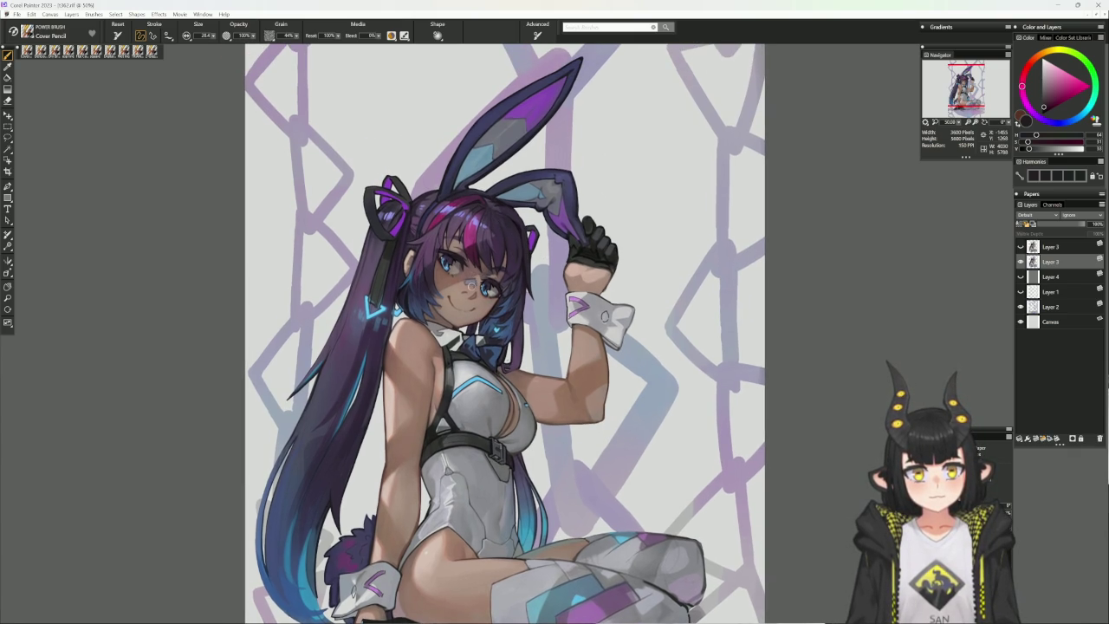
pyautogui.moveTo(391, 509); pyautogui.dragTo(400, 391)
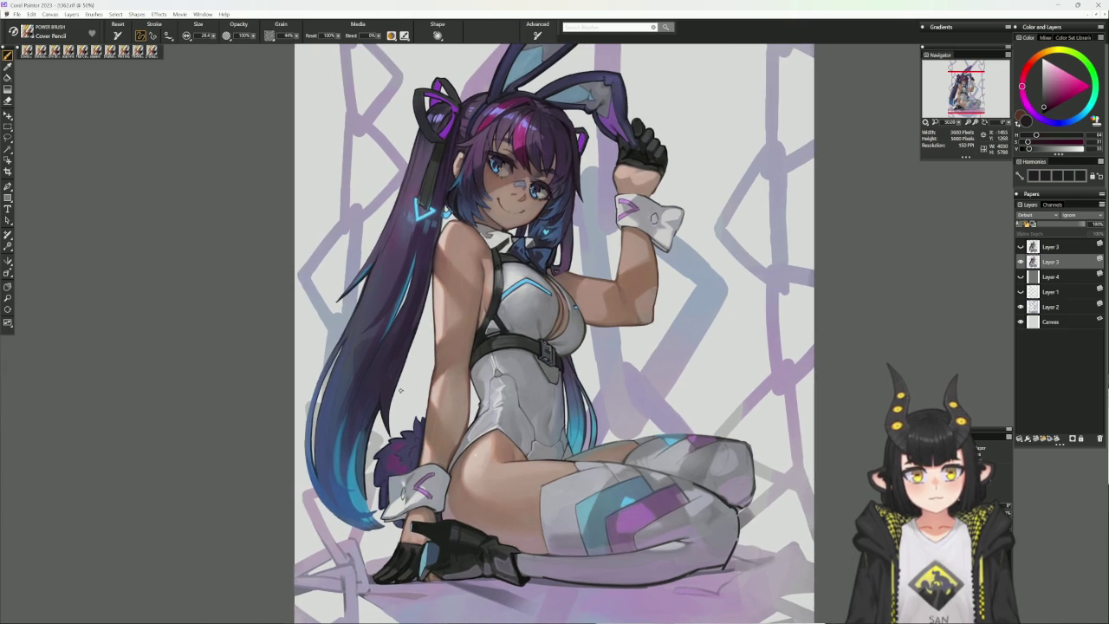
# - Paint a thin dark blue hair strand, then add new Layer 5 above Layer 4
pyautogui.keyDown('alt'); pyautogui.click(412, 335); pyautogui.keyUp('alt')
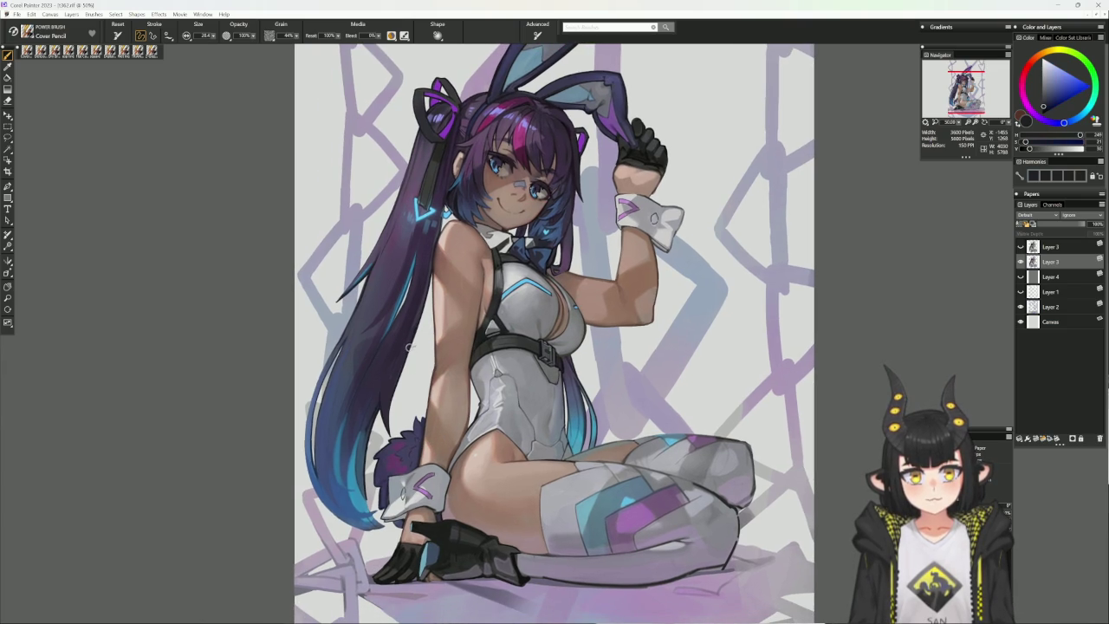
pyautogui.moveTo(409, 348); pyautogui.dragTo(403, 389)
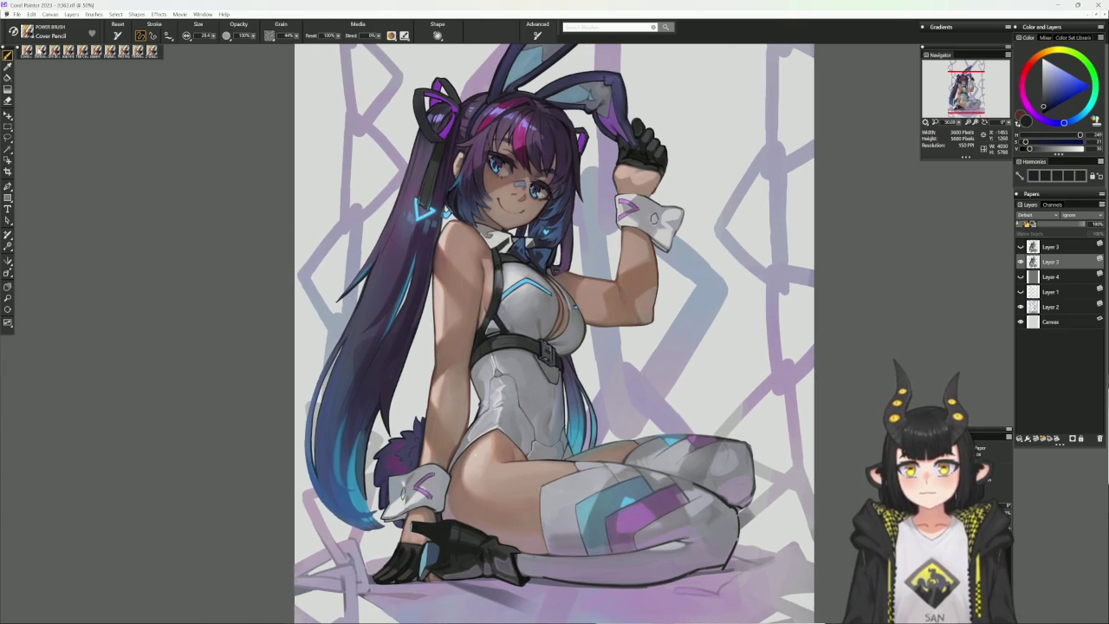
pyautogui.press('1')
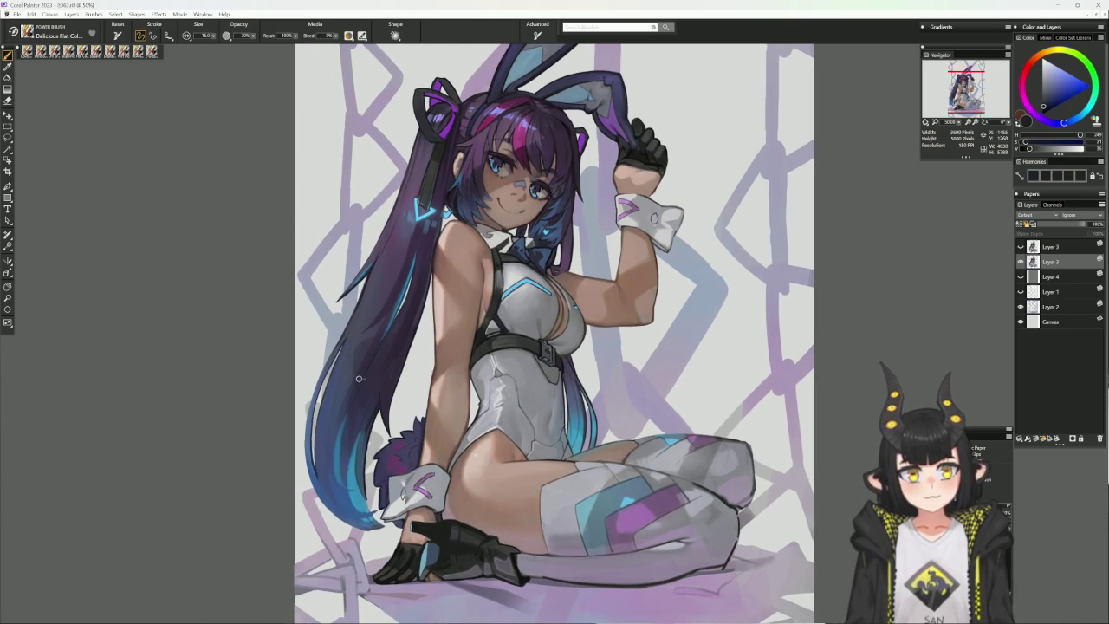
pyautogui.click(68, 54)
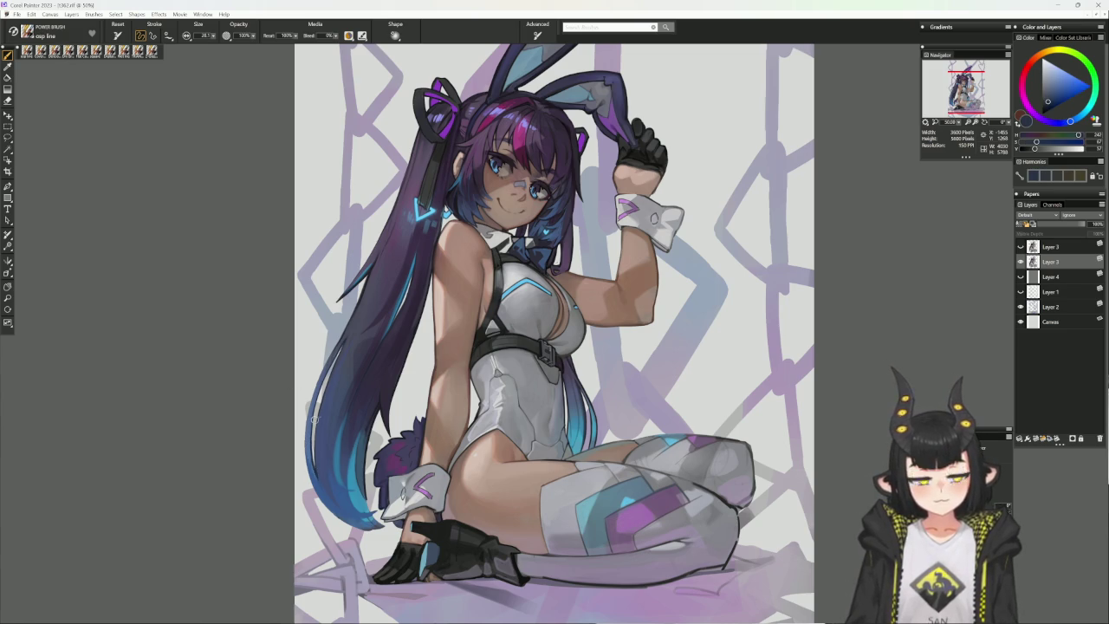
pyautogui.click(1051, 276)
pyautogui.click(1039, 438)
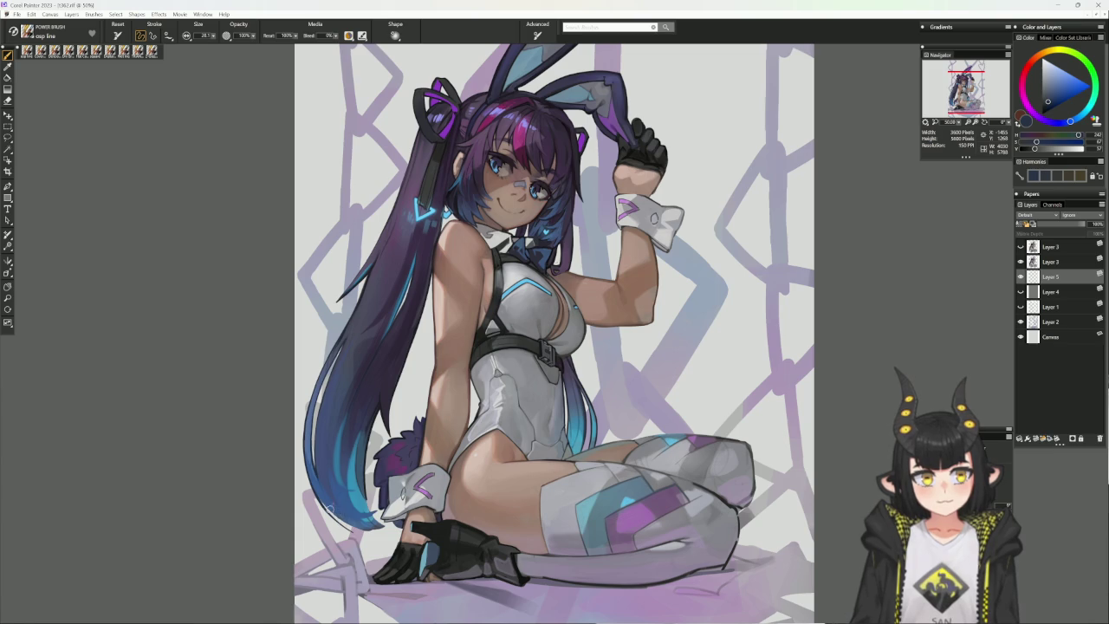
# - Paint three short dark strokes along the ponytail's left edge on Layer 5
pyautogui.moveTo(329, 508); pyautogui.dragTo(308, 465)
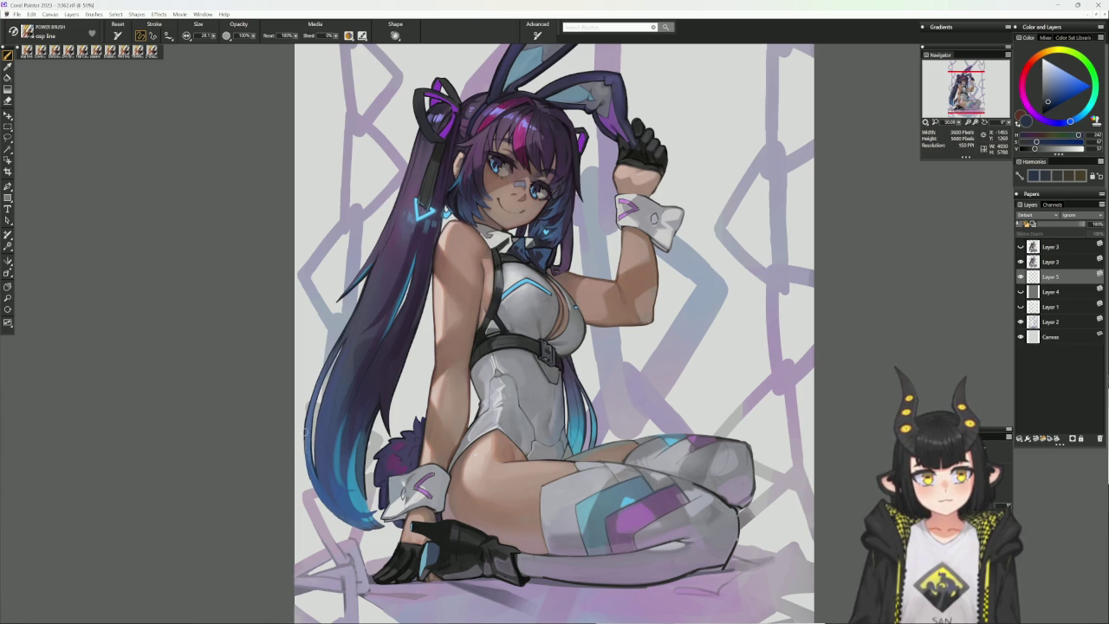
pyautogui.moveTo(311, 481); pyautogui.dragTo(317, 500)
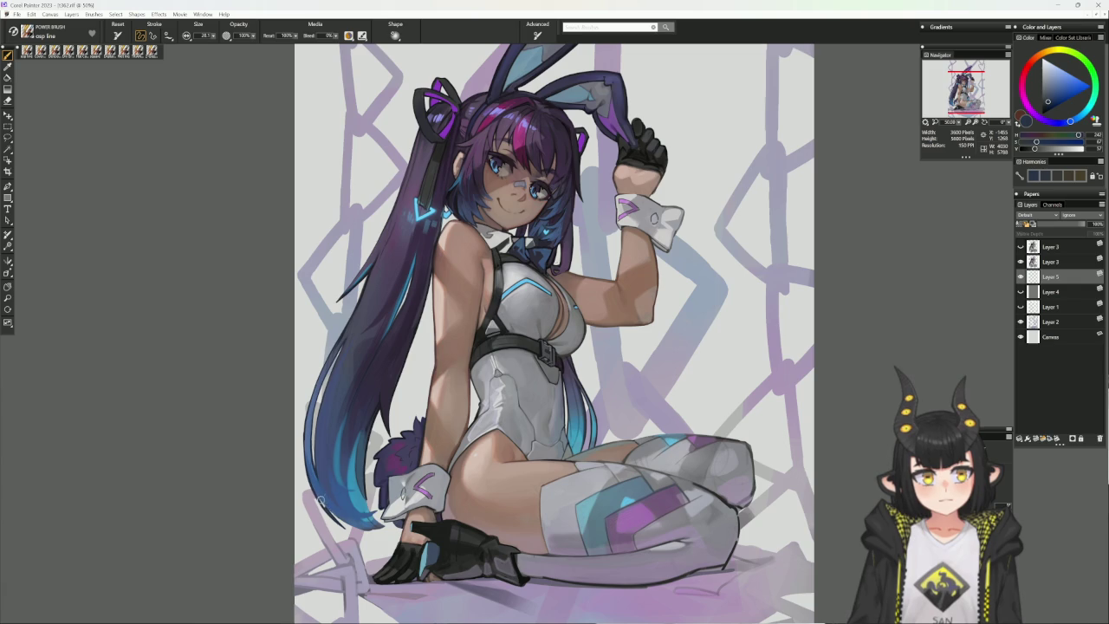
pyautogui.moveTo(313, 477); pyautogui.dragTo(322, 501)
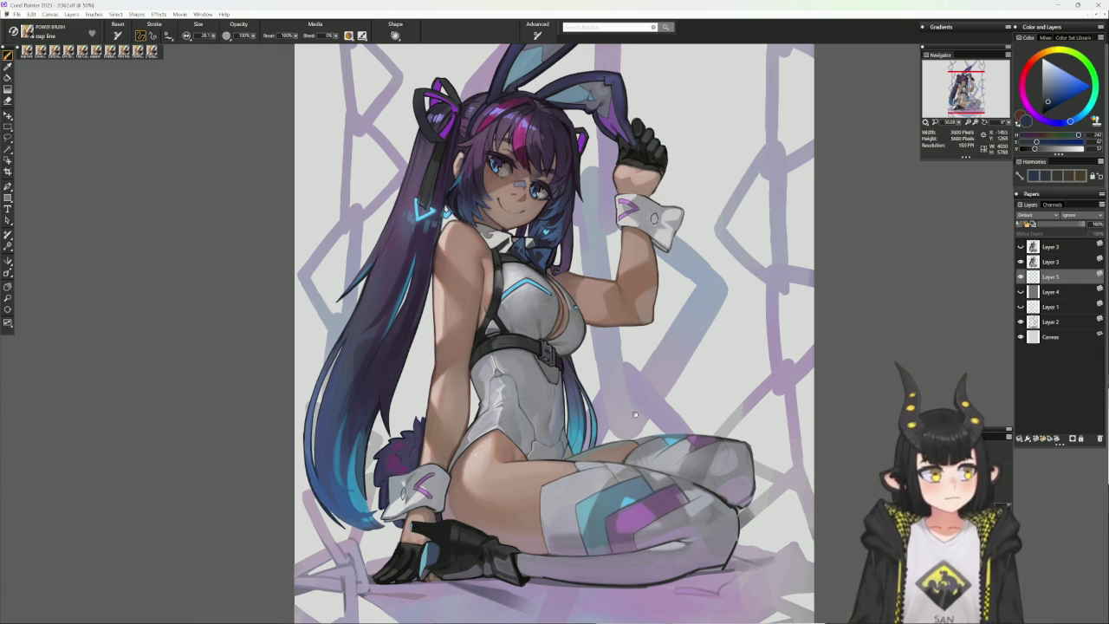
pyautogui.moveTo(638, 467)
pyautogui.mouseDown()
pyautogui.moveTo(643, 450)
pyautogui.moveTo(676, 475)
pyautogui.moveTo(684, 243)
pyautogui.mouseUp()
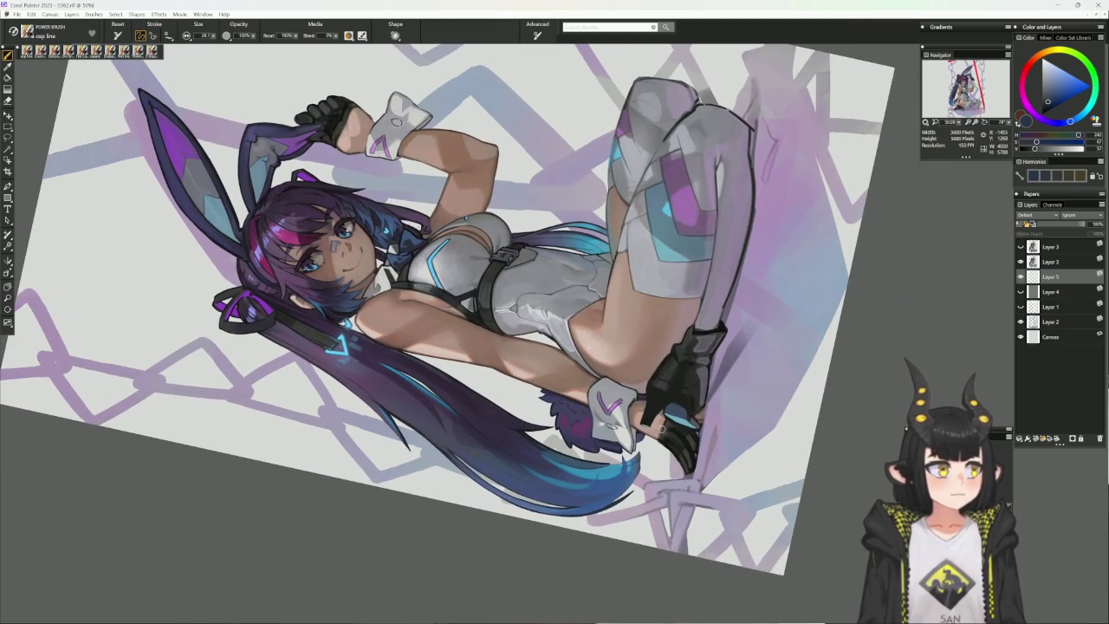